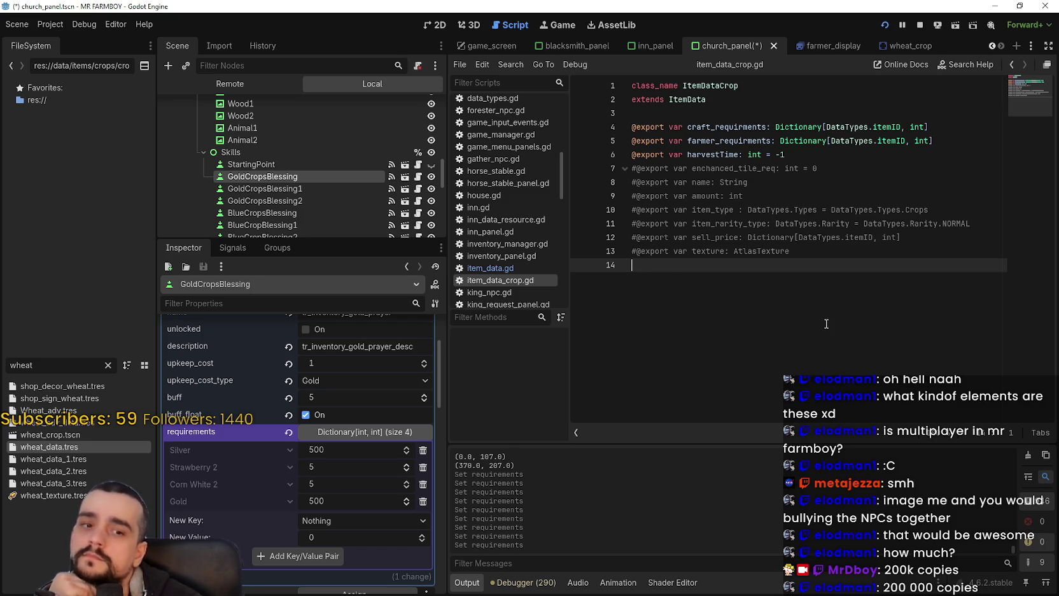
Delete the empty line 14 in item_data_crop.gd, then switch to MR FARMBOY's SteamDB charts.
{"action": "key", "text": "BackSpace"}
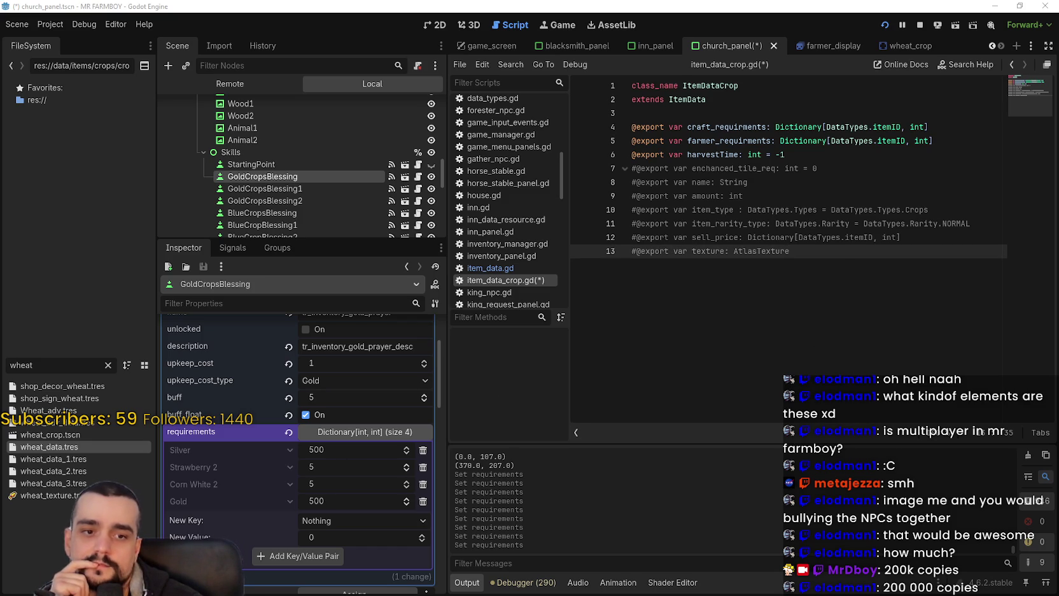
{"action": "key", "text": "alt+Tab"}
{"action": "scroll", "coordinate": [744, 262], "scroll_direction": "up", "scroll_amount": 2}
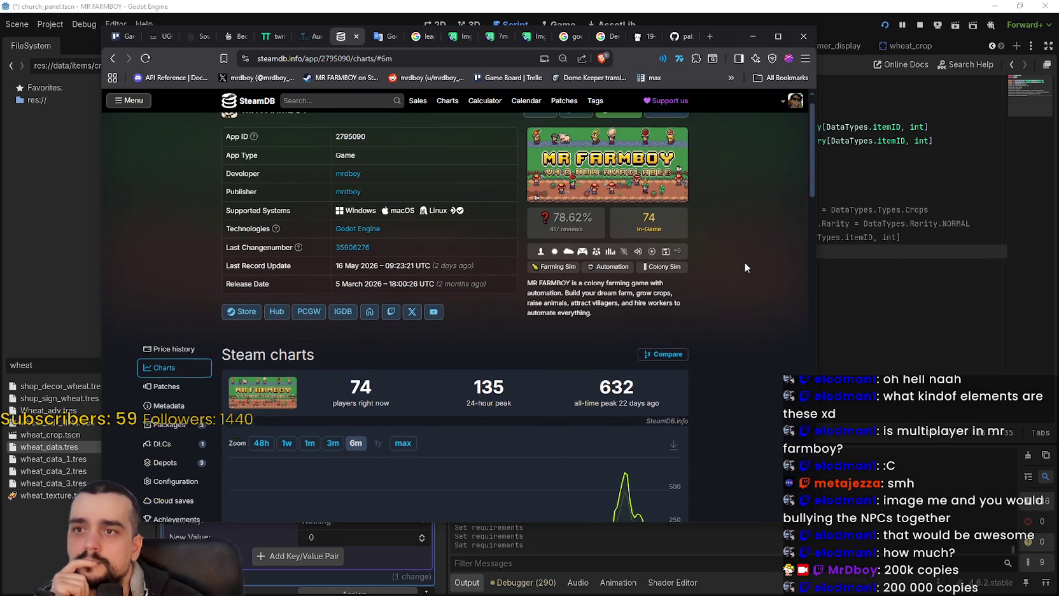
Reload the SteamDB charts for 128 current players, view 48 hours, then return to item_data_crop.gd line 13.
{"action": "right_click", "coordinate": [741, 266]}
{"action": "left_click", "coordinate": [766, 300]}
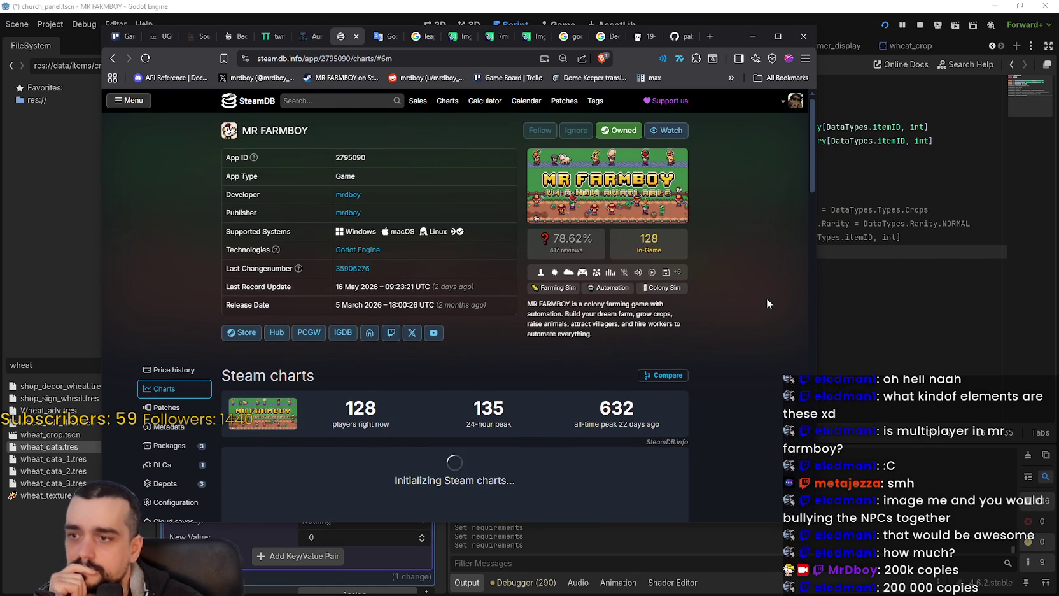
{"action": "left_click", "coordinate": [261, 464]}
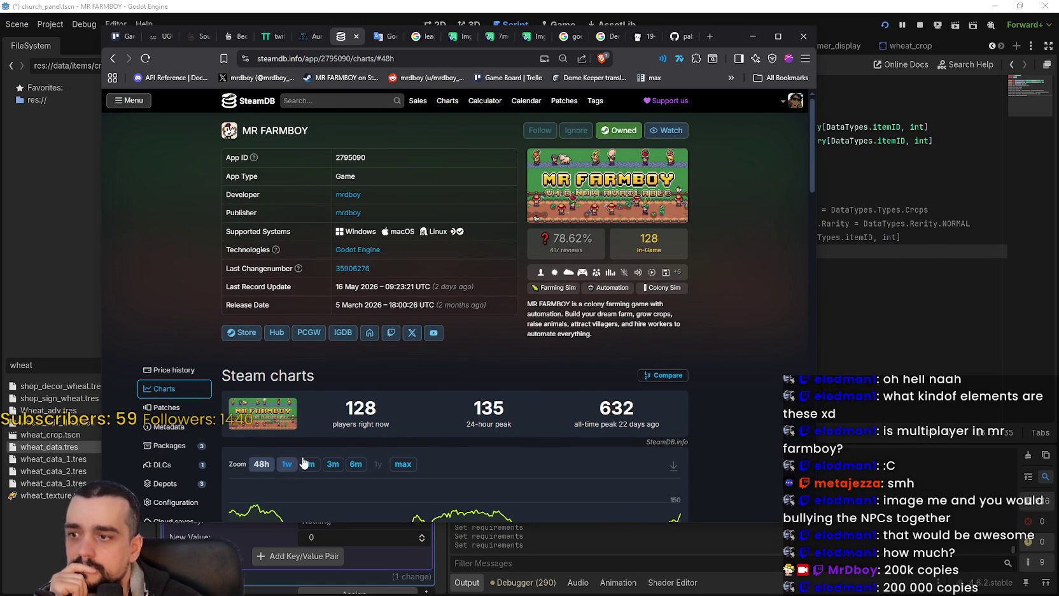
{"action": "scroll", "coordinate": [732, 323], "scroll_direction": "down", "scroll_amount": 2}
{"action": "scroll", "coordinate": [731, 322], "scroll_direction": "up", "scroll_amount": 1}
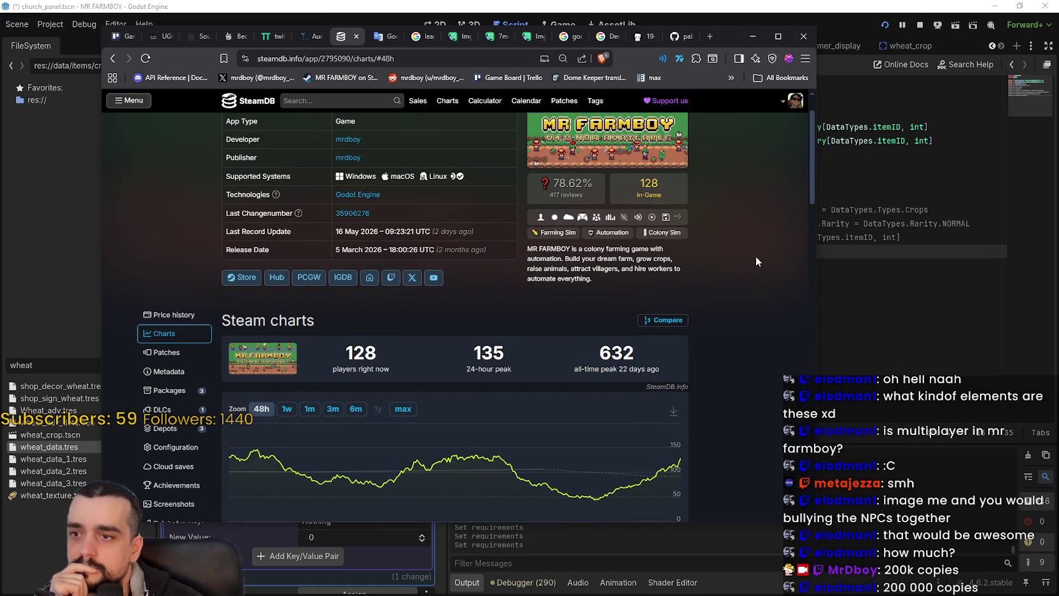
{"action": "left_click", "coordinate": [752, 37]}
{"action": "left_click", "coordinate": [785, 276]}
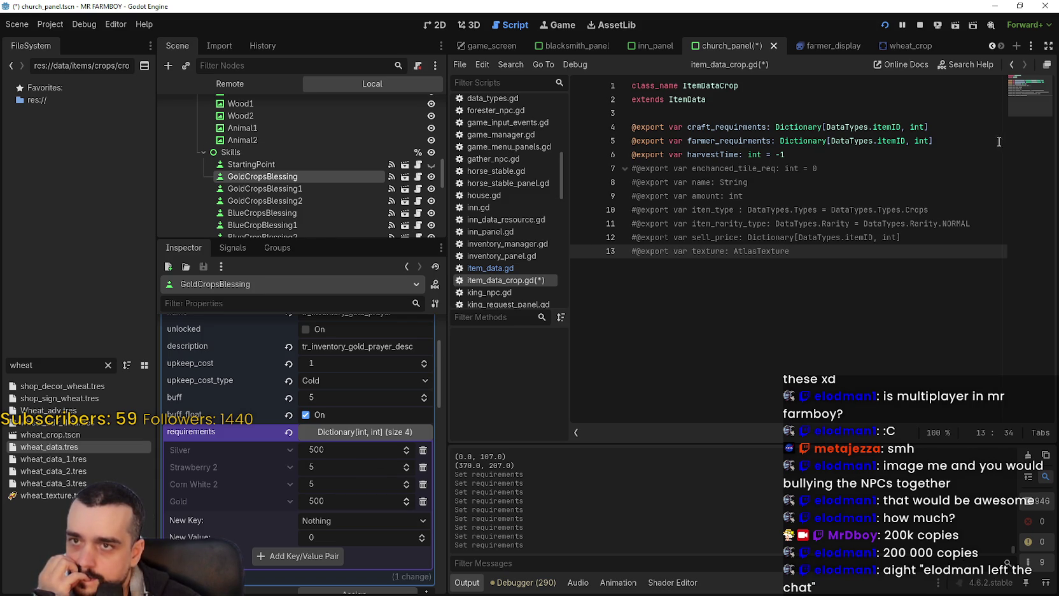
{"action": "left_click", "coordinate": [654, 48]}
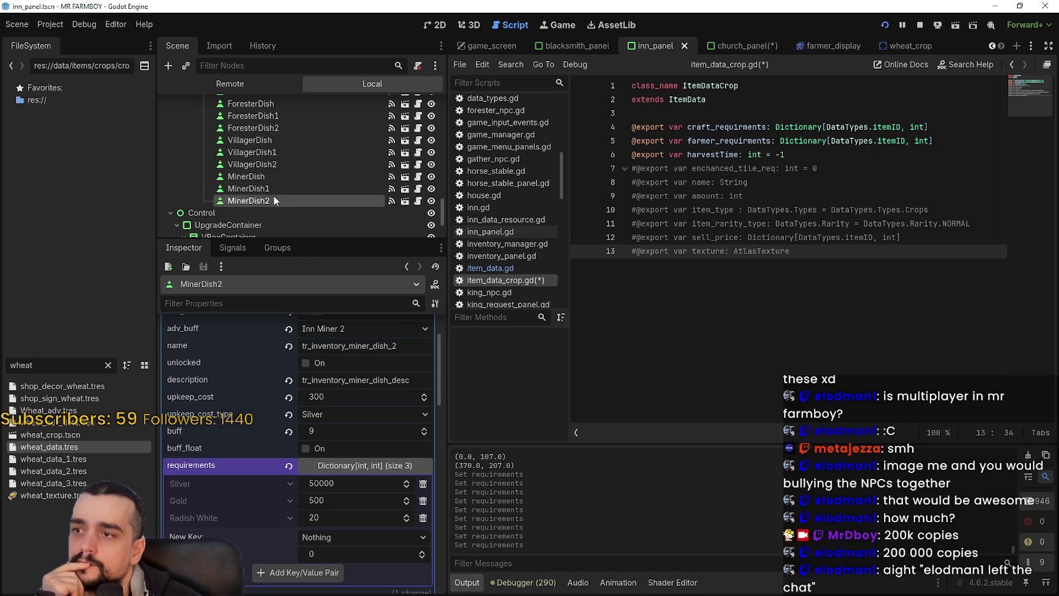
{"action": "scroll", "coordinate": [353, 538], "scroll_direction": "up", "scroll_amount": 3}
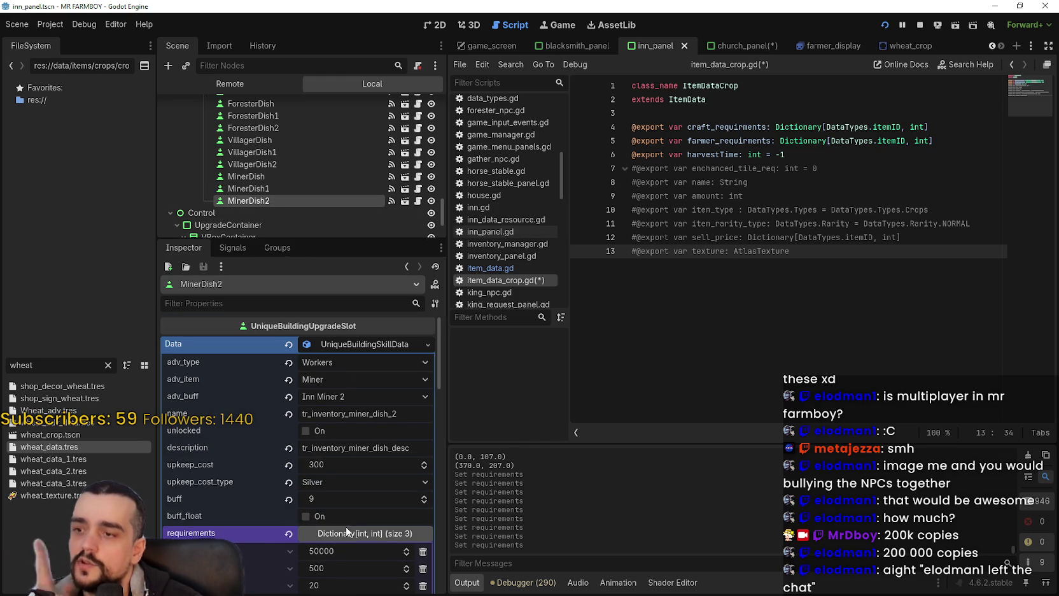
{"action": "scroll", "coordinate": [347, 515], "scroll_direction": "down", "scroll_amount": 3}
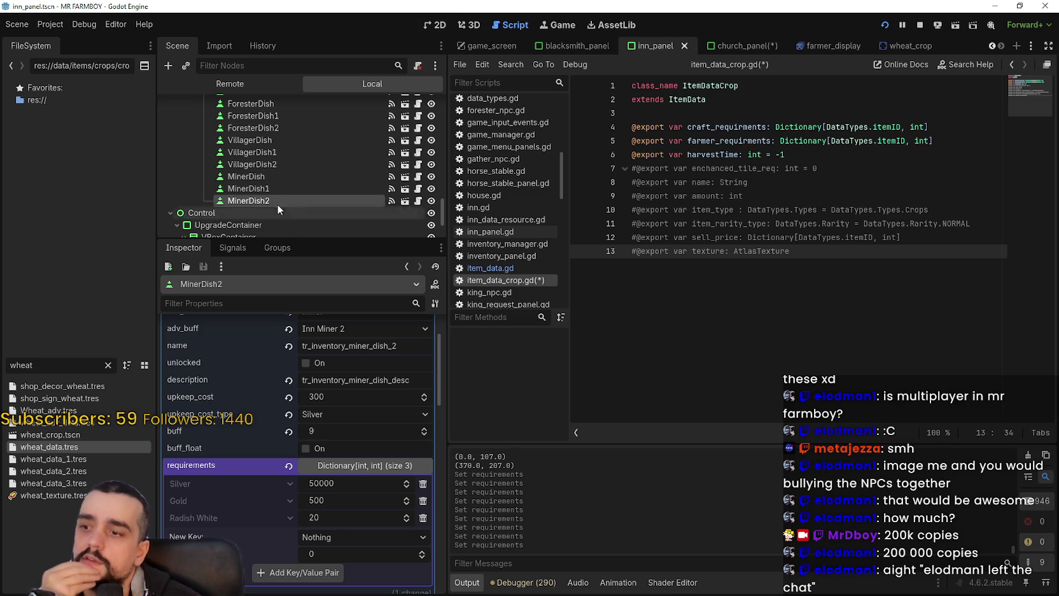
{"action": "left_click", "coordinate": [284, 178]}
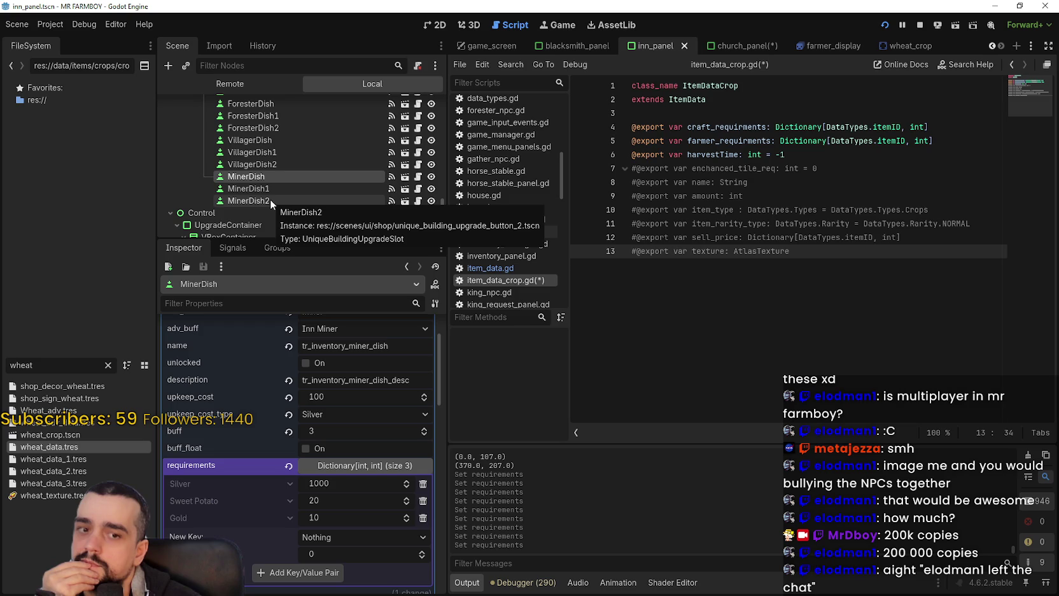
{"action": "mouse_move", "coordinate": [735, 48]}
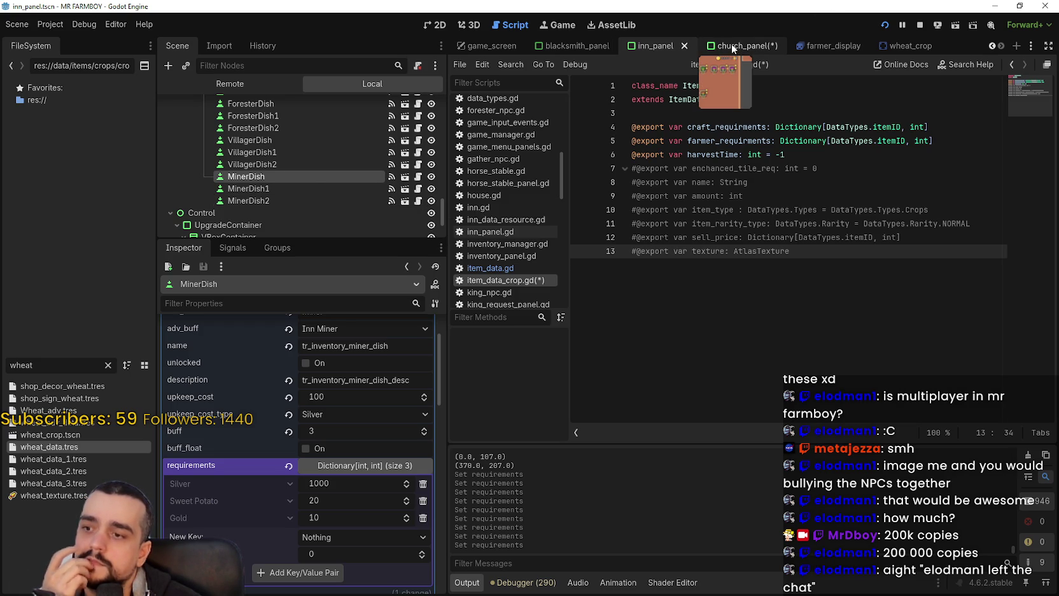
{"action": "left_click", "coordinate": [732, 46]}
{"action": "mouse_move", "coordinate": [656, 49]}
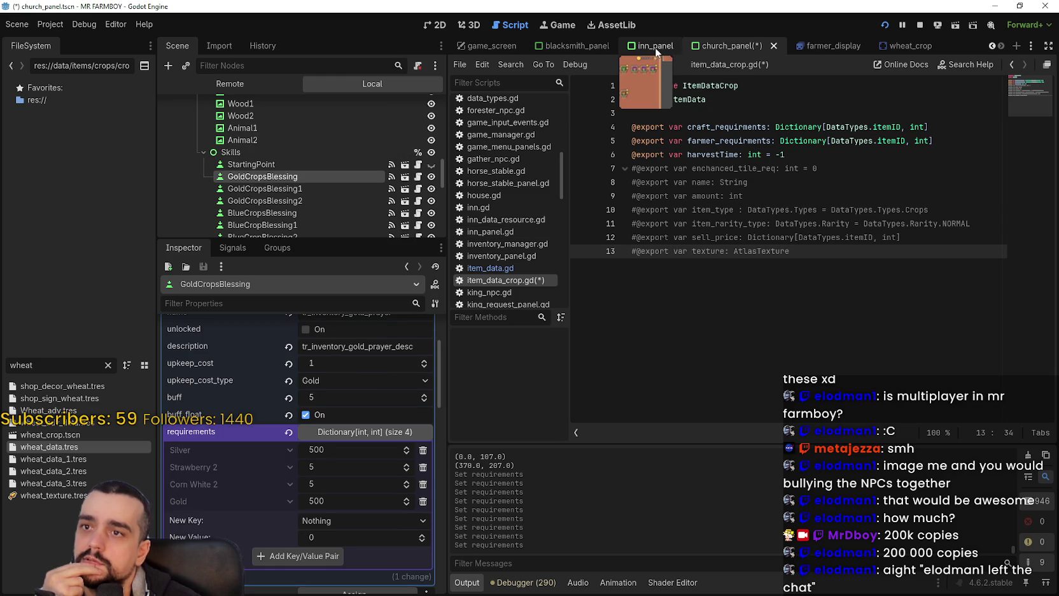
{"action": "left_click", "coordinate": [655, 47]}
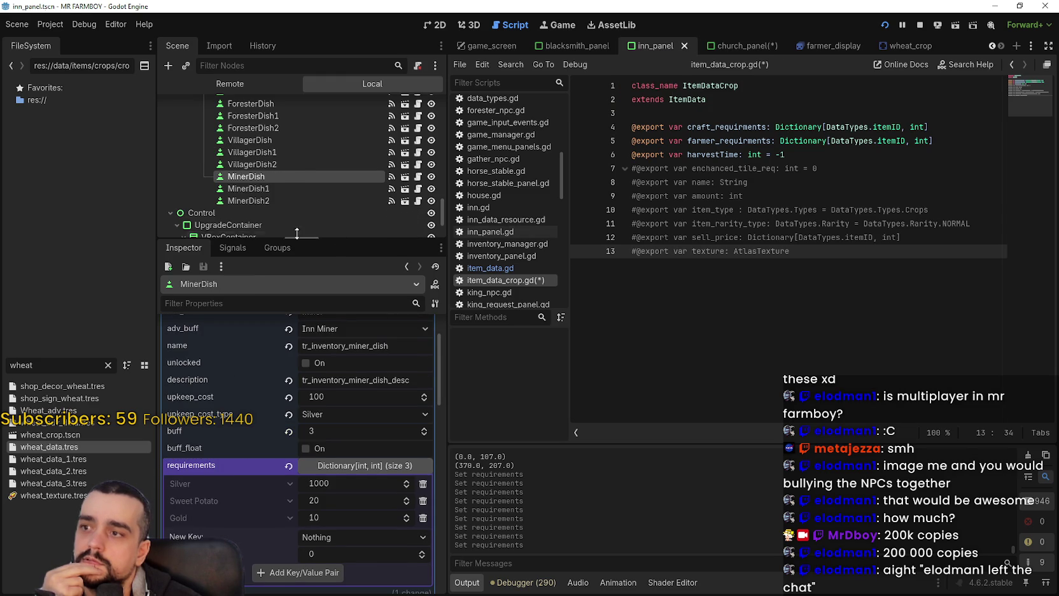
{"action": "left_click", "coordinate": [261, 204]}
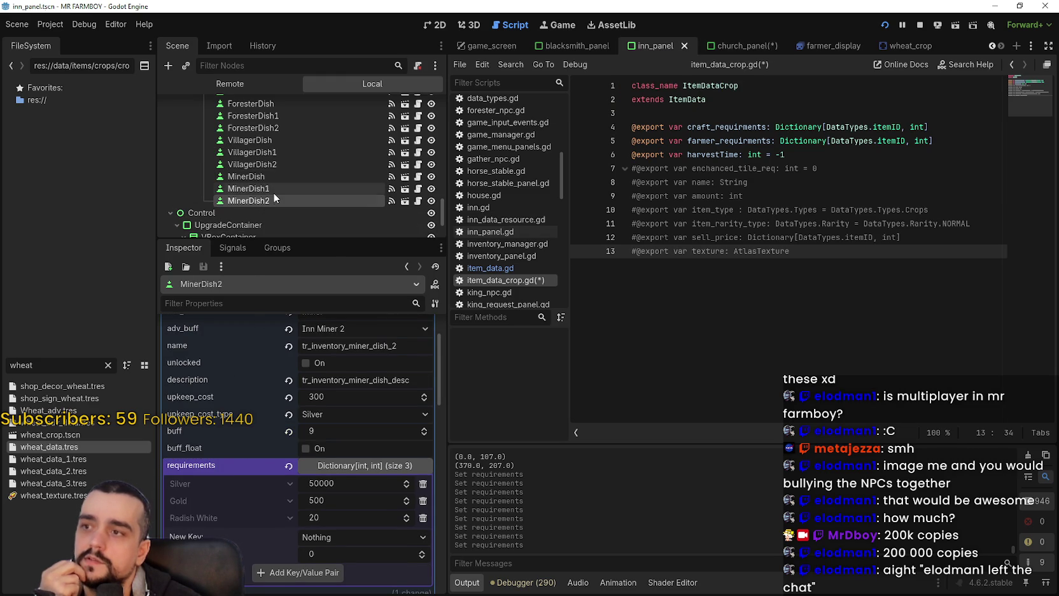
{"action": "left_click", "coordinate": [273, 191]}
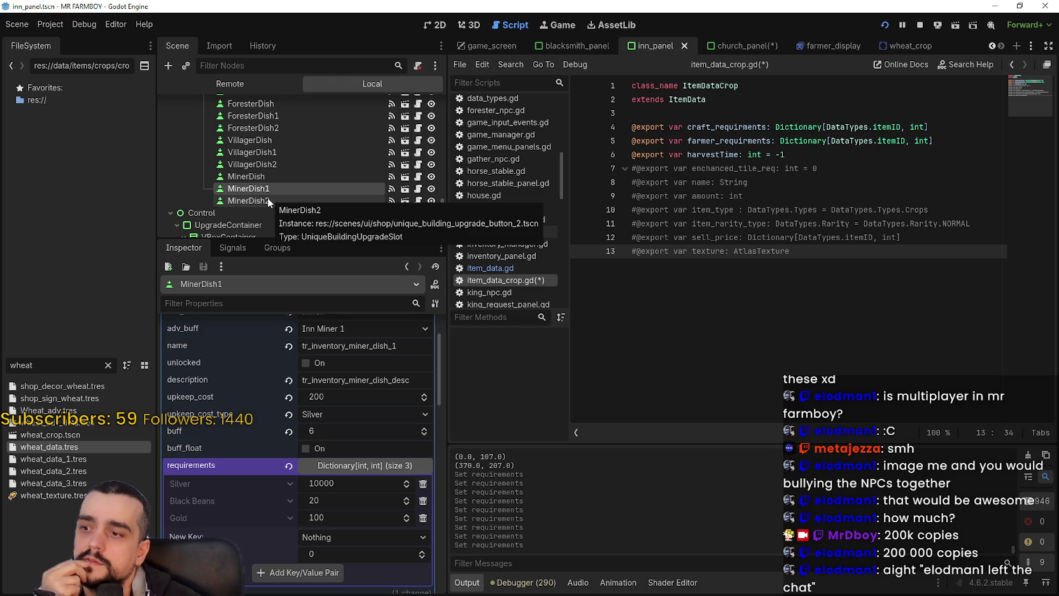
{"action": "mouse_move", "coordinate": [739, 44]}
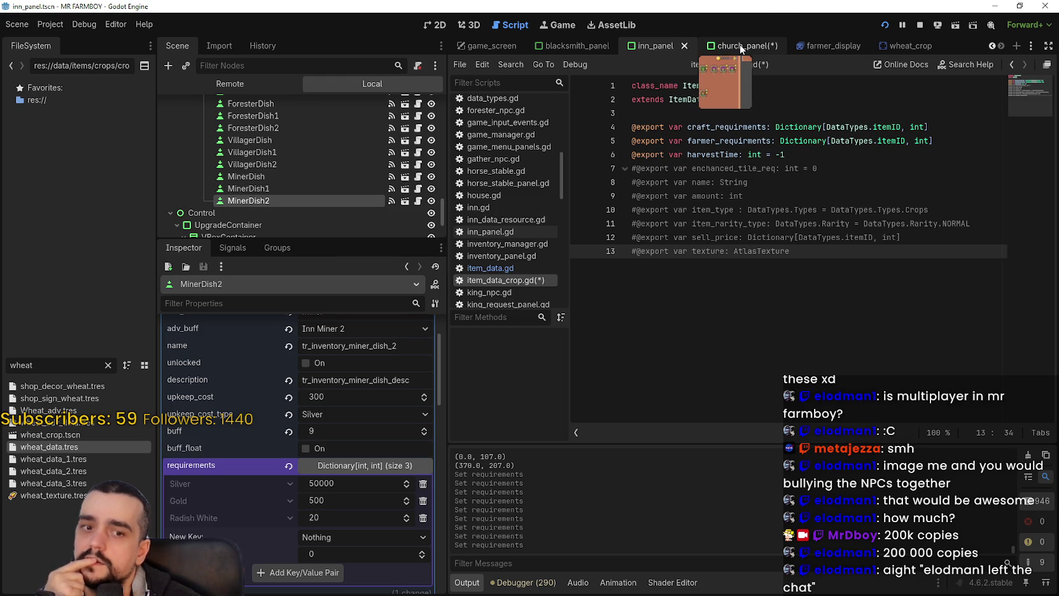
{"action": "left_click", "coordinate": [739, 44]}
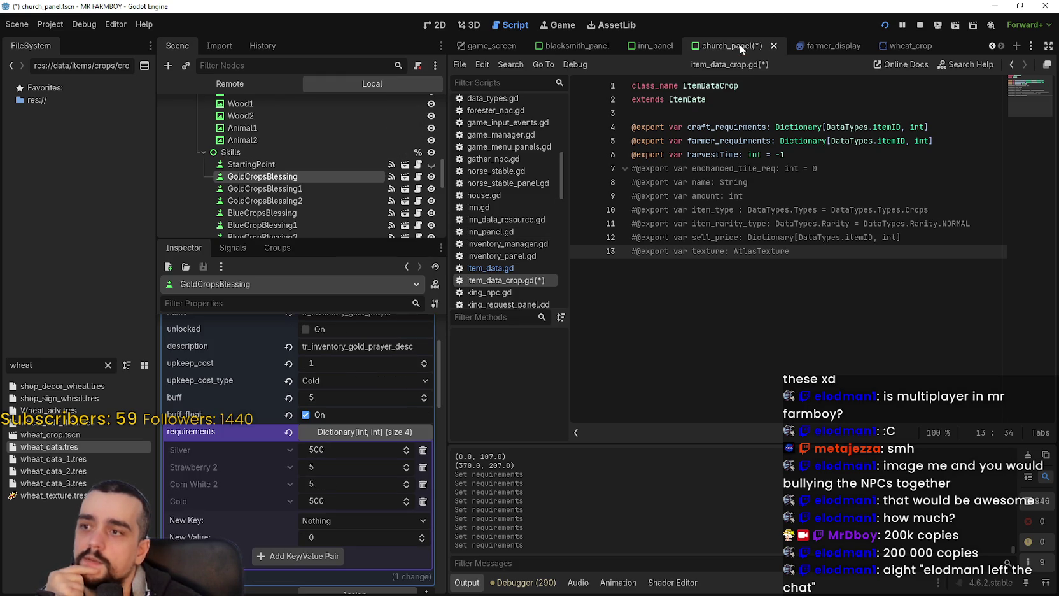
Select GoldCropsBlessing1 and delete its Copper 100000 requirement.
{"action": "left_click", "coordinate": [322, 185]}
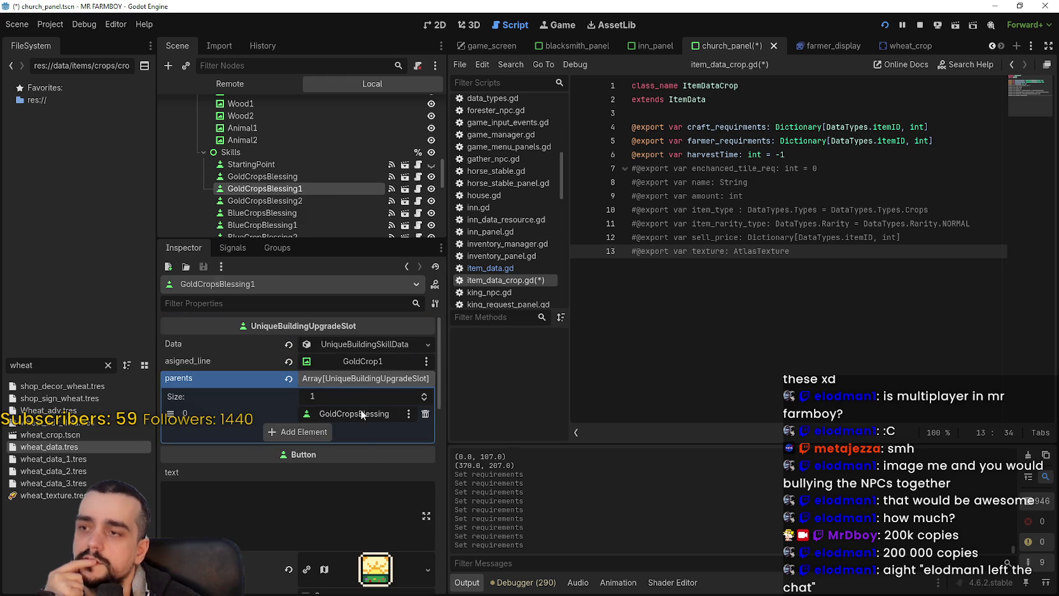
{"action": "scroll", "coordinate": [370, 474], "scroll_direction": "down", "scroll_amount": 5}
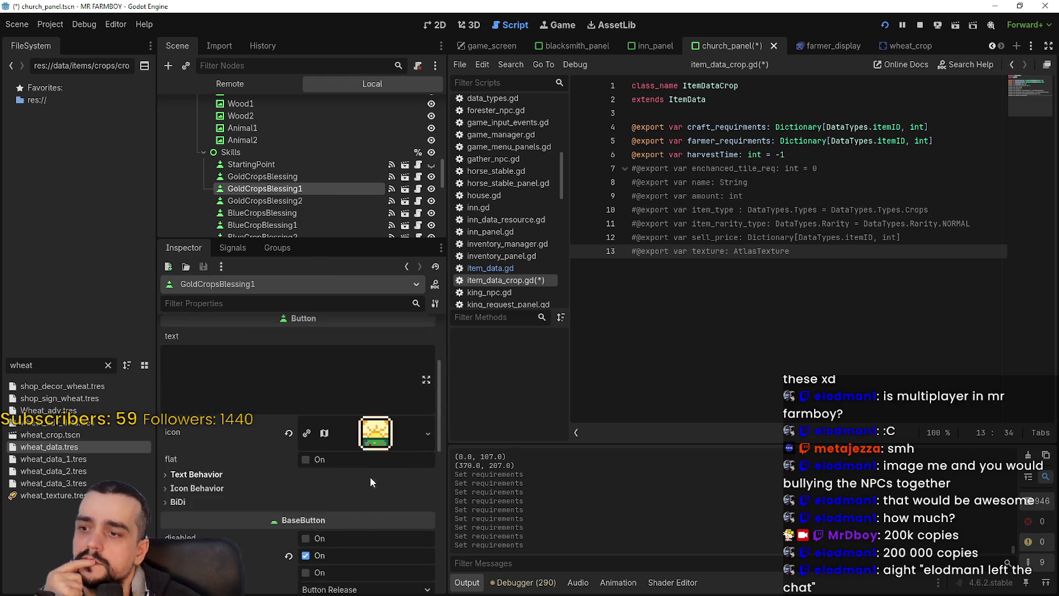
{"action": "scroll", "coordinate": [369, 476], "scroll_direction": "up", "scroll_amount": 5}
{"action": "left_click", "coordinate": [353, 344]}
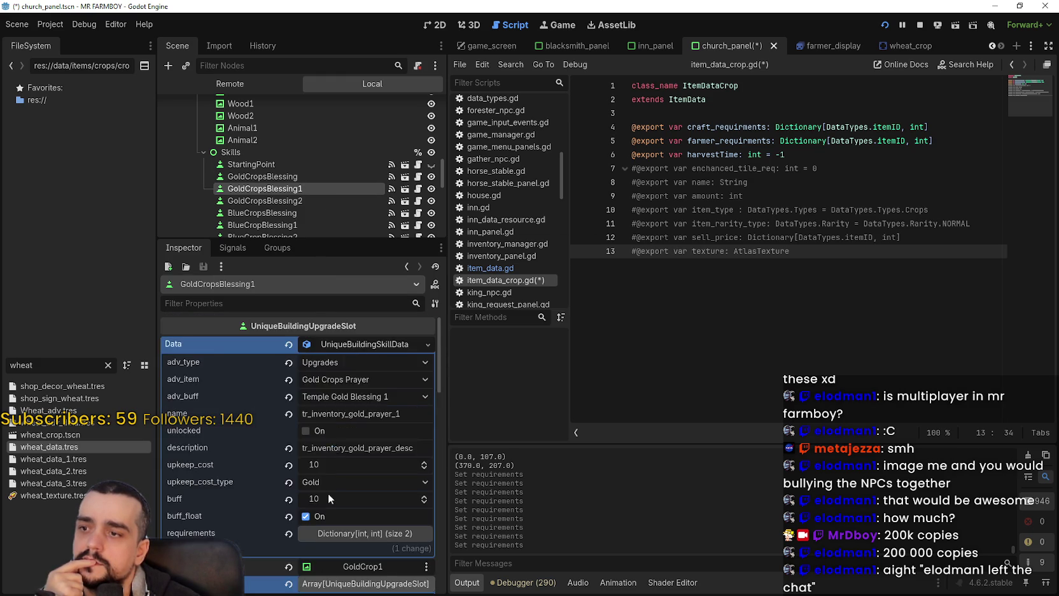
{"action": "scroll", "coordinate": [377, 531], "scroll_direction": "down", "scroll_amount": 3}
{"action": "scroll", "coordinate": [348, 404], "scroll_direction": "up", "scroll_amount": 2}
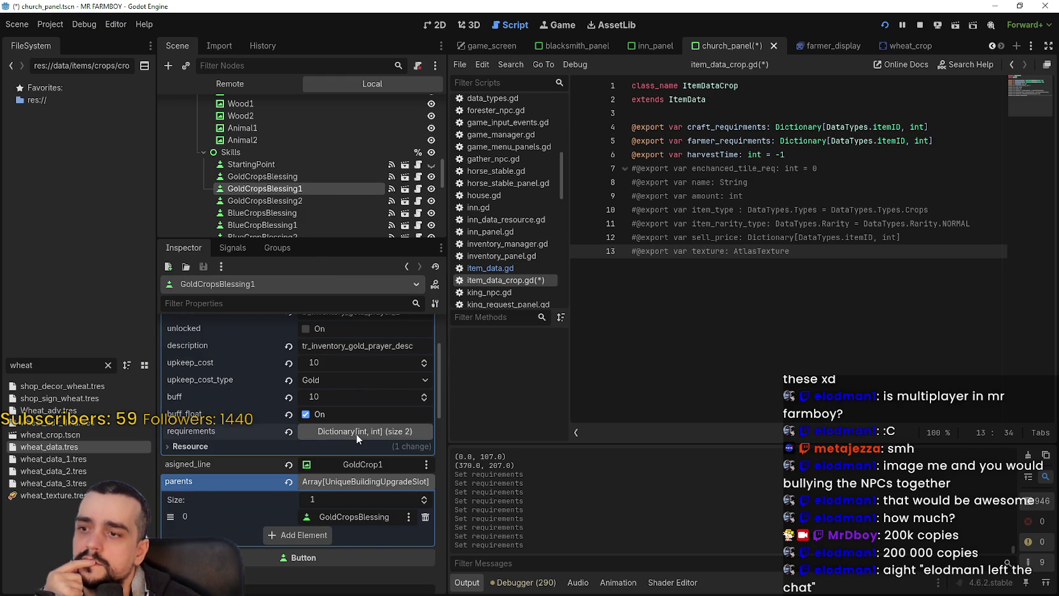
{"action": "left_click", "coordinate": [356, 433]}
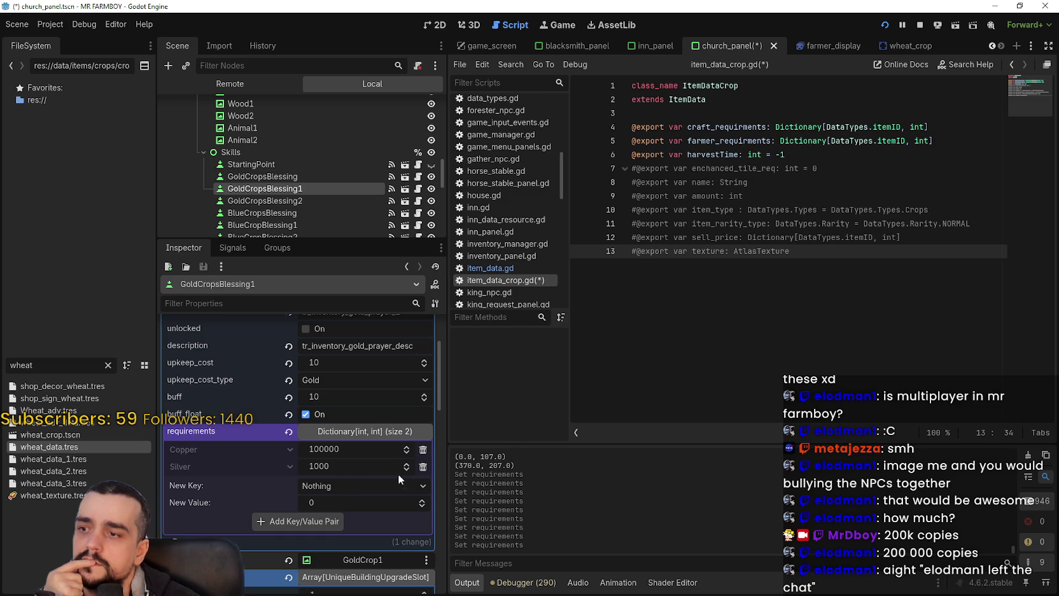
{"action": "left_click", "coordinate": [423, 449]}
Add a Gold 500 requirement to GoldCropsBlessing1.
{"action": "left_click", "coordinate": [354, 469]}
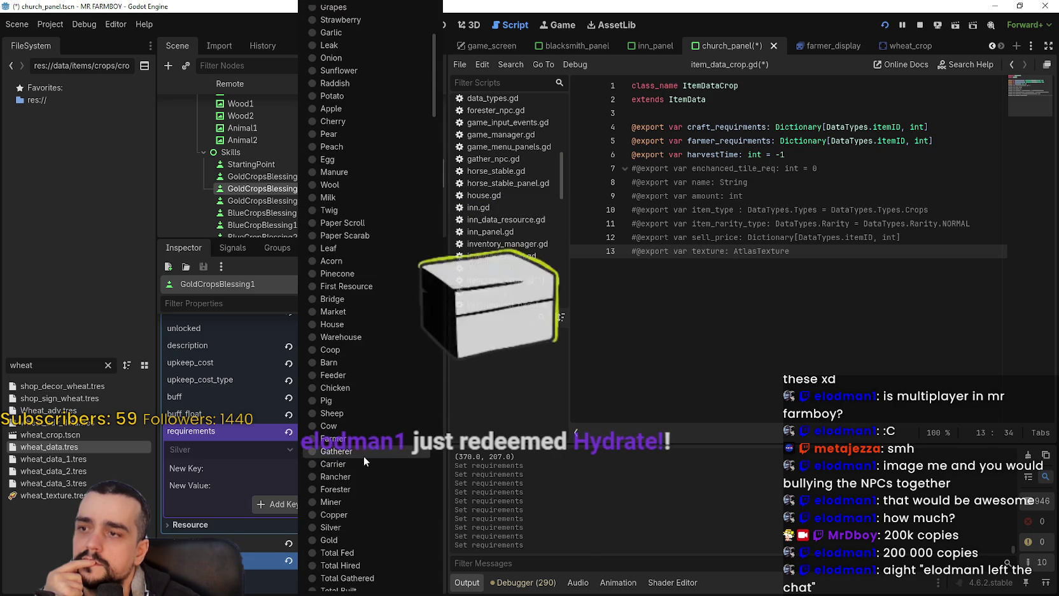
{"action": "left_click", "coordinate": [355, 541]}
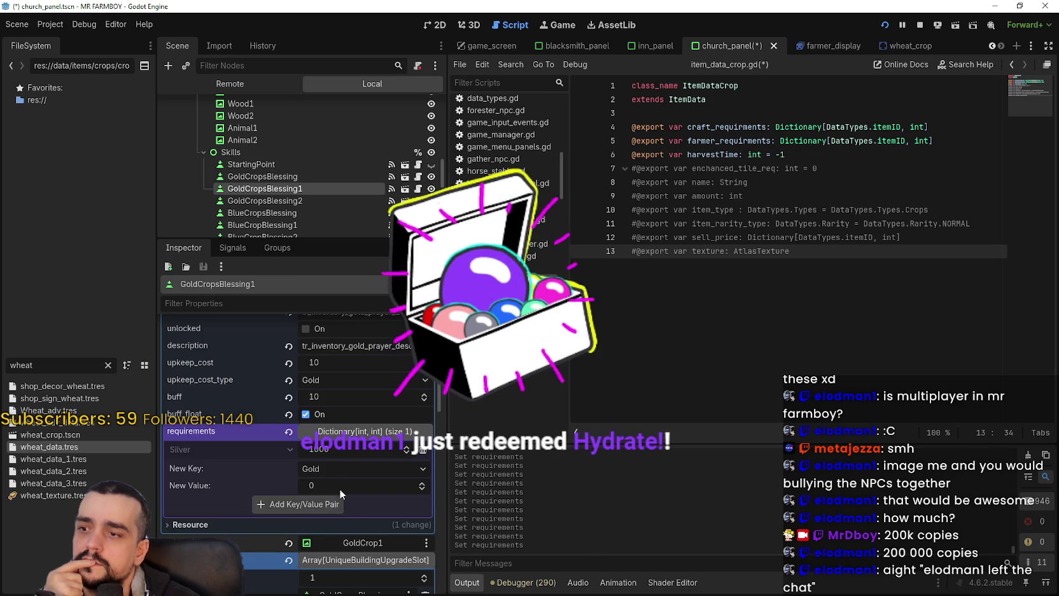
{"action": "left_click", "coordinate": [344, 484]}
{"action": "type", "text": "500"}
{"action": "left_click", "coordinate": [307, 500]}
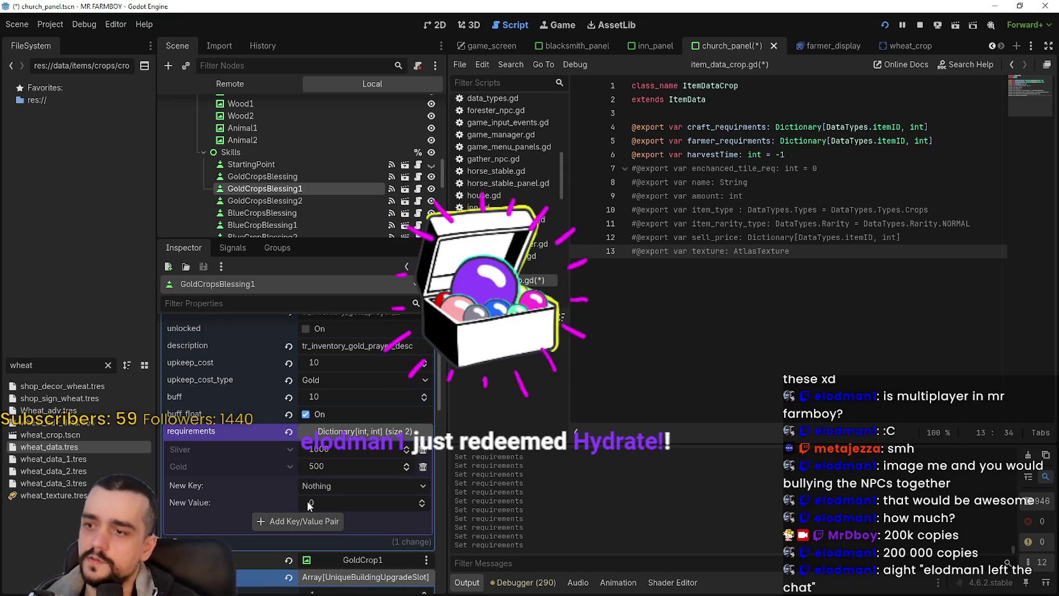
Dismiss the unused key list and move from StartingPoint back to the GoldCropsBlessing node.
{"action": "left_click", "coordinate": [341, 485]}
{"action": "scroll", "coordinate": [362, 479], "scroll_direction": "down", "scroll_amount": 5}
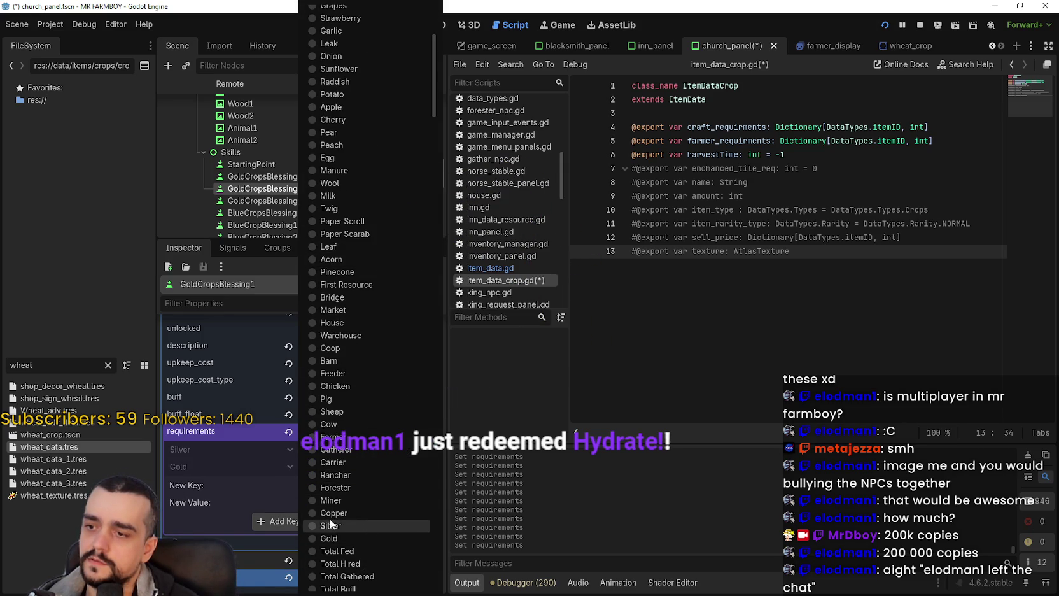
{"action": "left_click", "coordinate": [254, 499]}
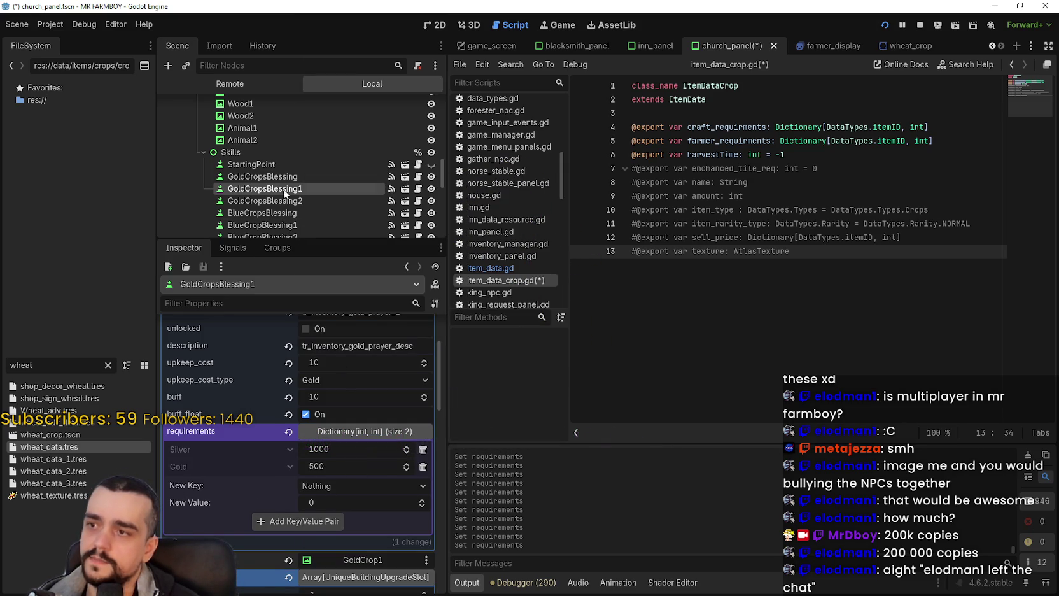
{"action": "double_click", "coordinate": [266, 169]}
{"action": "double_click", "coordinate": [277, 179]}
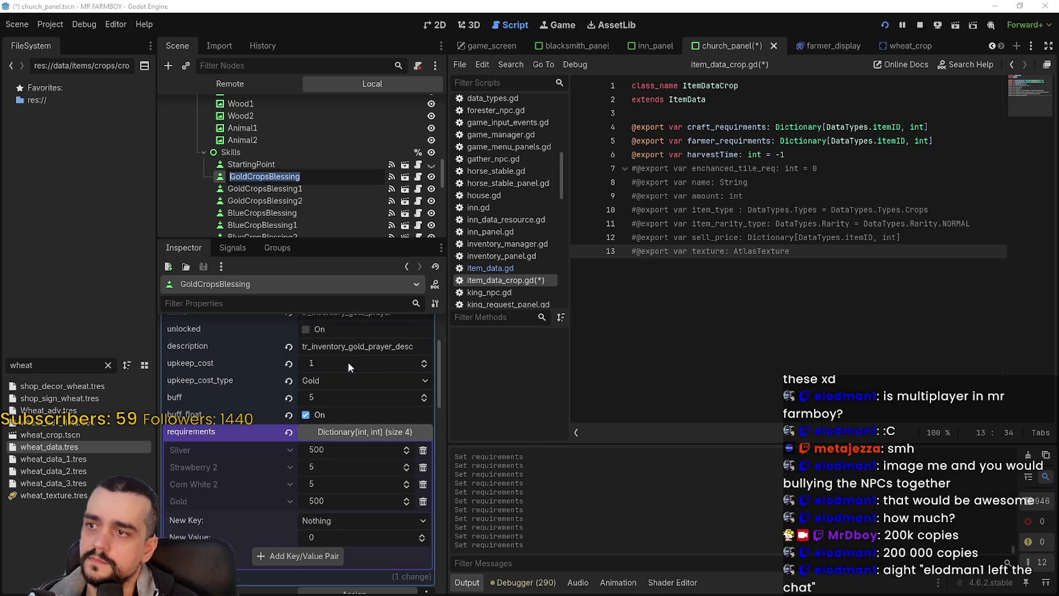
Change GoldCropsBlessing's Gold requirement to 250.
{"action": "left_click", "coordinate": [331, 503]}
{"action": "type", "text": "250"}
{"action": "key", "text": "Return"}
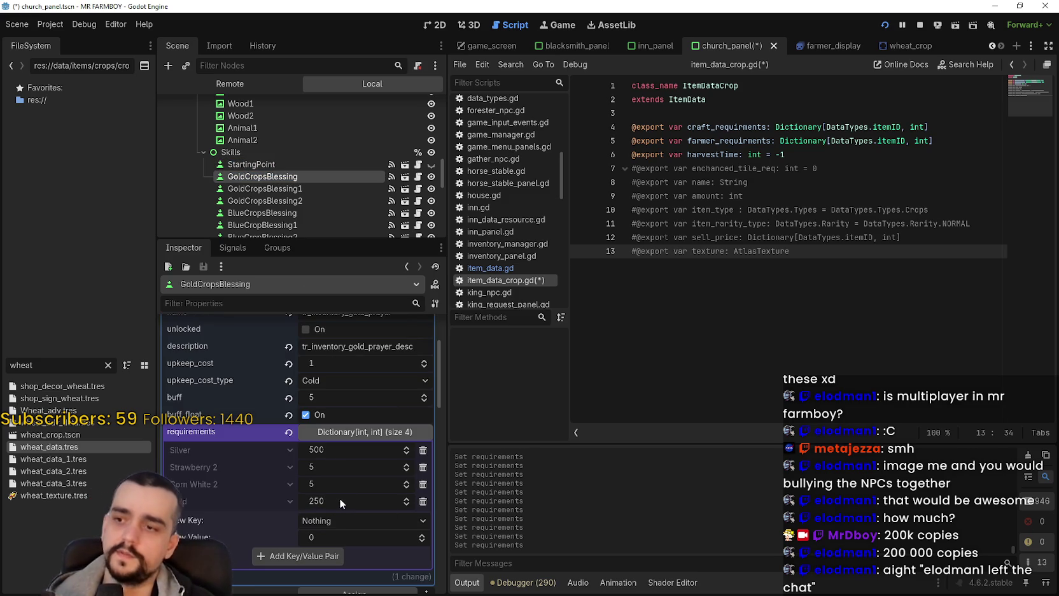
Review the requirements and save the church panel scene.
{"action": "scroll", "coordinate": [357, 478], "scroll_direction": "up", "scroll_amount": 2}
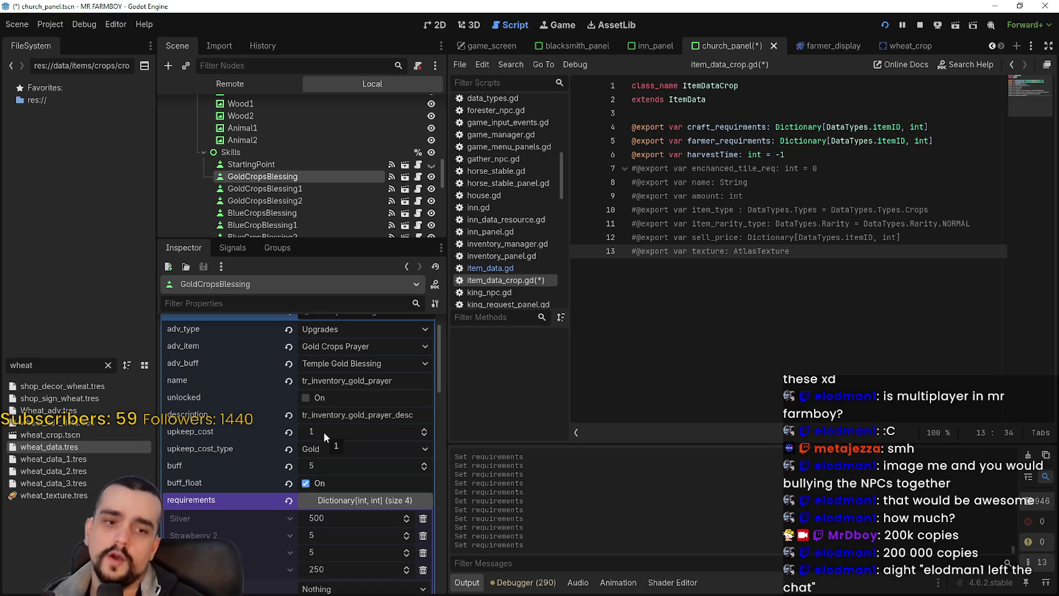
{"action": "scroll", "coordinate": [325, 437], "scroll_direction": "down", "scroll_amount": 4}
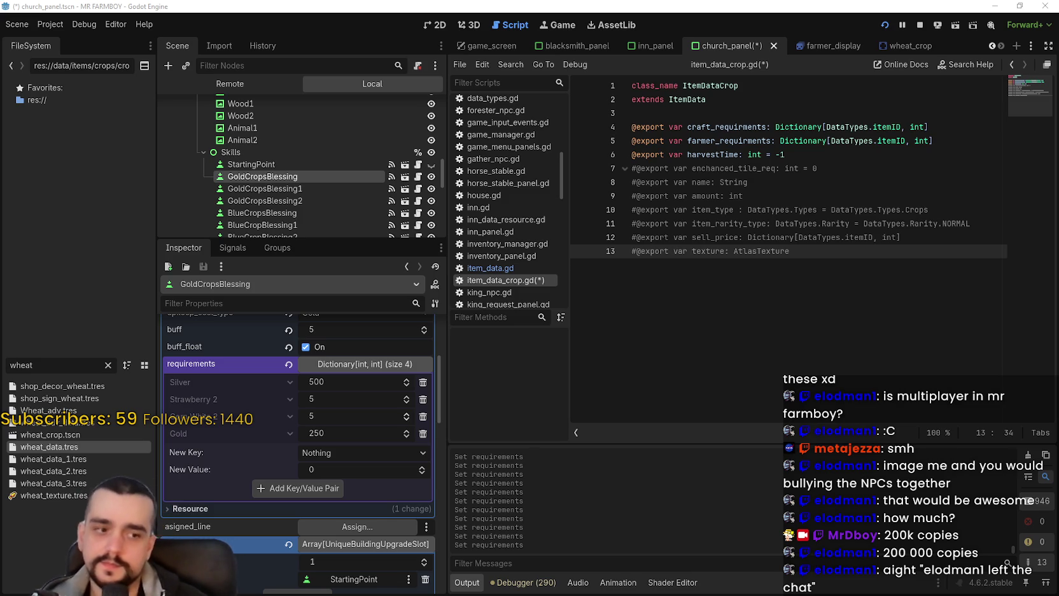
{"action": "key", "text": "ctrl+s"}
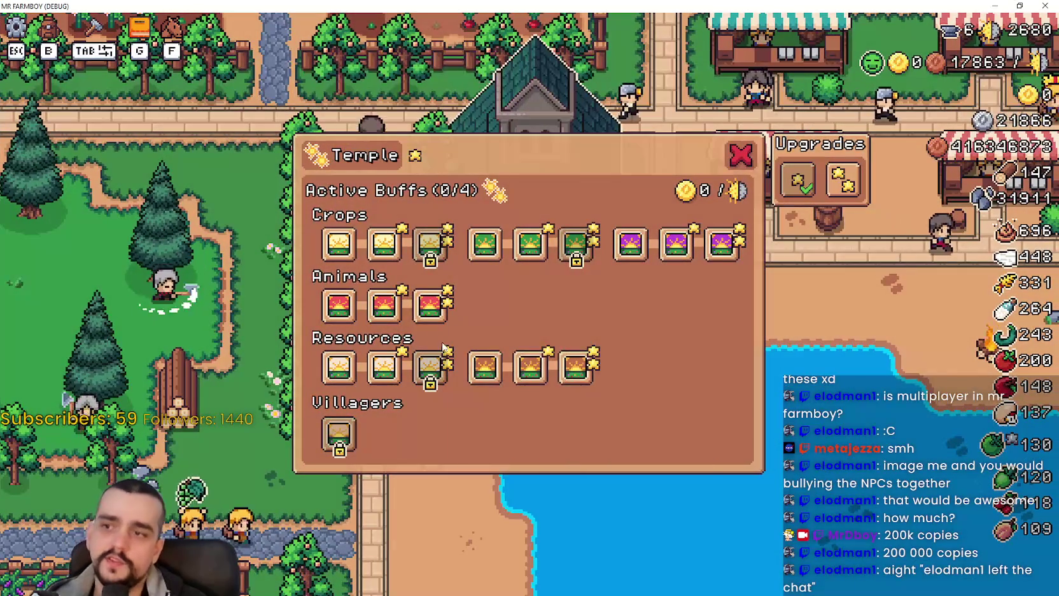
Leave the running game and return to the Godot editor.
{"action": "key", "text": "alt+Tab"}
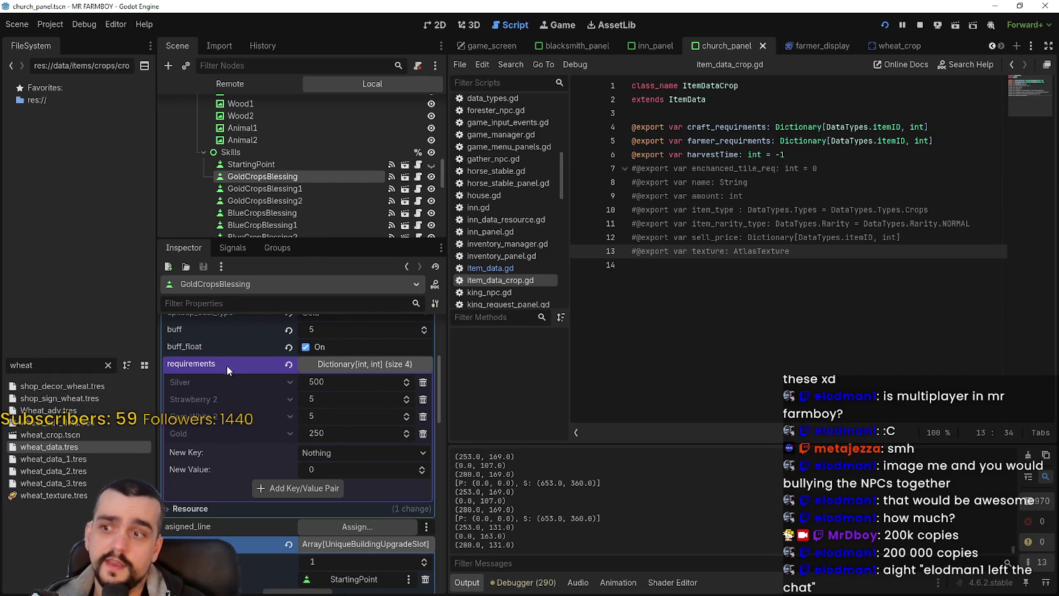
{"action": "right_click", "coordinate": [236, 367]}
{"action": "left_click", "coordinate": [356, 363]}
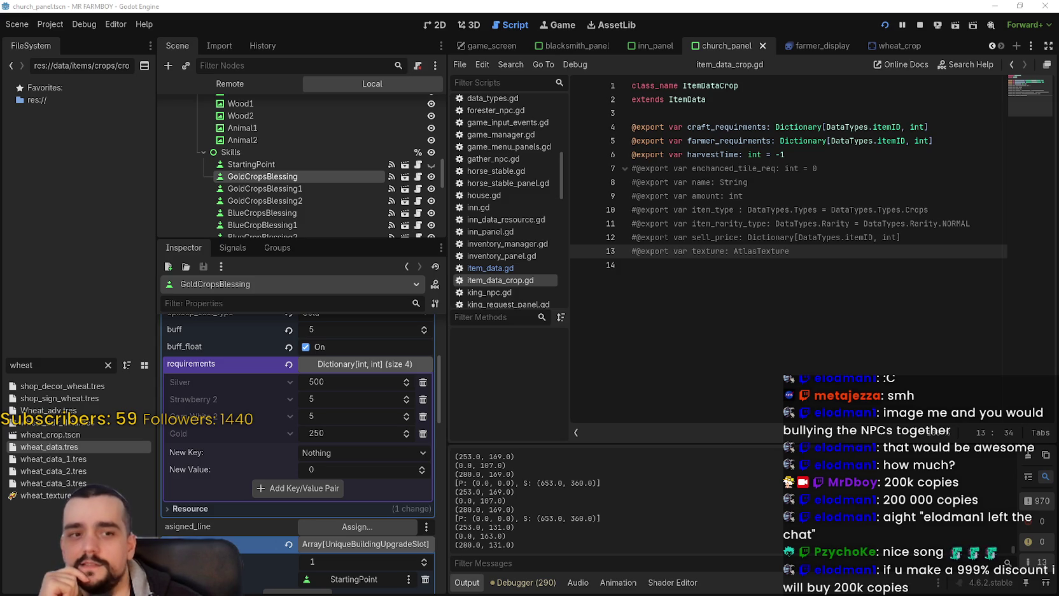
{"action": "left_click", "coordinate": [820, 280]}
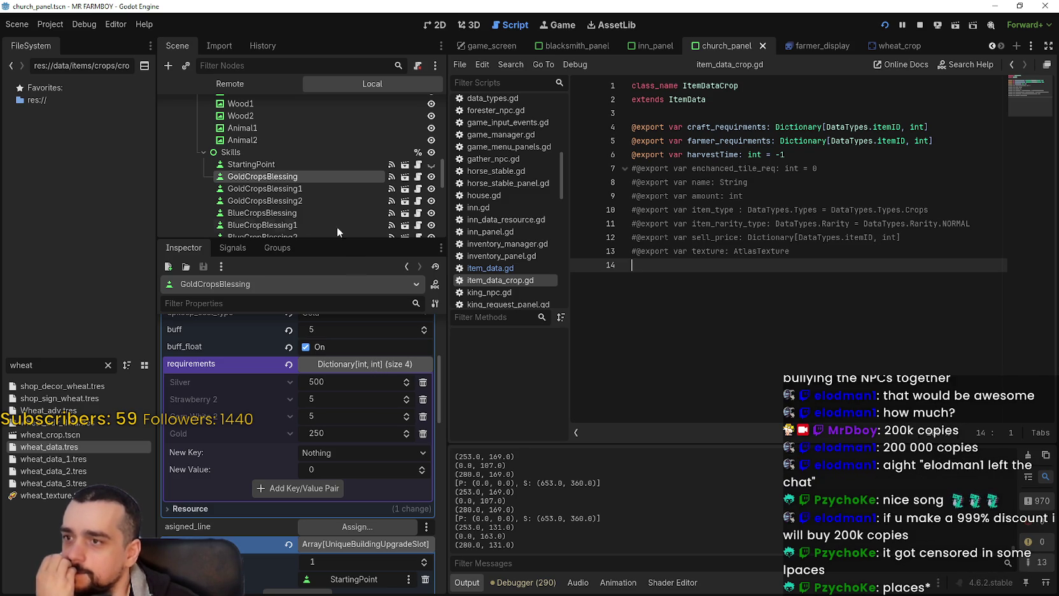
Select GoldCropsBlessing2 and remove its Copper requirement.
{"action": "left_click", "coordinate": [312, 190]}
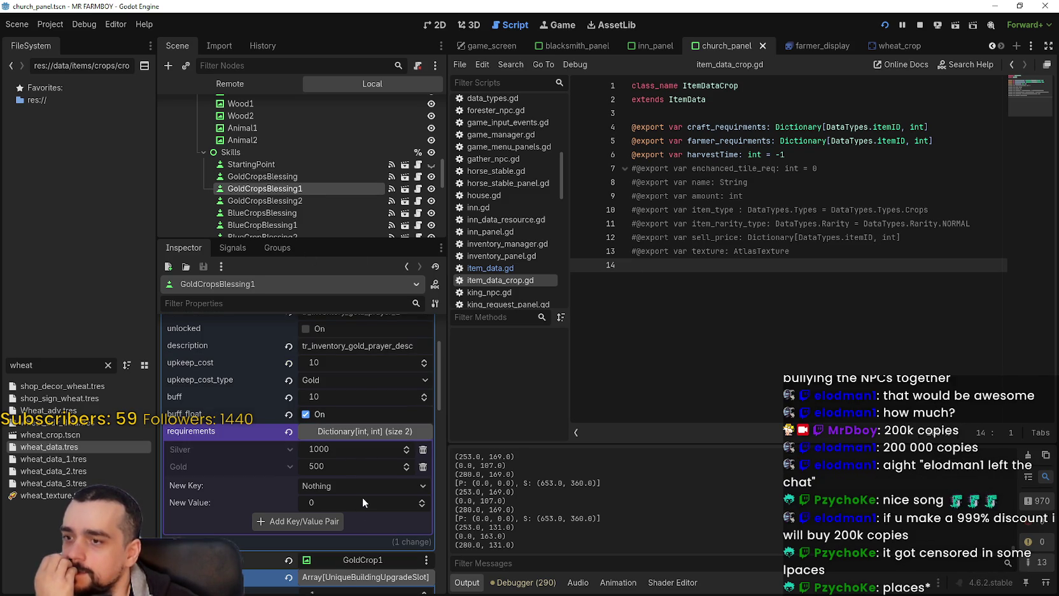
{"action": "left_click", "coordinate": [303, 177]}
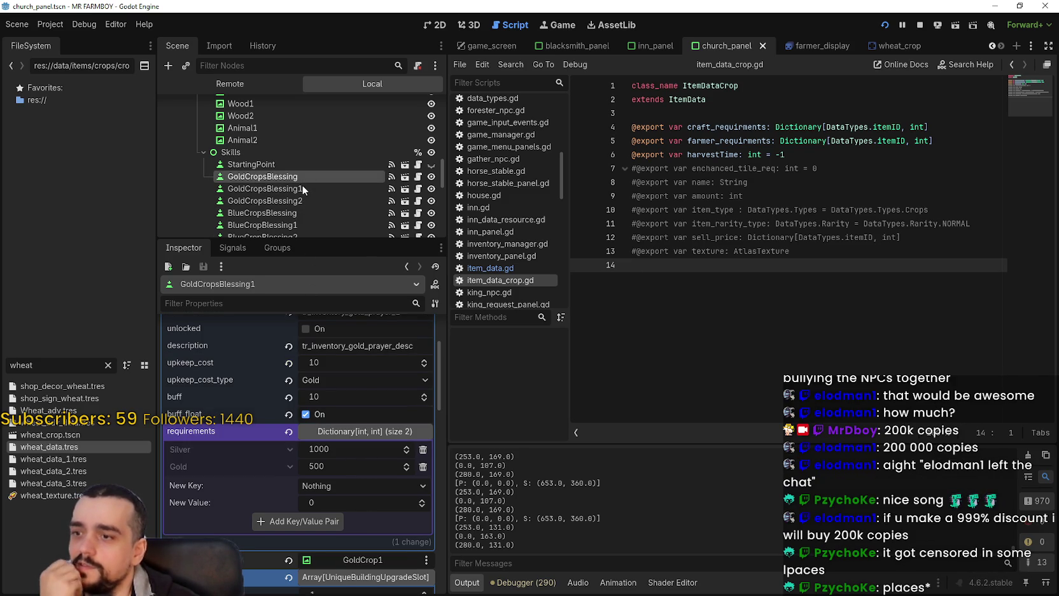
{"action": "left_click", "coordinate": [301, 185]}
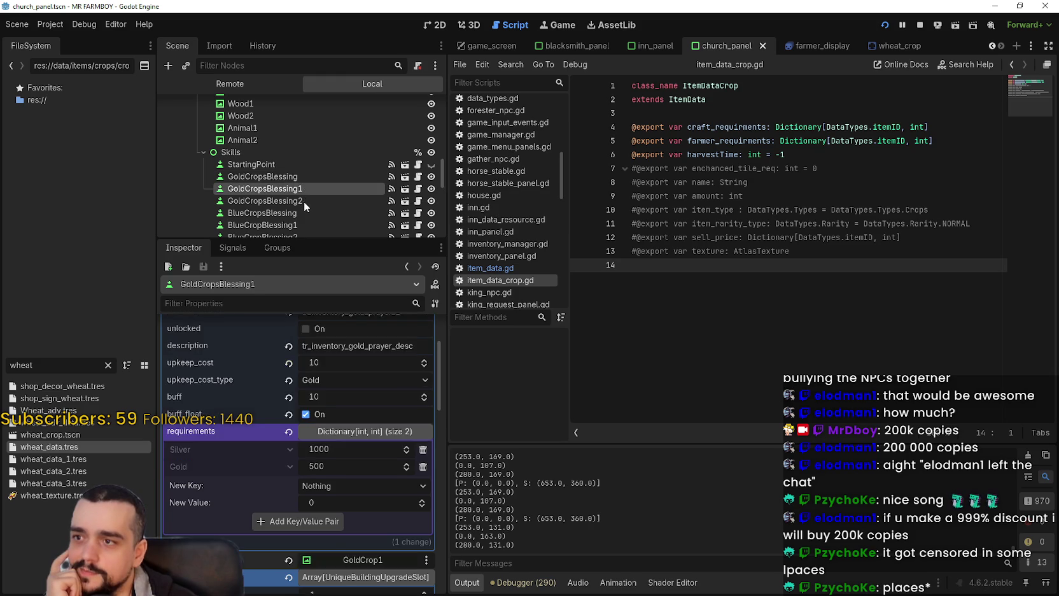
{"action": "left_click", "coordinate": [304, 201]}
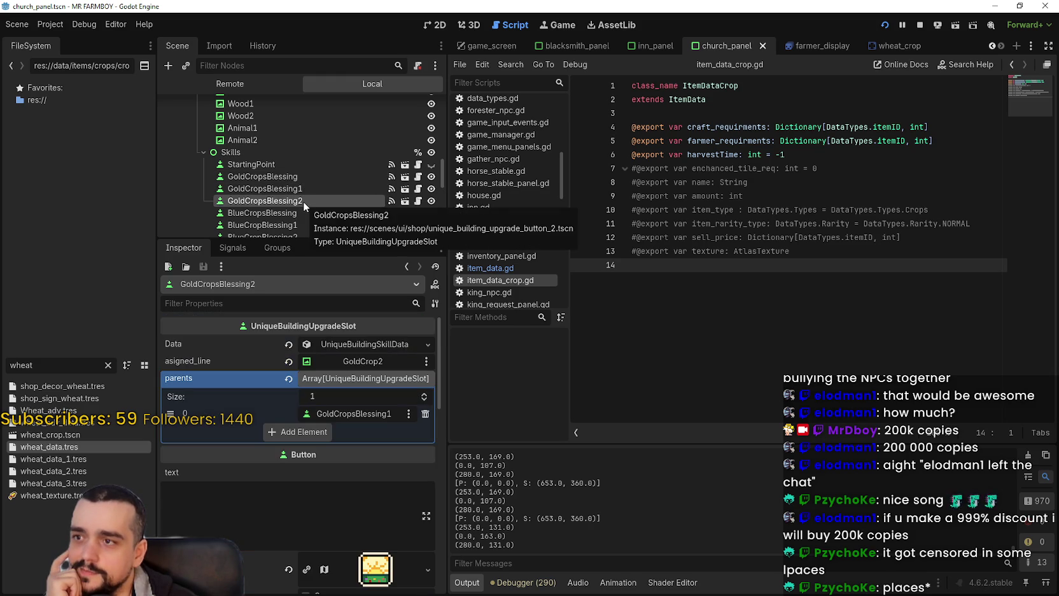
{"action": "left_click", "coordinate": [361, 346]}
{"action": "scroll", "coordinate": [338, 522], "scroll_direction": "down", "scroll_amount": 3}
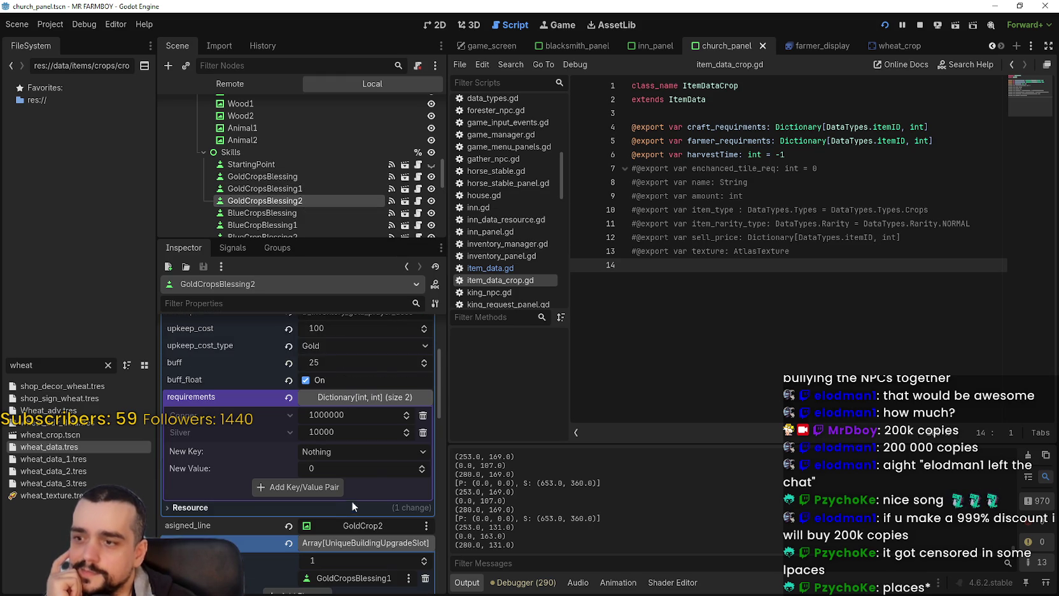
{"action": "left_click", "coordinate": [423, 414]}
Add a Gold 1000 requirement to GoldCropsBlessing2.
{"action": "left_click", "coordinate": [372, 438]}
{"action": "scroll", "coordinate": [371, 439], "scroll_direction": "down", "scroll_amount": 5}
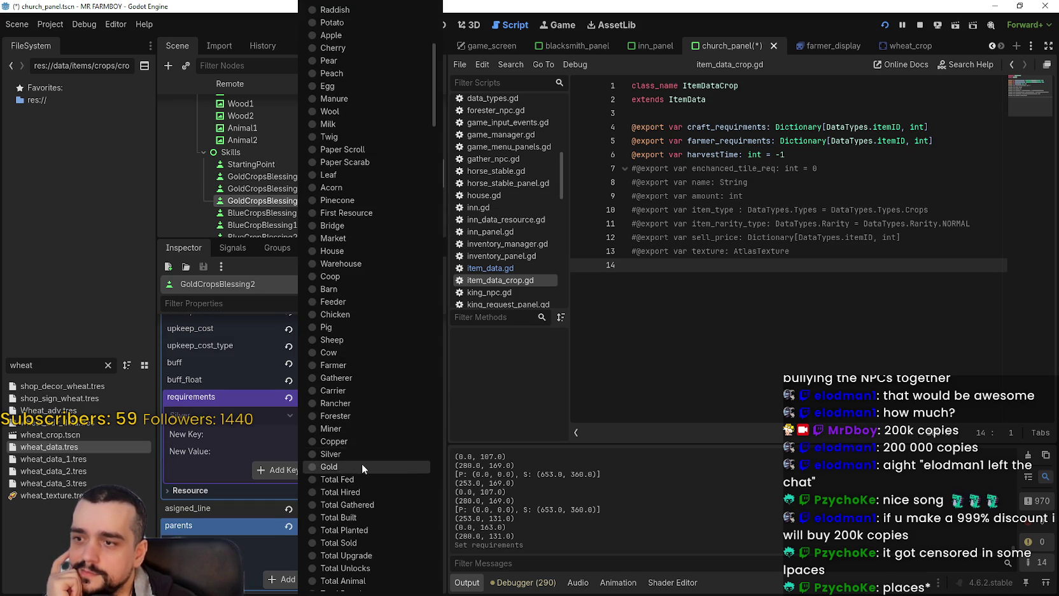
{"action": "left_click", "coordinate": [361, 467]}
{"action": "type", "text": "100"}
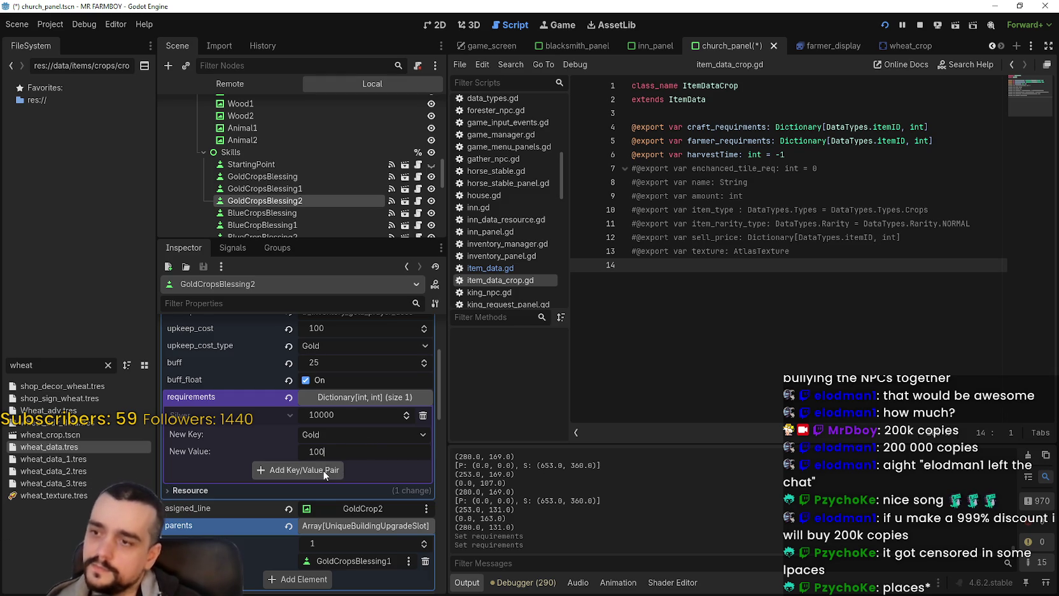
{"action": "type", "text": "0"}
{"action": "left_click", "coordinate": [323, 470]}
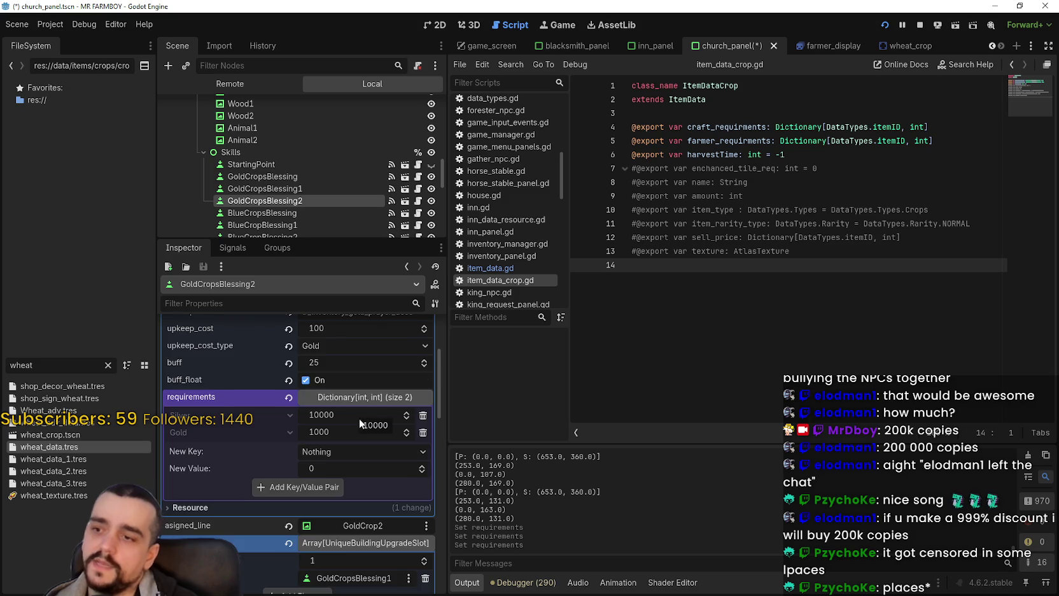
Recheck GoldCropsBlessing1 and GoldCropsBlessing in the scene tree.
{"action": "scroll", "coordinate": [360, 423], "scroll_direction": "up", "scroll_amount": 2}
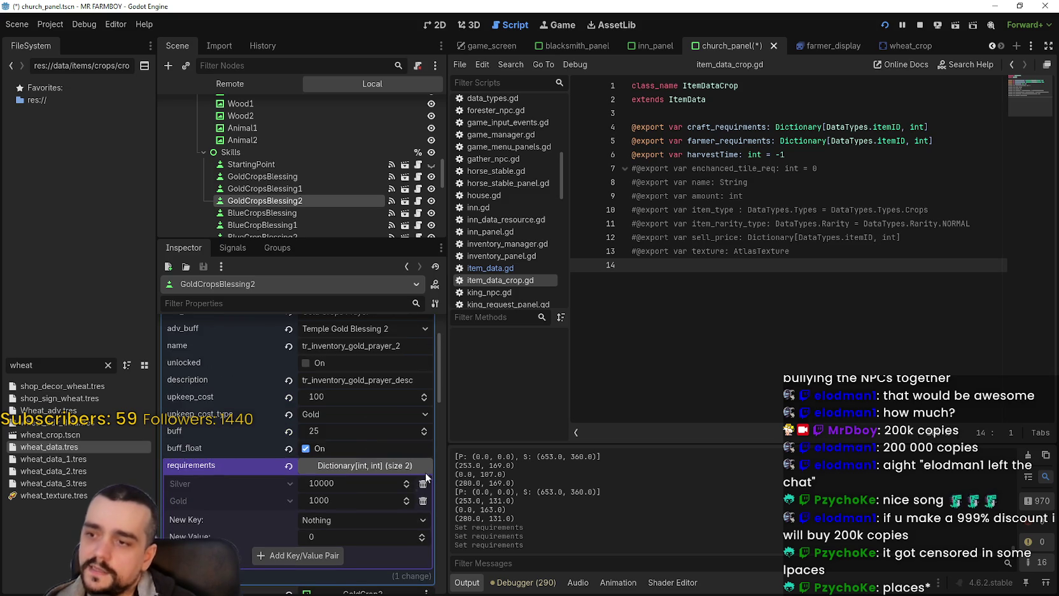
{"action": "left_click", "coordinate": [303, 189]}
{"action": "left_click", "coordinate": [295, 181]}
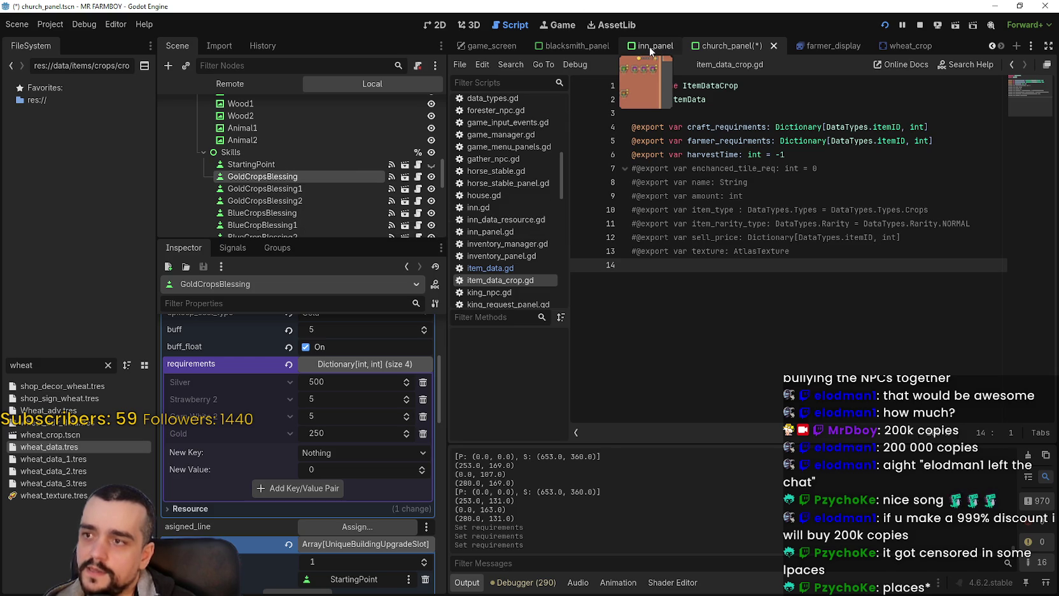
Open the inn_panel scene, put the caret on the crop script's last line, then switch to the game.
{"action": "left_click", "coordinate": [651, 51]}
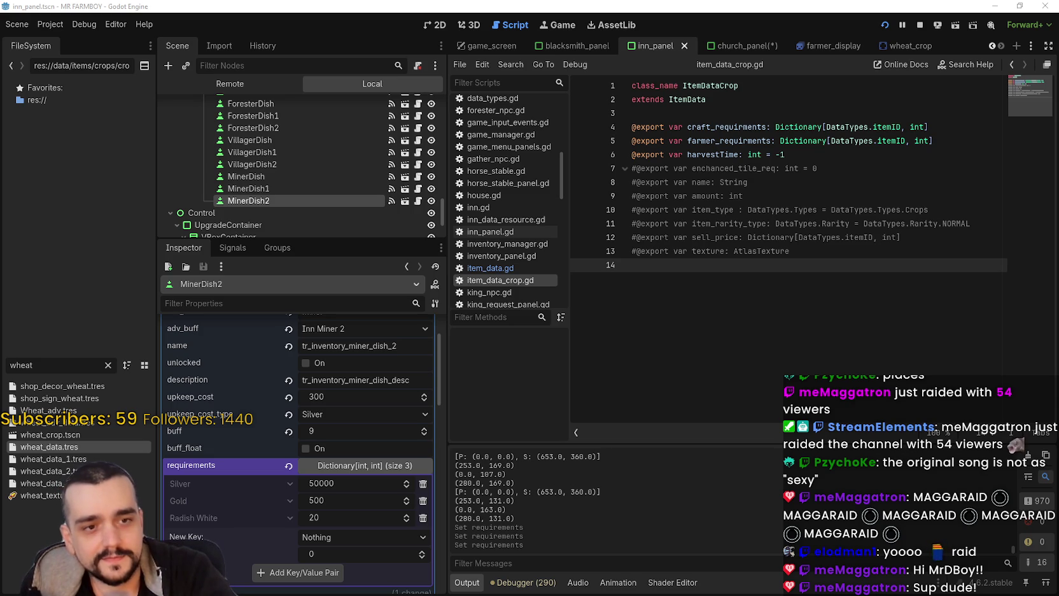
{"action": "left_click", "coordinate": [676, 226]}
{"action": "left_click", "coordinate": [764, 313]}
{"action": "key", "text": "alt+Tab"}
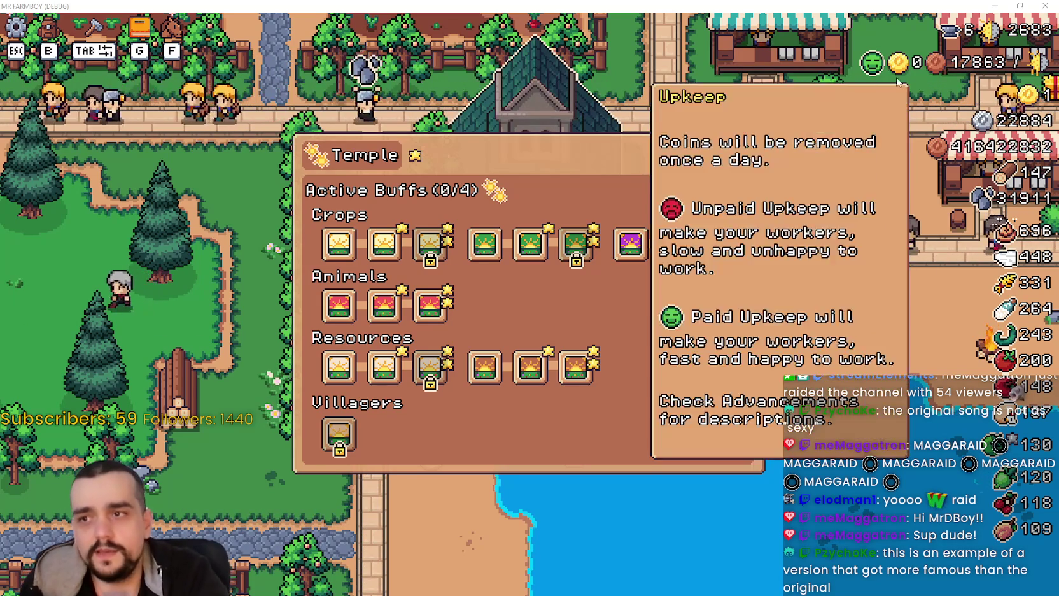
Close the Temple panel and ride right past the market stalls, then back to the church.
{"action": "key", "text": "Escape"}
{"action": "scroll", "coordinate": [680, 357], "scroll_direction": "down", "scroll_amount": 3}
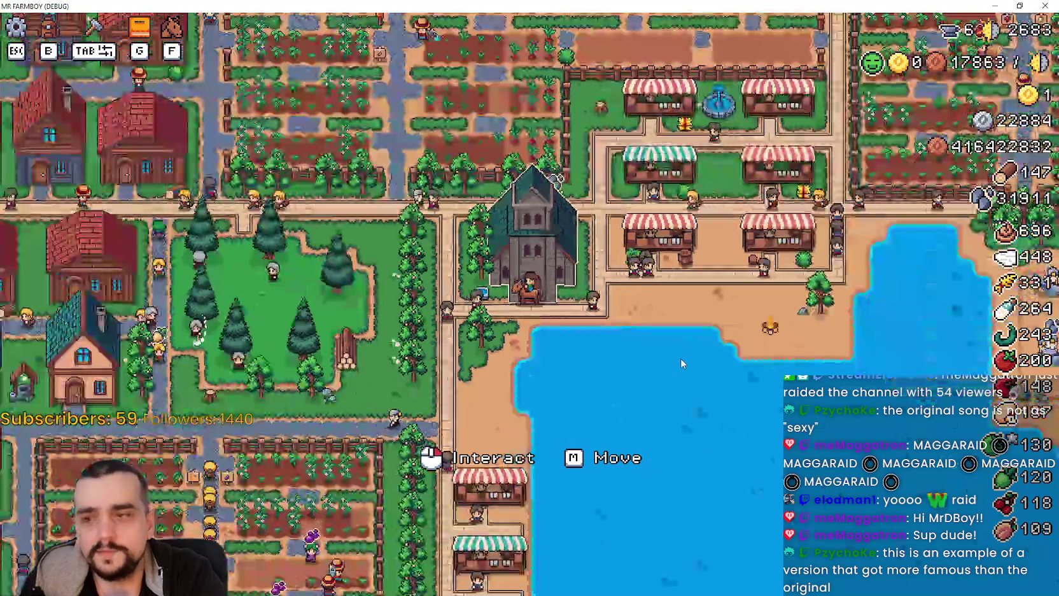
{"action": "scroll", "coordinate": [680, 355], "scroll_direction": "up", "scroll_amount": 3}
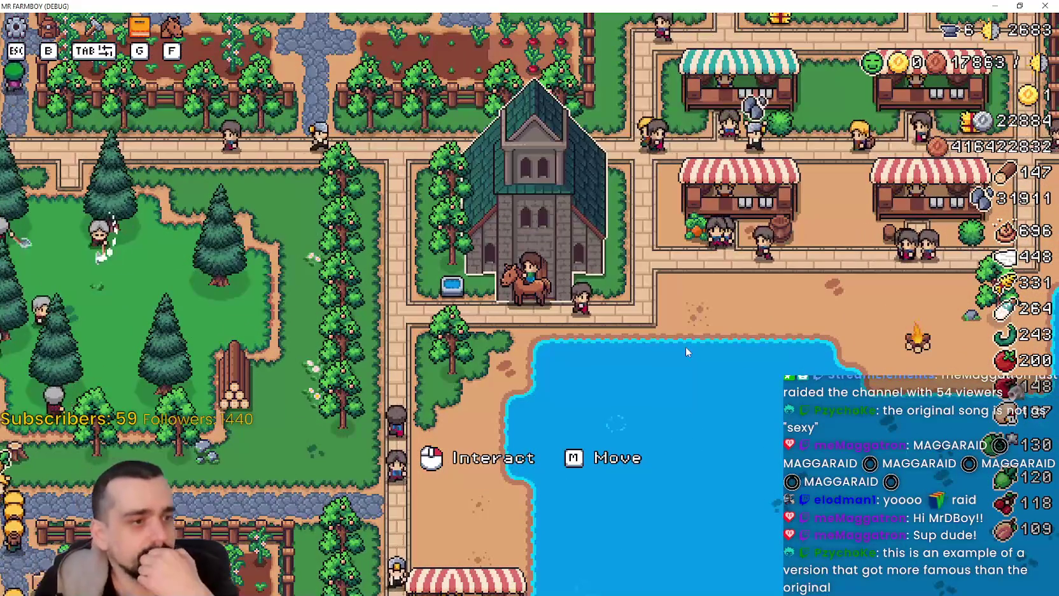
{"action": "key", "text": "d"}
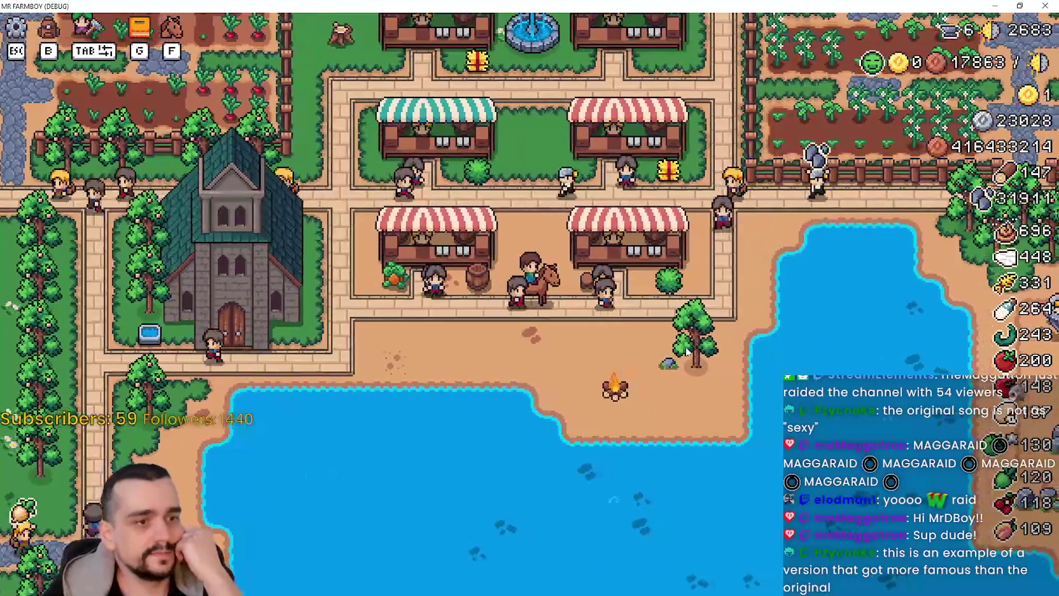
{"action": "key", "text": "d"}
{"action": "key", "text": "a"}
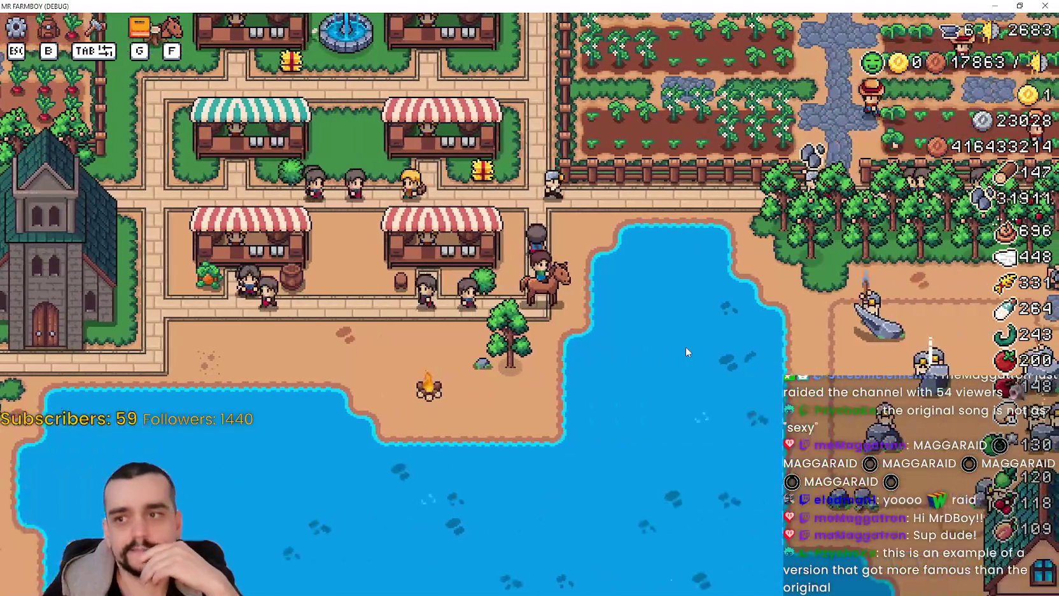
{"action": "key", "text": "a"}
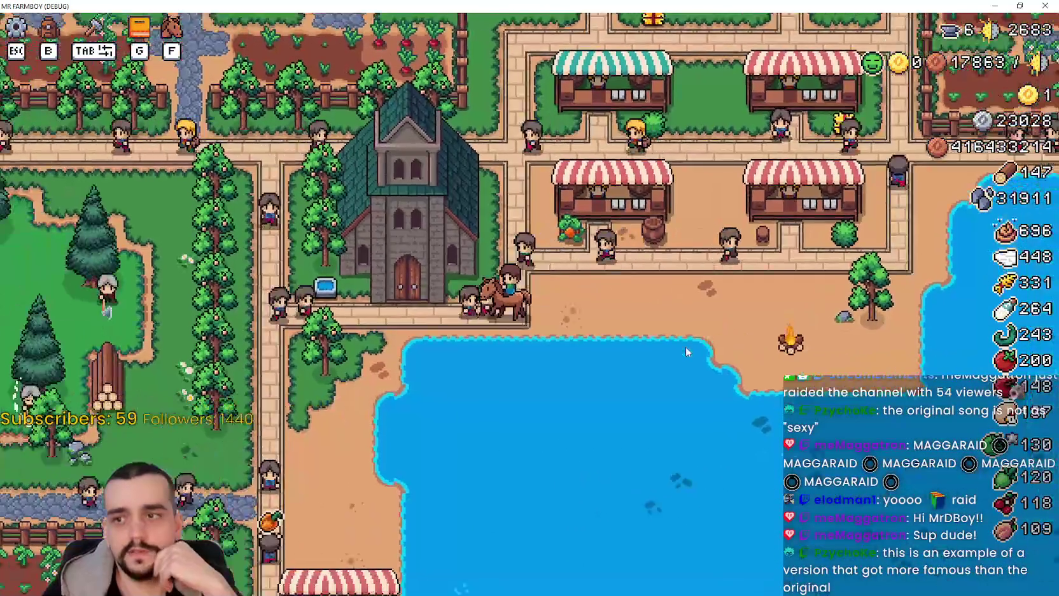
Ride down past the lake and houses, east to the farm fields, and into the village.
{"action": "key", "text": "s"}
{"action": "key", "text": "s"}
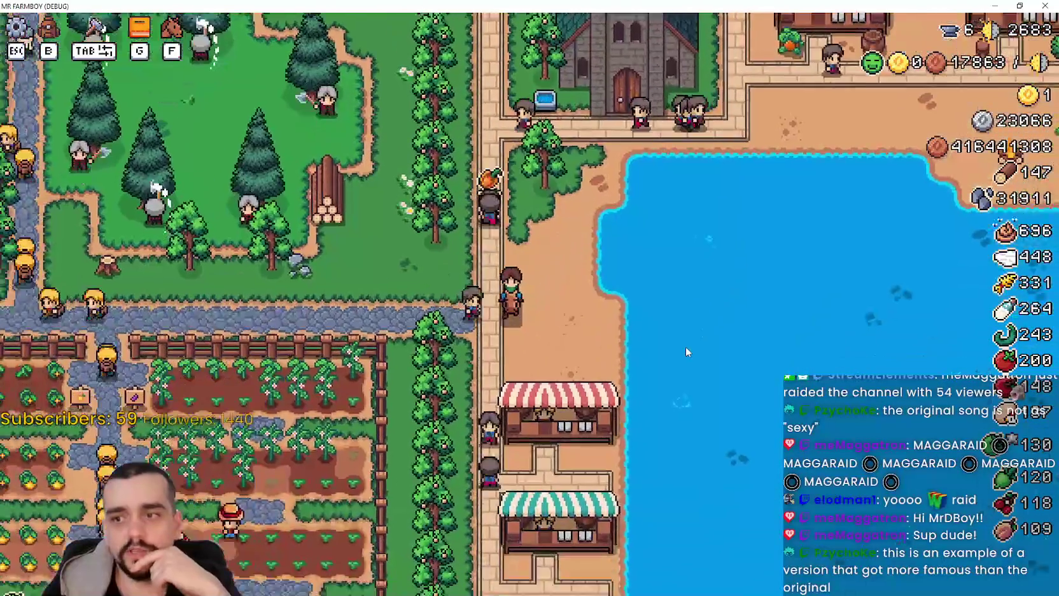
{"action": "key", "text": "s"}
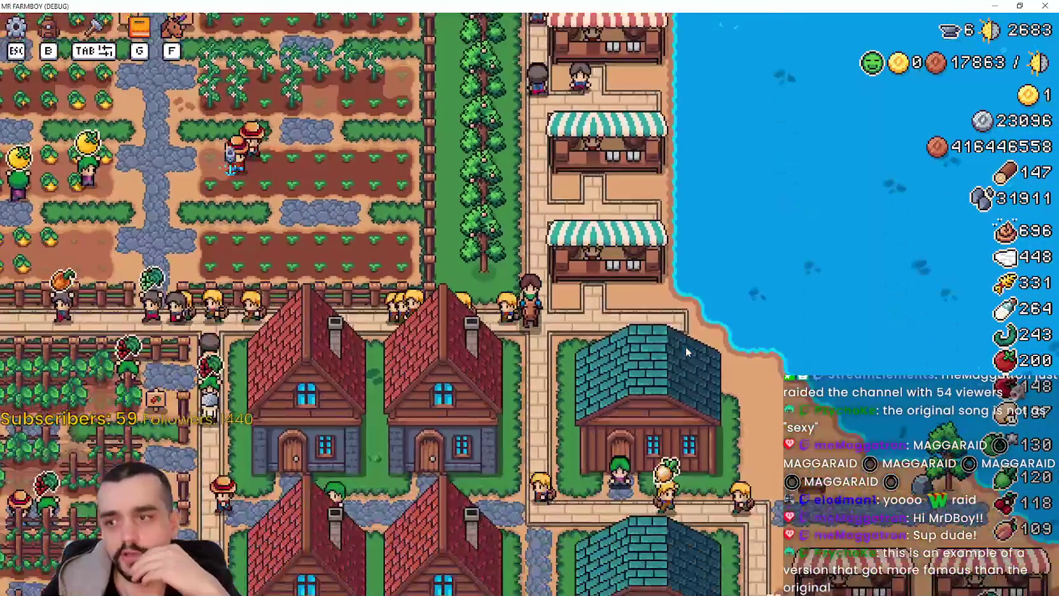
{"action": "key", "text": "d"}
{"action": "key", "text": "s"}
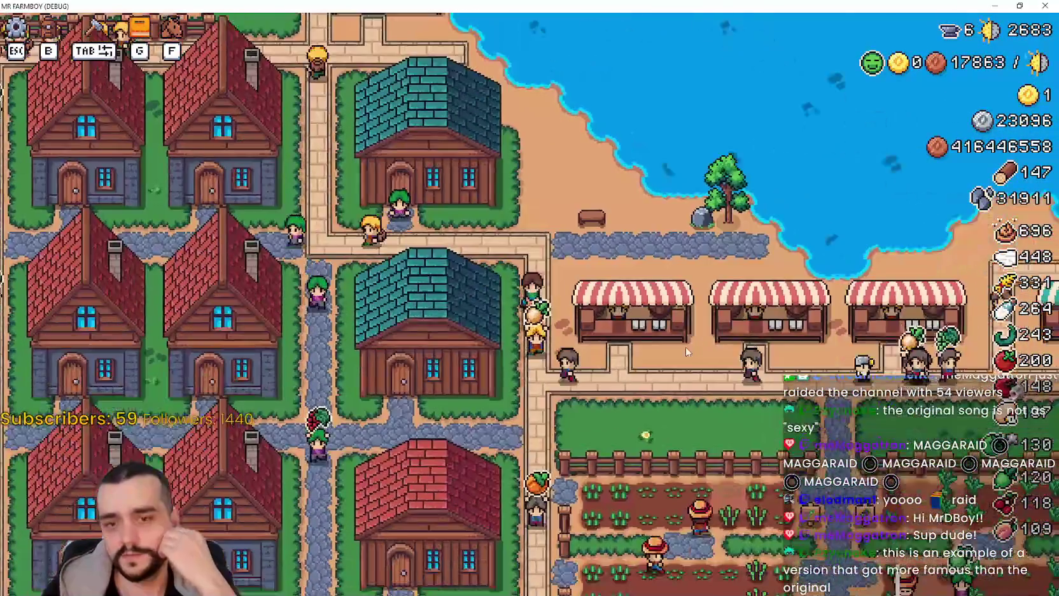
{"action": "key", "text": "d"}
{"action": "key", "text": "d"}
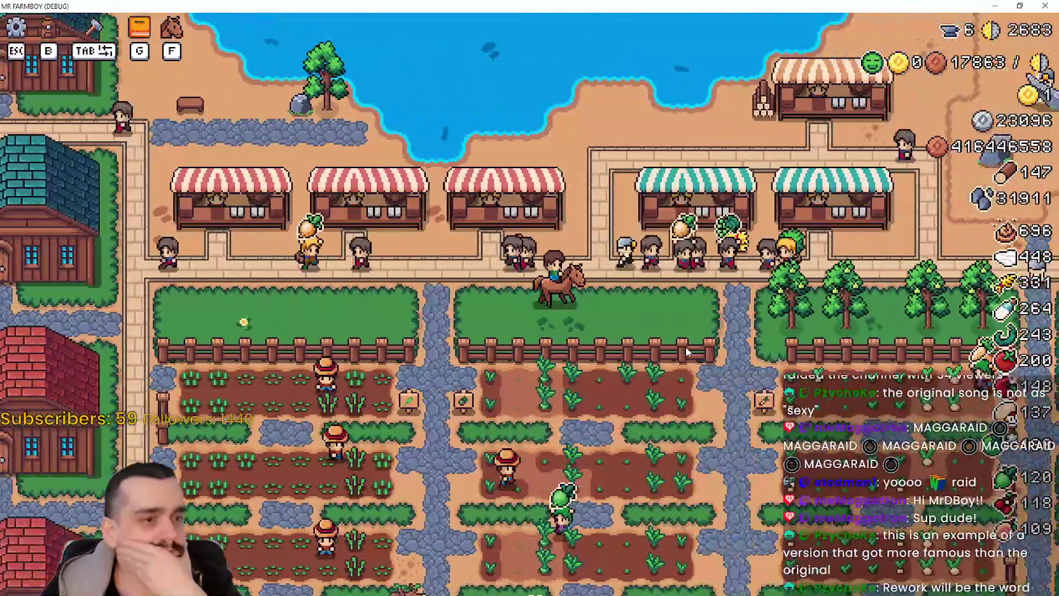
{"action": "key", "text": "d"}
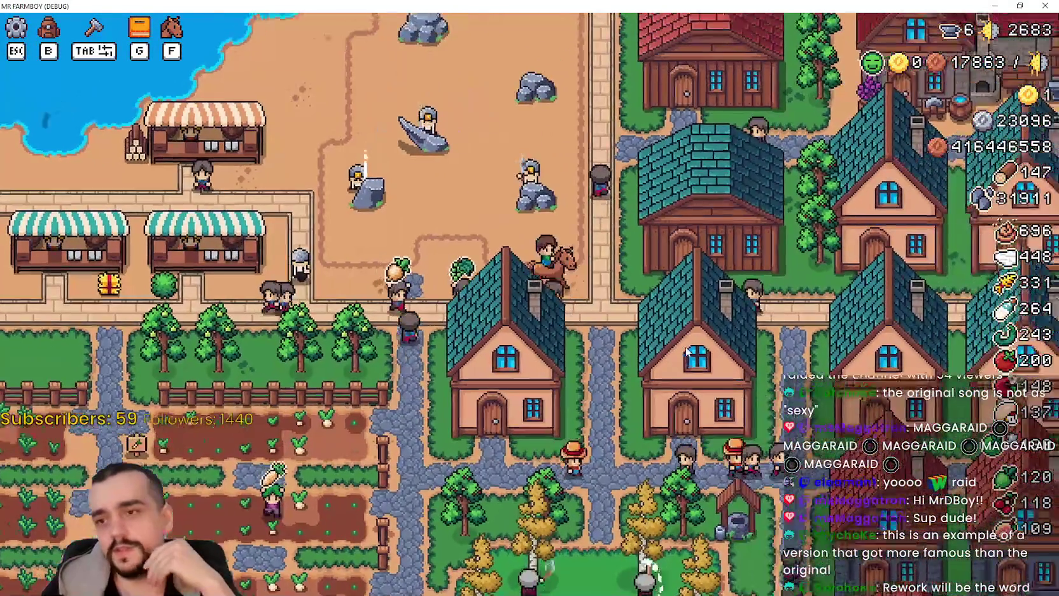
{"action": "key", "text": "w"}
{"action": "key", "text": "d"}
{"action": "key", "text": "s"}
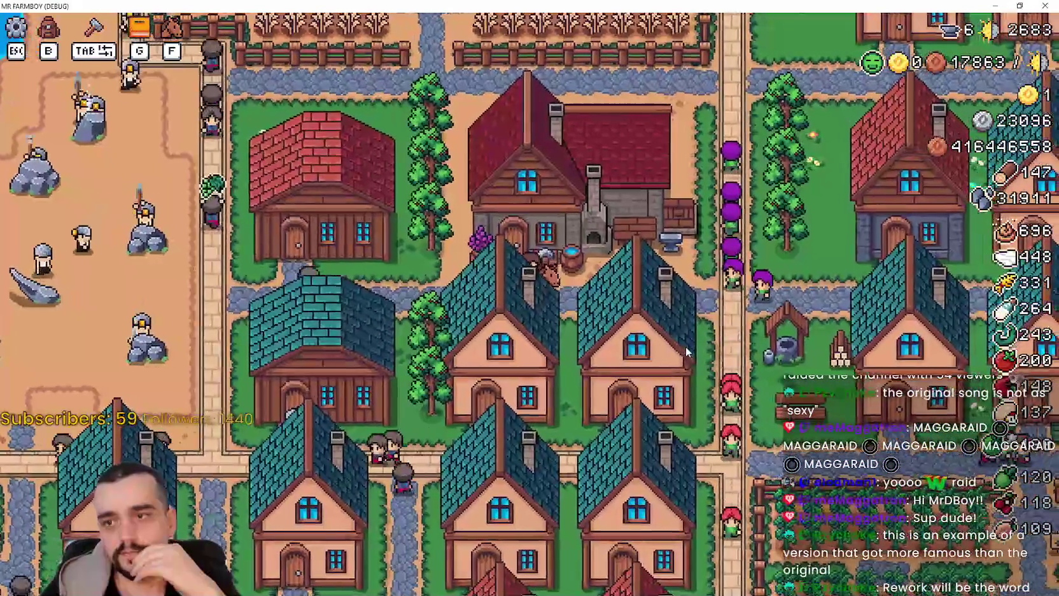
{"action": "key", "text": "d"}
{"action": "key", "text": "w"}
{"action": "key", "text": "s"}
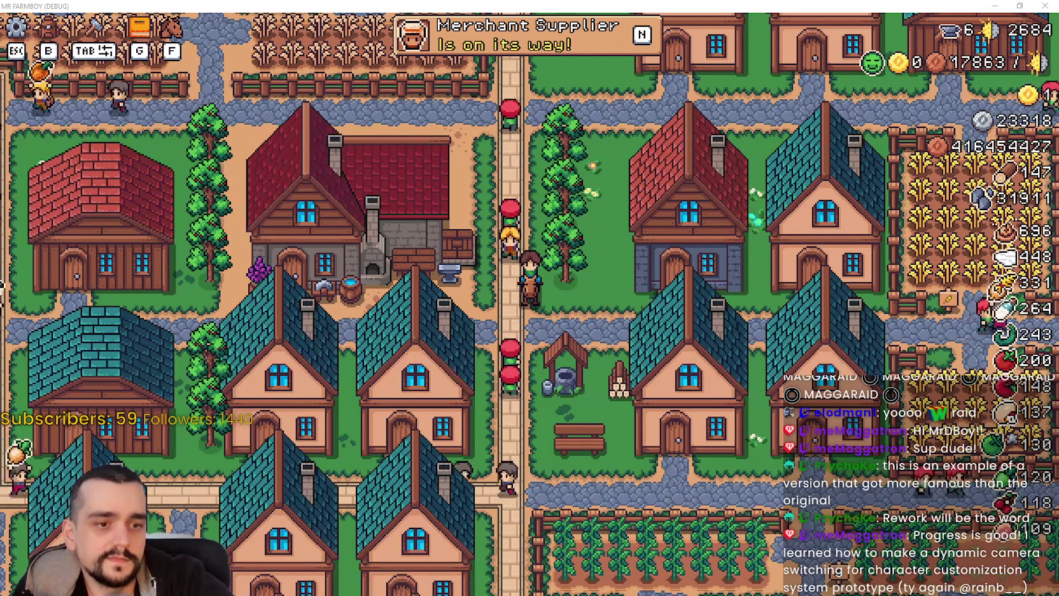
{"action": "key", "text": "alt+Tab"}
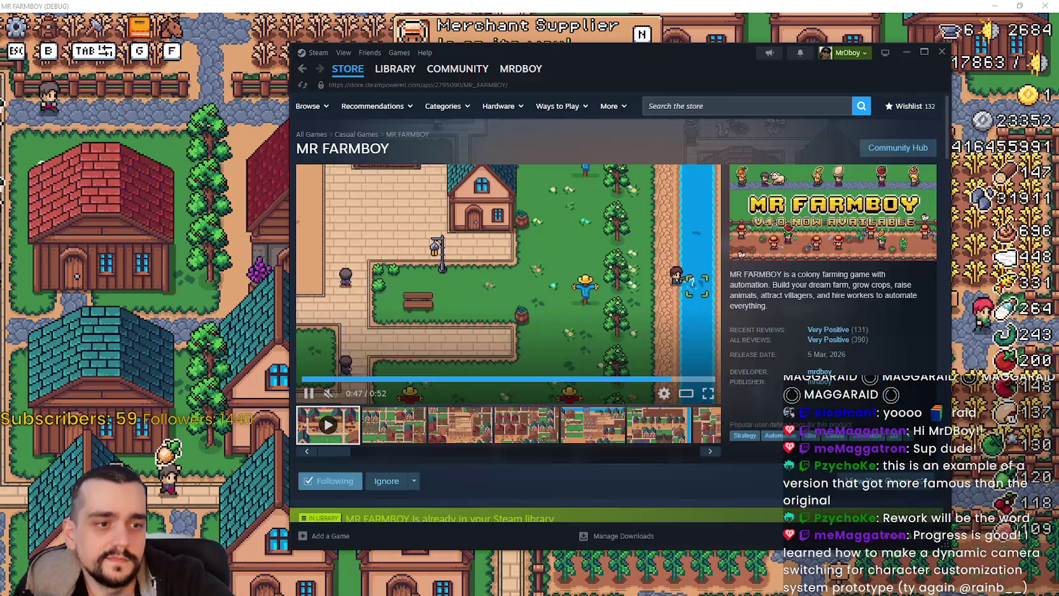
Search the Steam store for 's&bo', open the s&box page, then its Community Hub.
{"action": "left_click", "coordinate": [698, 103]}
{"action": "type", "text": "s&bo"}
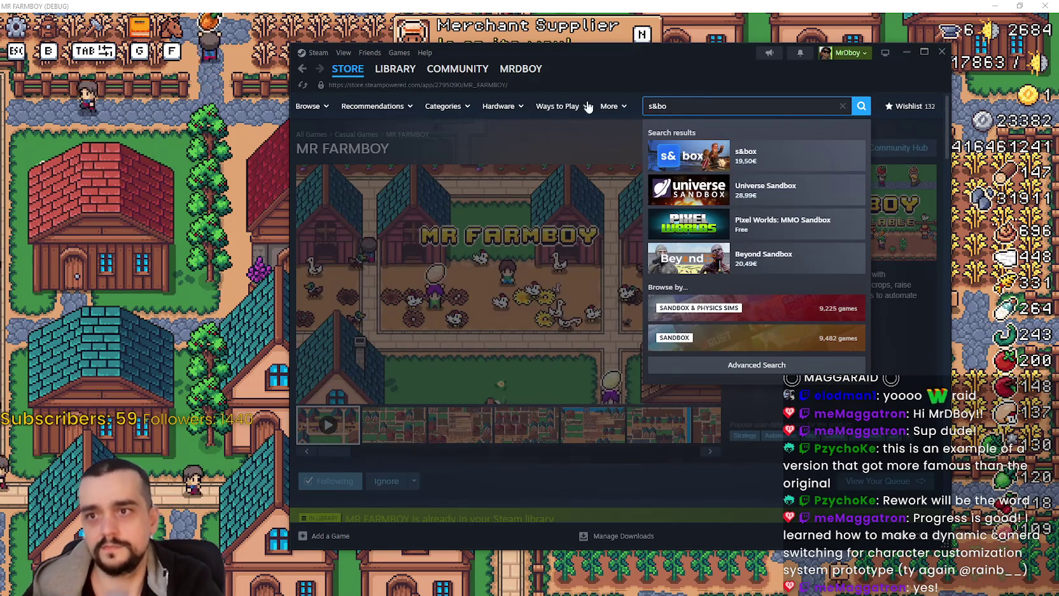
{"action": "left_click", "coordinate": [835, 156]}
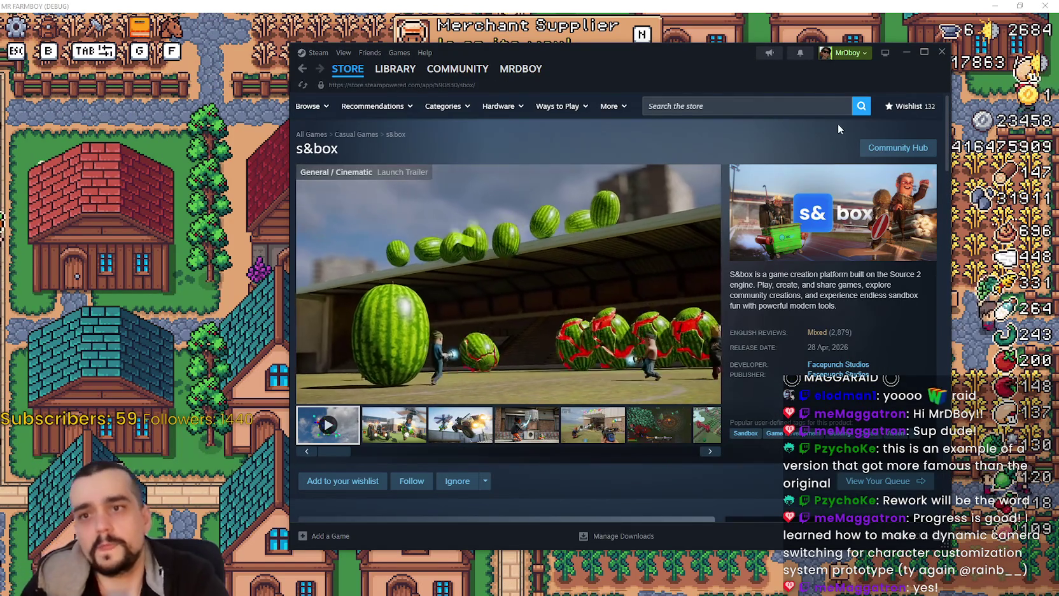
{"action": "left_click", "coordinate": [898, 147]}
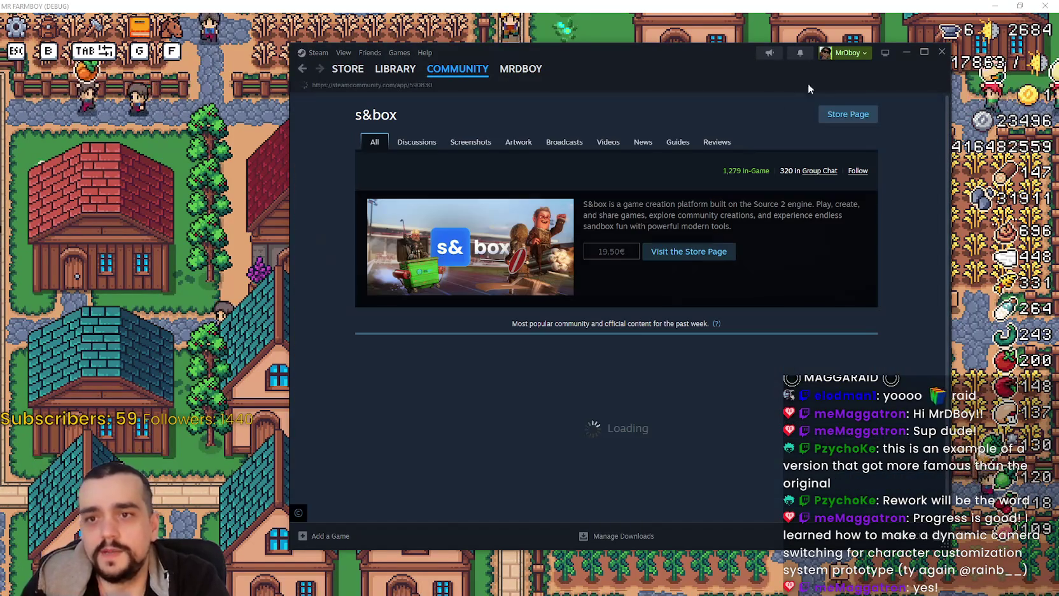
{"action": "left_click_drag", "start_coordinate": [710, 52], "coordinate": [682, 50]}
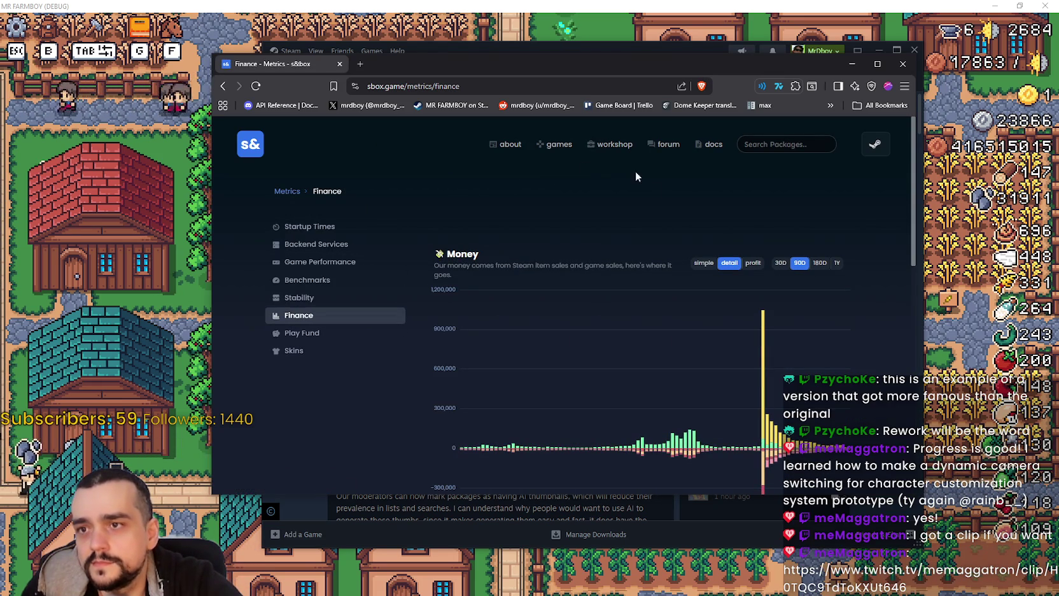
Show all-time s&box Play Fund Top Packages sorted by highest USD, then bring the Twitch clip forward.
{"action": "scroll", "coordinate": [620, 246], "scroll_direction": "down", "scroll_amount": 1}
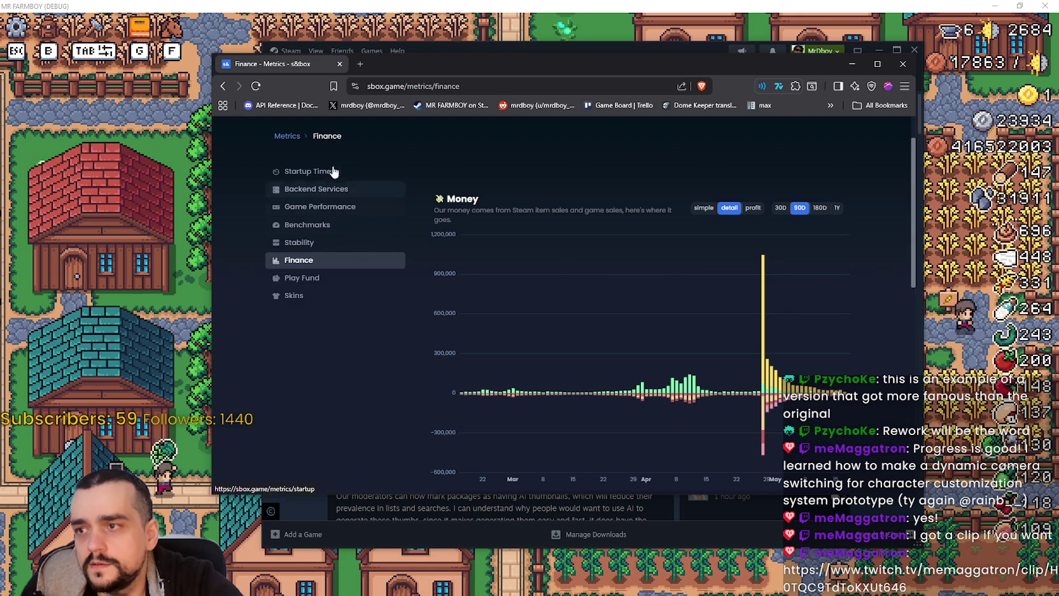
{"action": "left_click", "coordinate": [331, 277]}
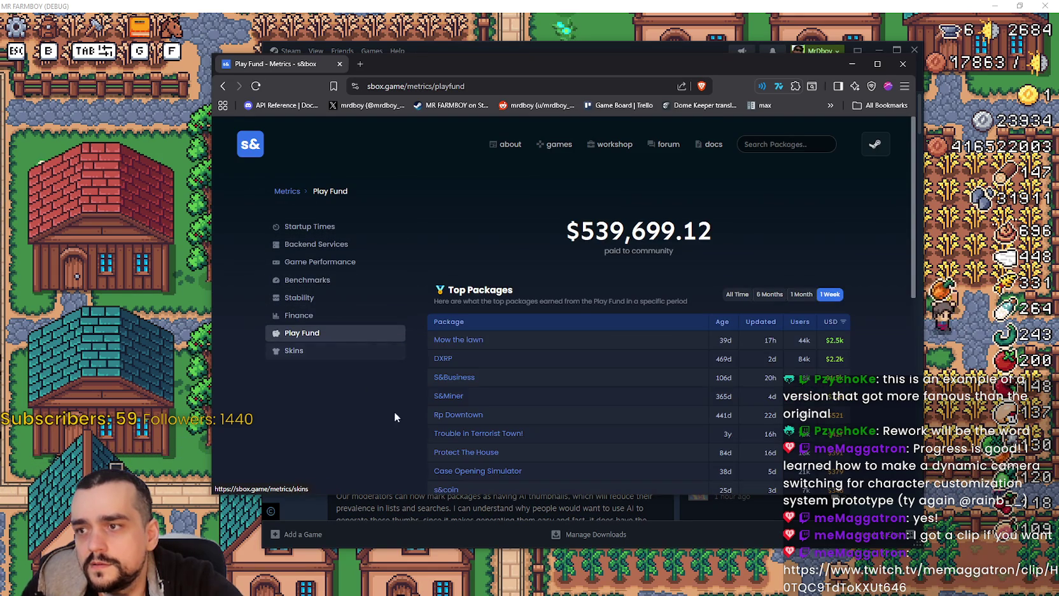
{"action": "scroll", "coordinate": [400, 413], "scroll_direction": "down", "scroll_amount": 2}
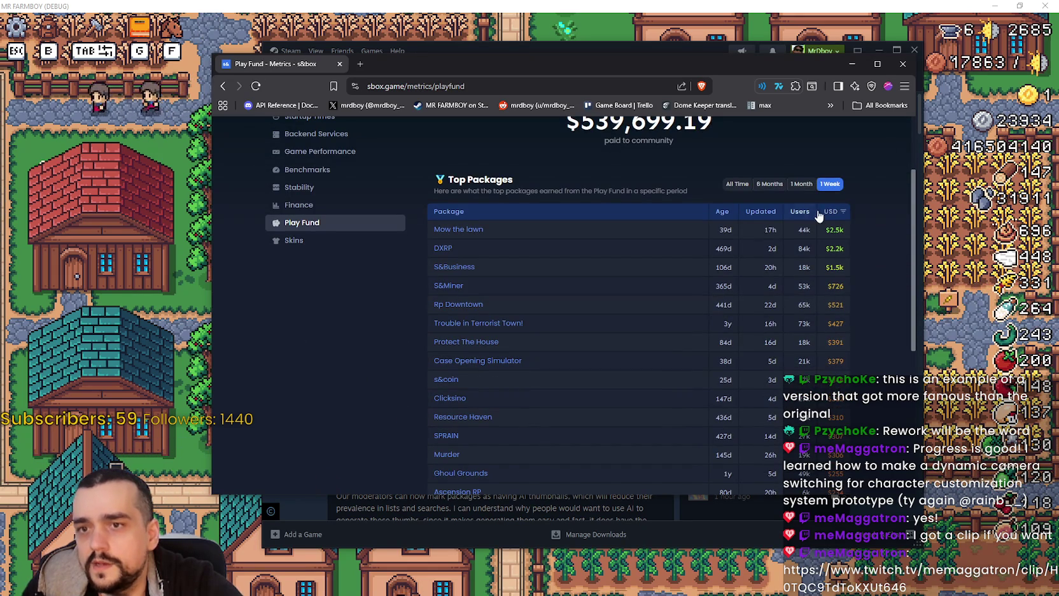
{"action": "left_click", "coordinate": [737, 184]}
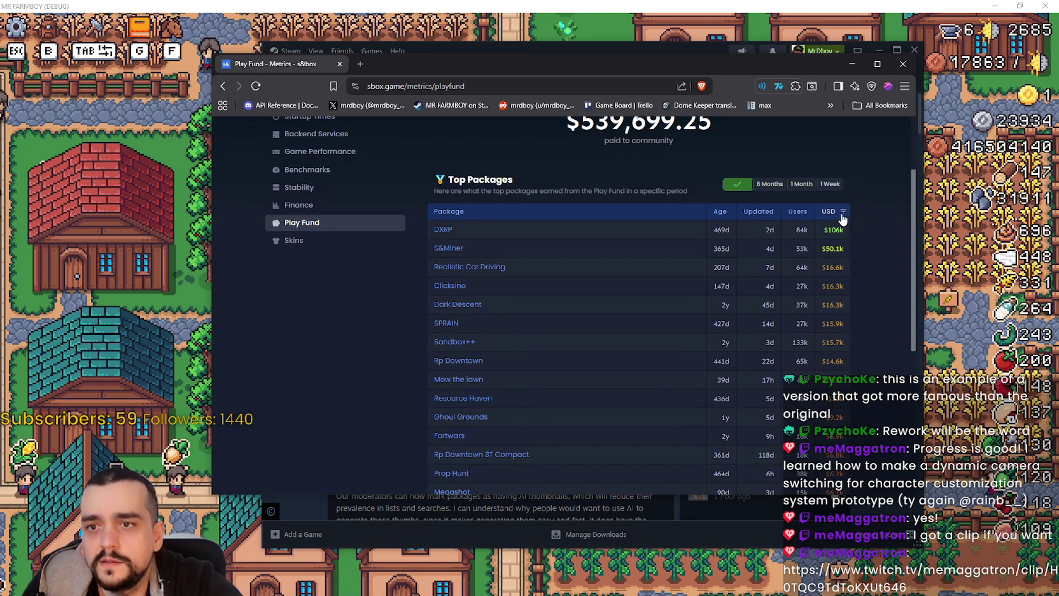
{"action": "left_click", "coordinate": [842, 218]}
{"action": "left_click", "coordinate": [838, 213]}
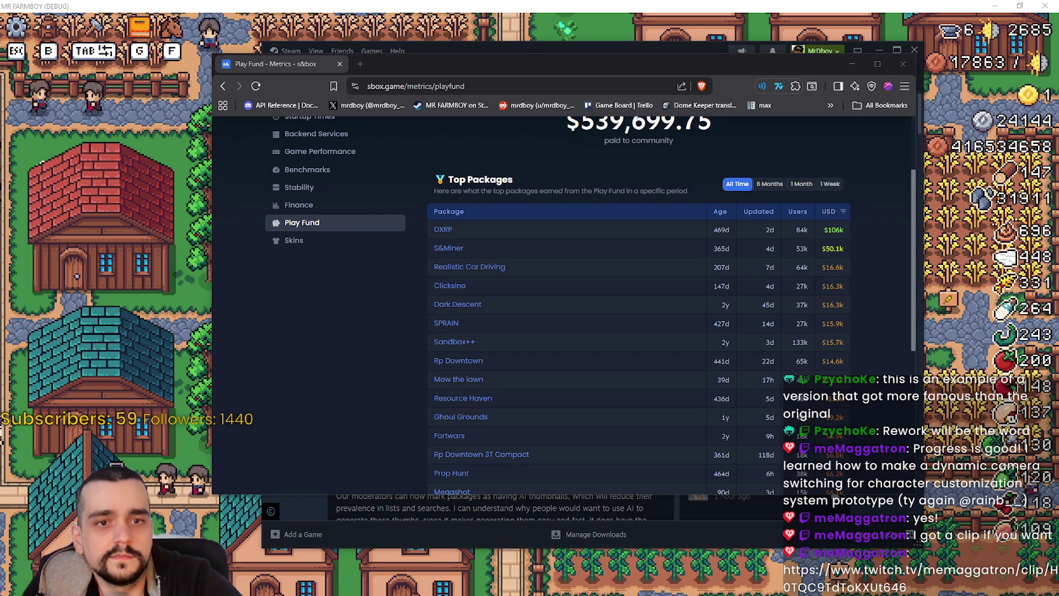
{"action": "mouse_move", "coordinate": [1018, 108]}
{"action": "left_mouse_down"}
{"action": "mouse_move", "coordinate": [722, 51]}
{"action": "mouse_move", "coordinate": [714, 33]}
{"action": "left_mouse_up"}
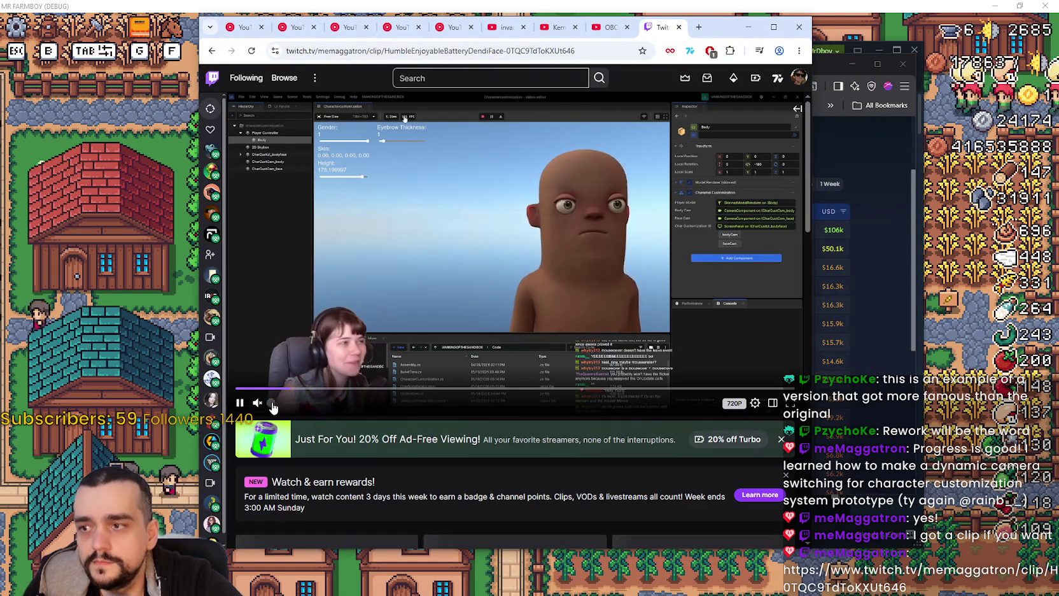
Unmute the character customization clip, replay it from the start, and scrub through a few frames.
{"action": "left_click", "coordinate": [258, 402]}
{"action": "left_click", "coordinate": [242, 388]}
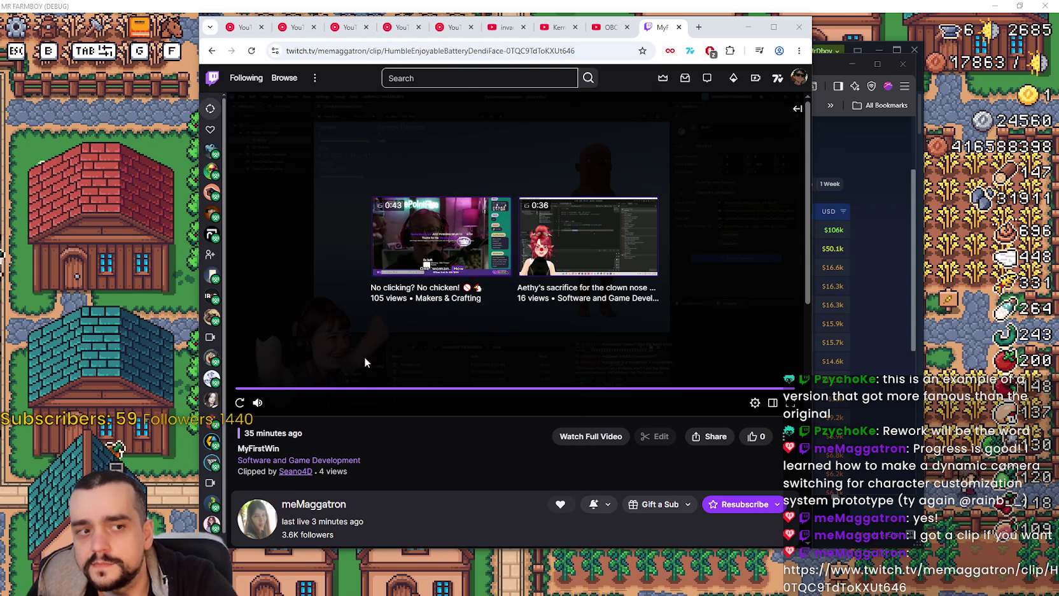
{"action": "left_click", "coordinate": [240, 403]}
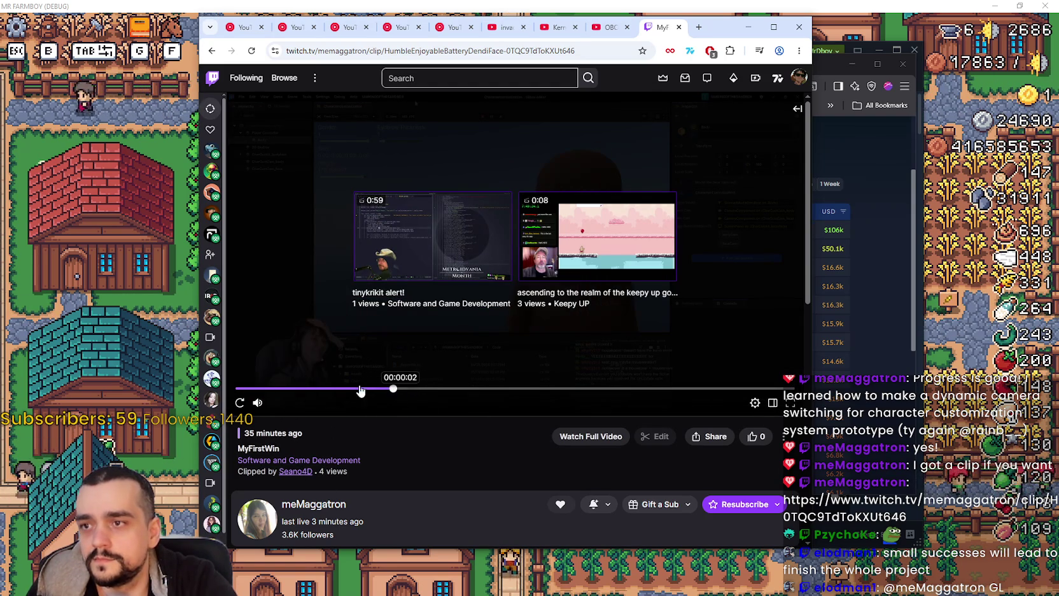
{"action": "left_click", "coordinate": [242, 404]}
{"action": "left_click", "coordinate": [240, 403]}
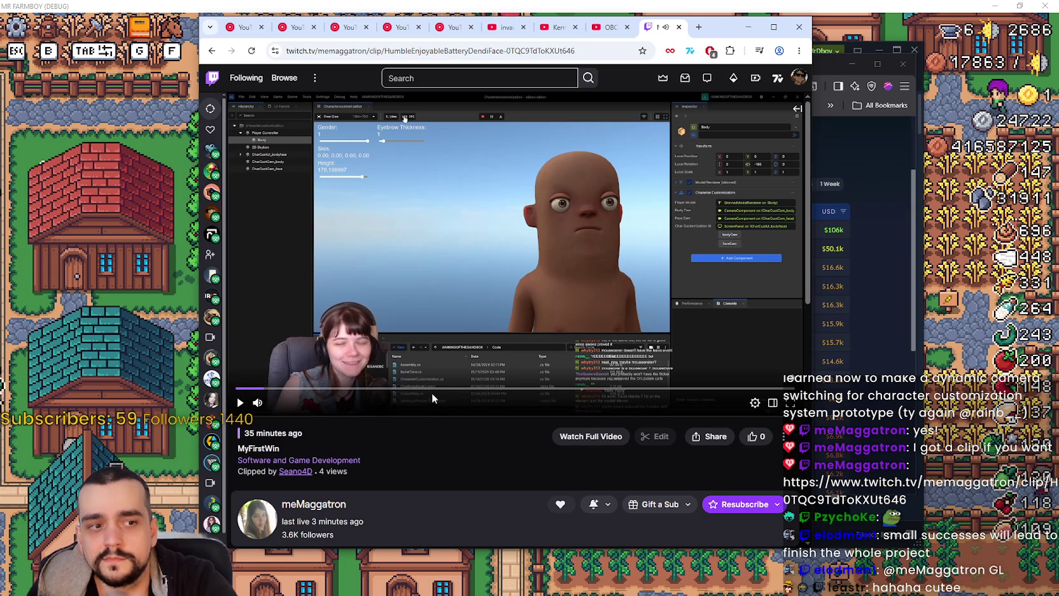
{"action": "left_click", "coordinate": [545, 394]}
{"action": "left_click", "coordinate": [542, 394]}
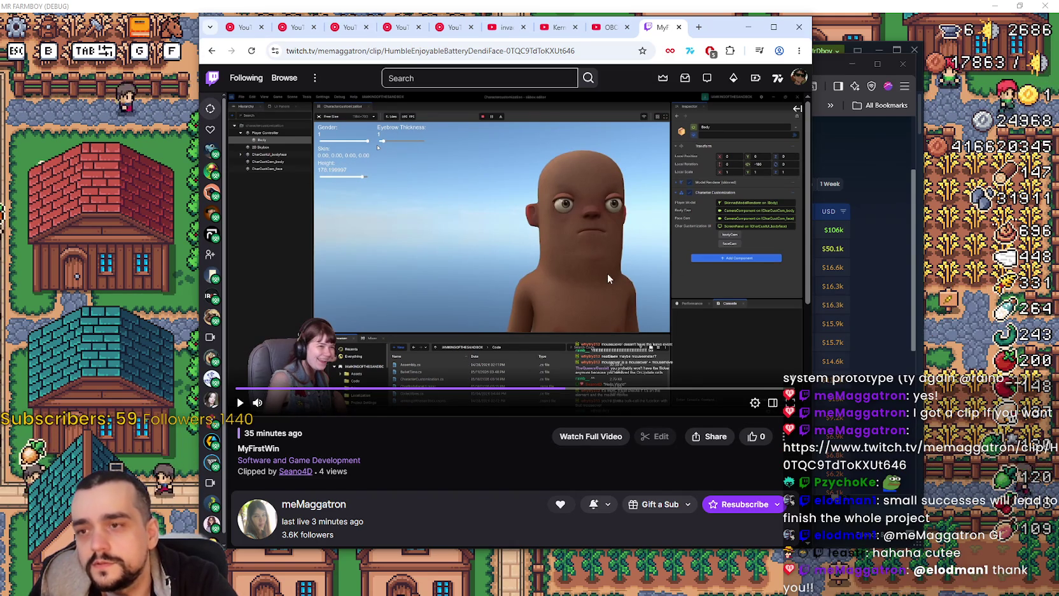
Pause and replay the clip, then move it aside and bring the s&box Play Fund page forward.
{"action": "left_click", "coordinate": [569, 246]}
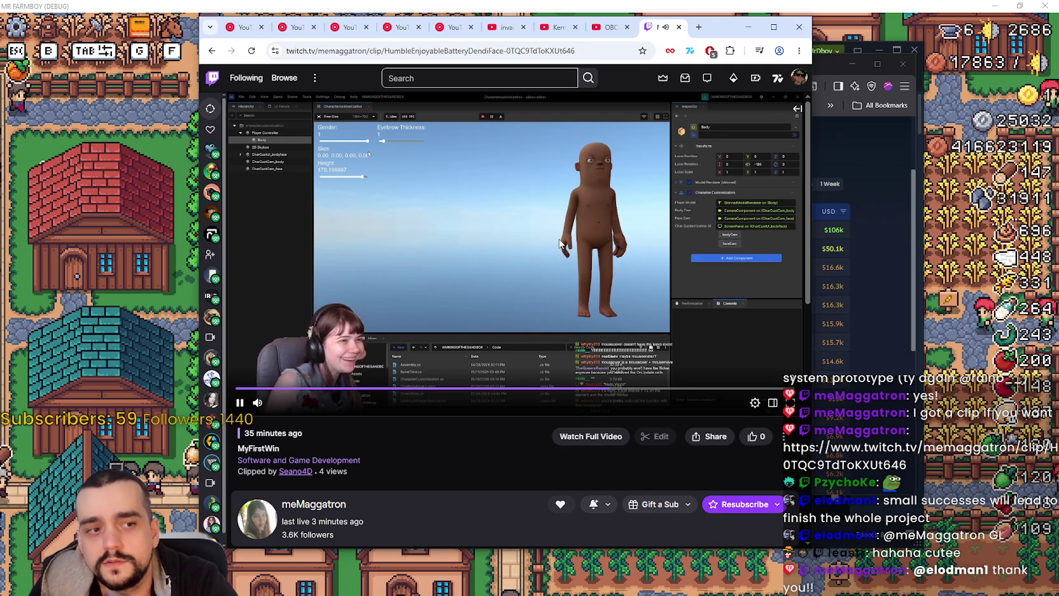
{"action": "left_click", "coordinate": [567, 218]}
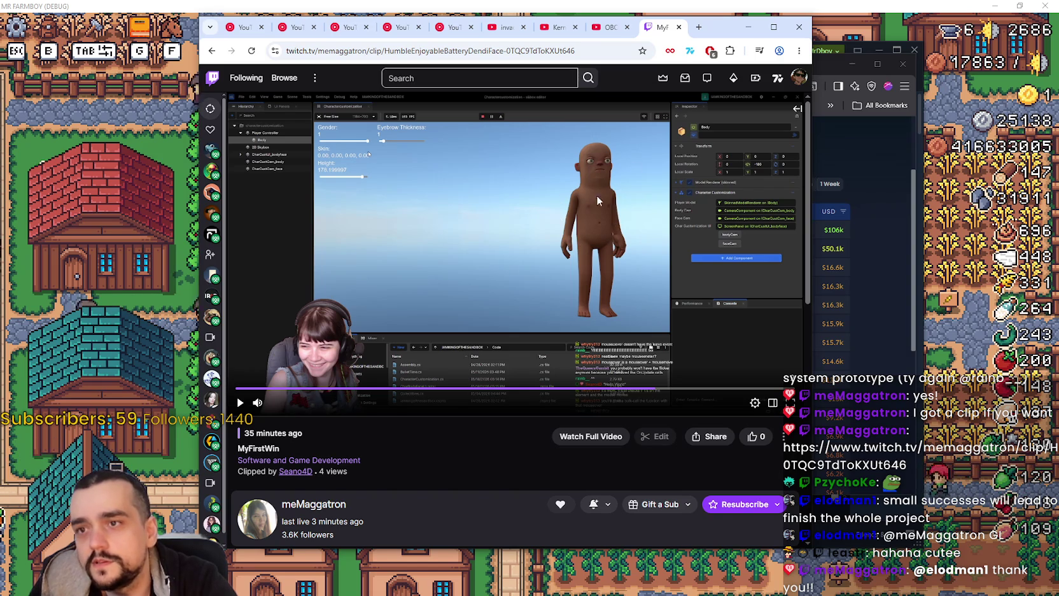
{"action": "left_click", "coordinate": [577, 203]}
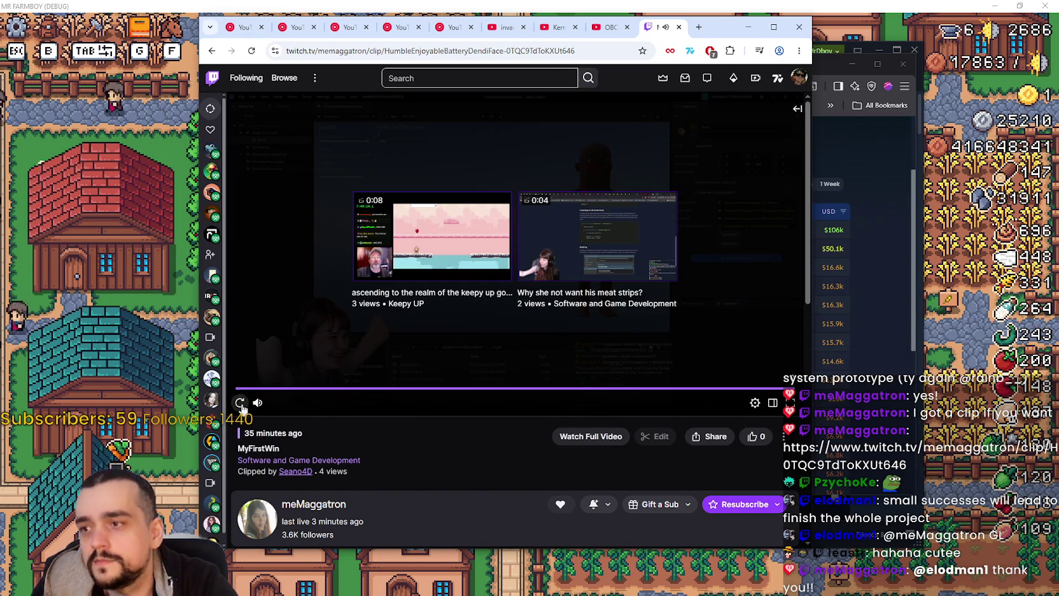
{"action": "left_click", "coordinate": [239, 402]}
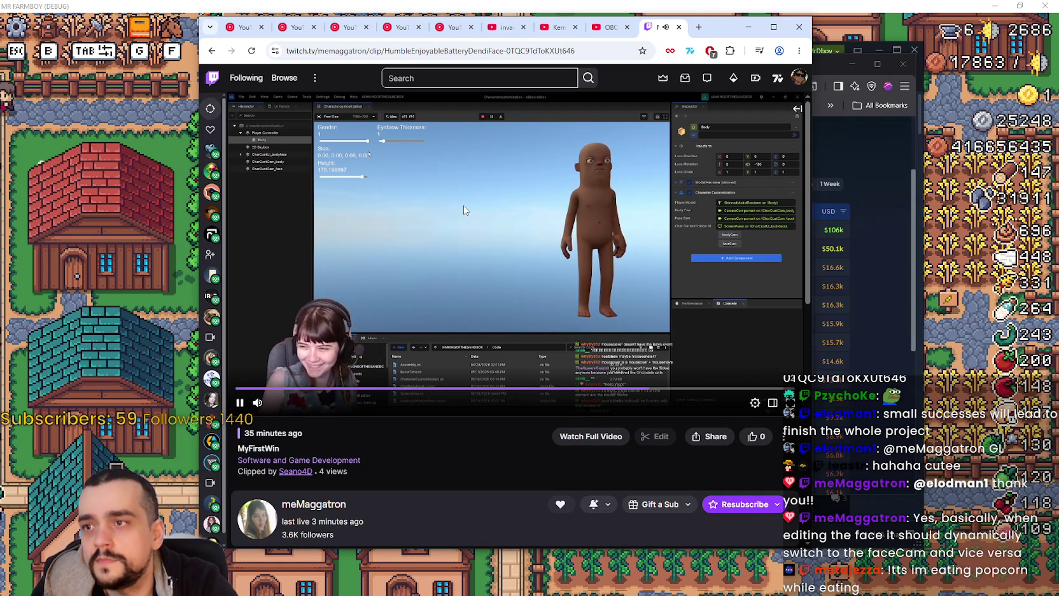
{"action": "left_click", "coordinate": [485, 228]}
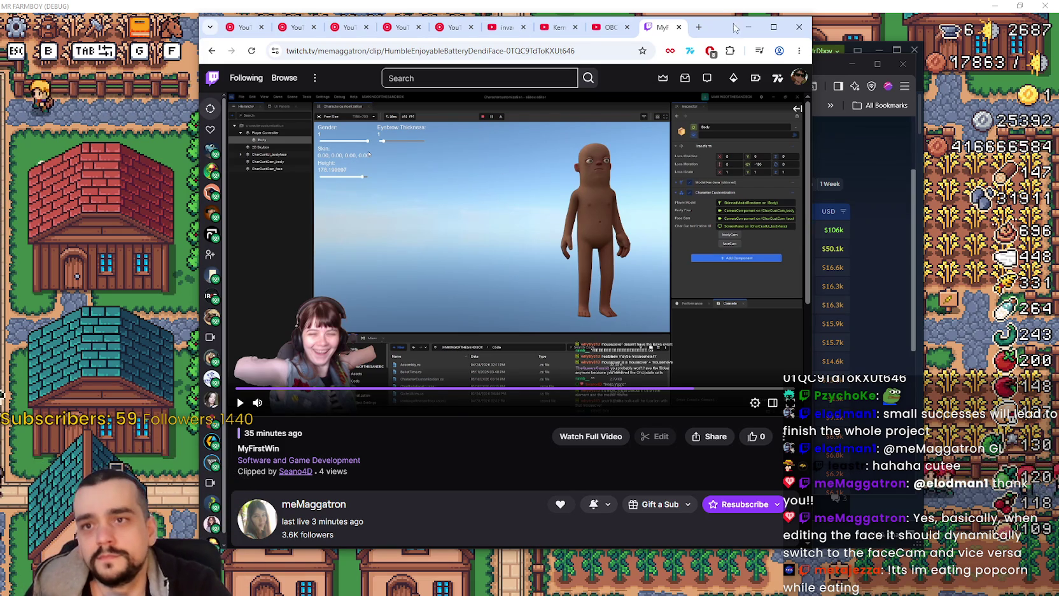
{"action": "left_click_drag", "start_coordinate": [735, 19], "coordinate": [590, 33]}
{"action": "left_click_drag", "start_coordinate": [822, 68], "coordinate": [830, 46]}
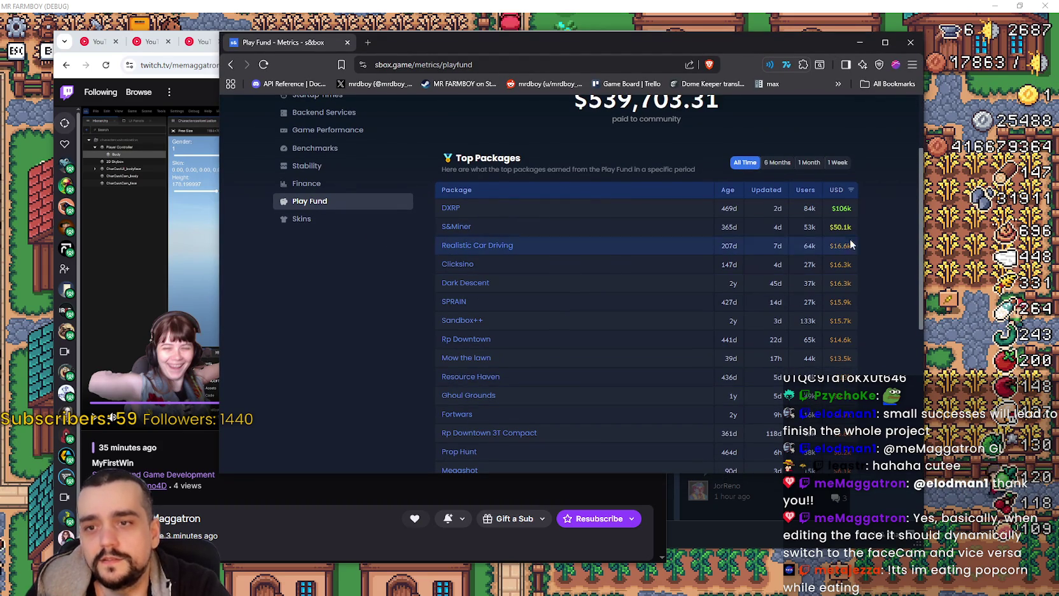
Scroll to the top of the s&box Play Fund page and close its browser window.
{"action": "scroll", "coordinate": [846, 311], "scroll_direction": "up", "scroll_amount": 2}
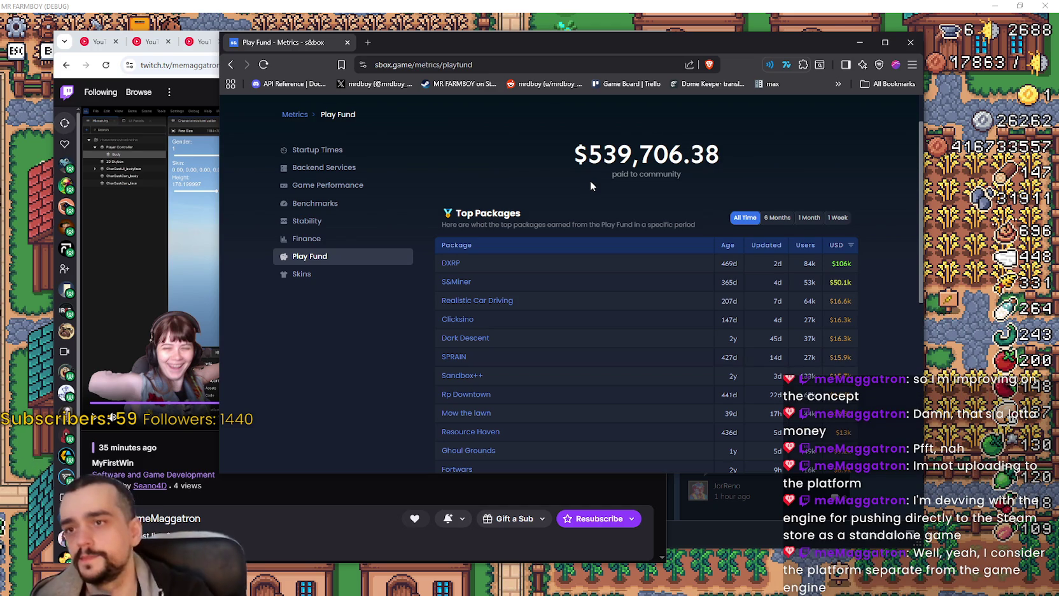
{"action": "left_click", "coordinate": [912, 43]}
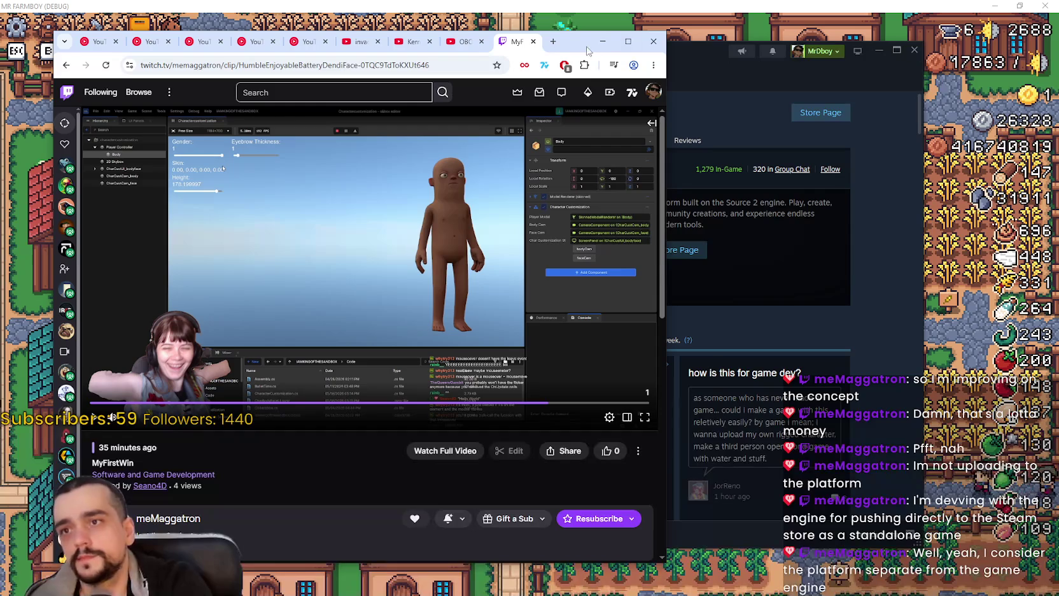
Close the Twitch clip window and switch to the SteamDB MR FARMBOY page.
{"action": "left_click", "coordinate": [653, 41]}
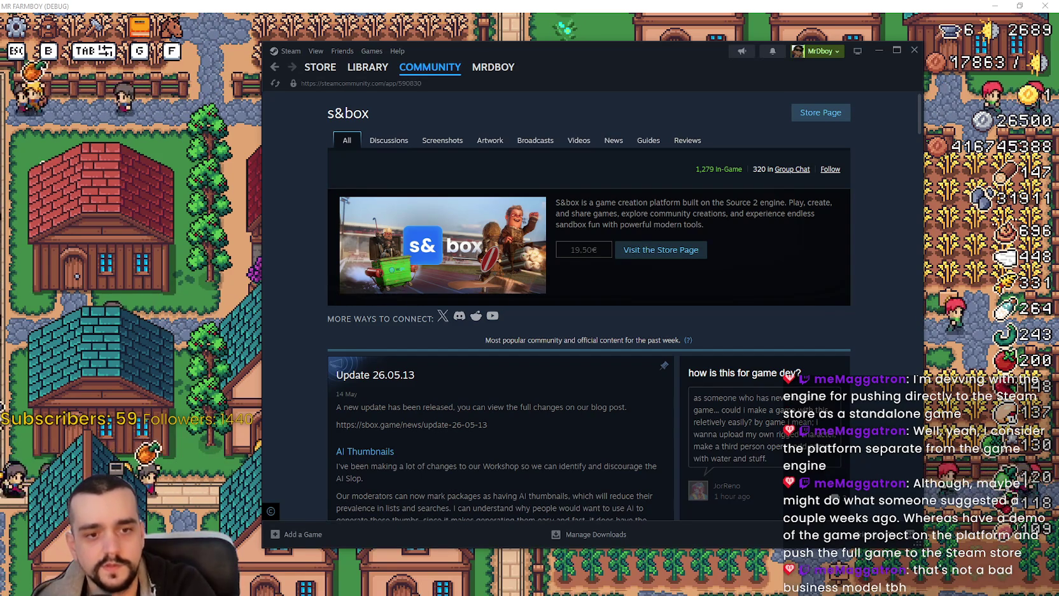
{"action": "key", "text": "alt+Tab"}
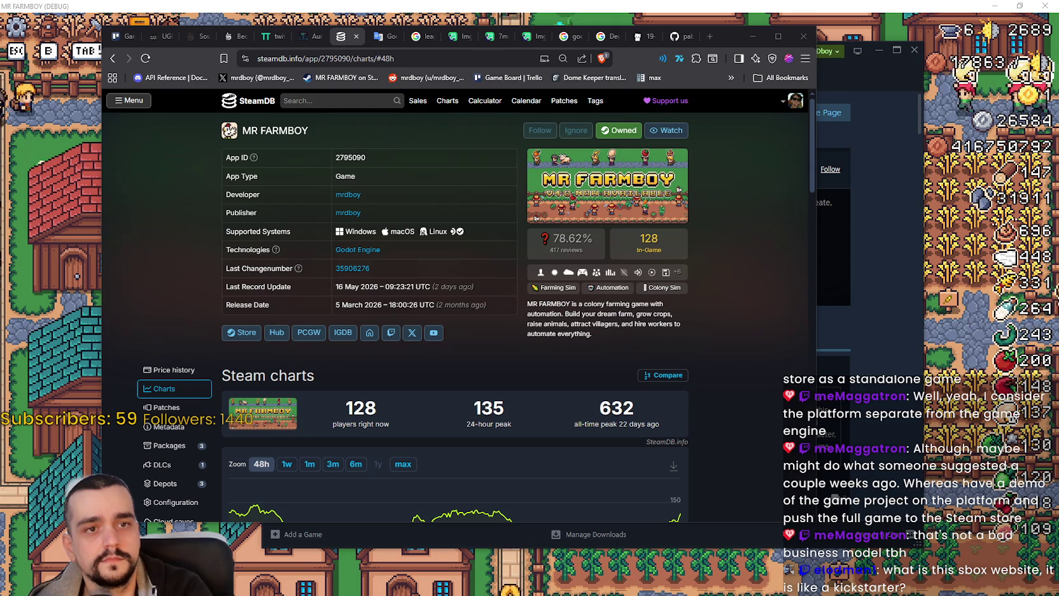
Reposition the s&box GitHub window and read through its README, selecting the description paragraph.
{"action": "mouse_move", "coordinate": [1058, 86]}
{"action": "left_mouse_down"}
{"action": "mouse_move", "coordinate": [511, 86]}
{"action": "mouse_move", "coordinate": [428, 54]}
{"action": "left_mouse_up"}
{"action": "scroll", "coordinate": [426, 293], "scroll_direction": "down", "scroll_amount": 3}
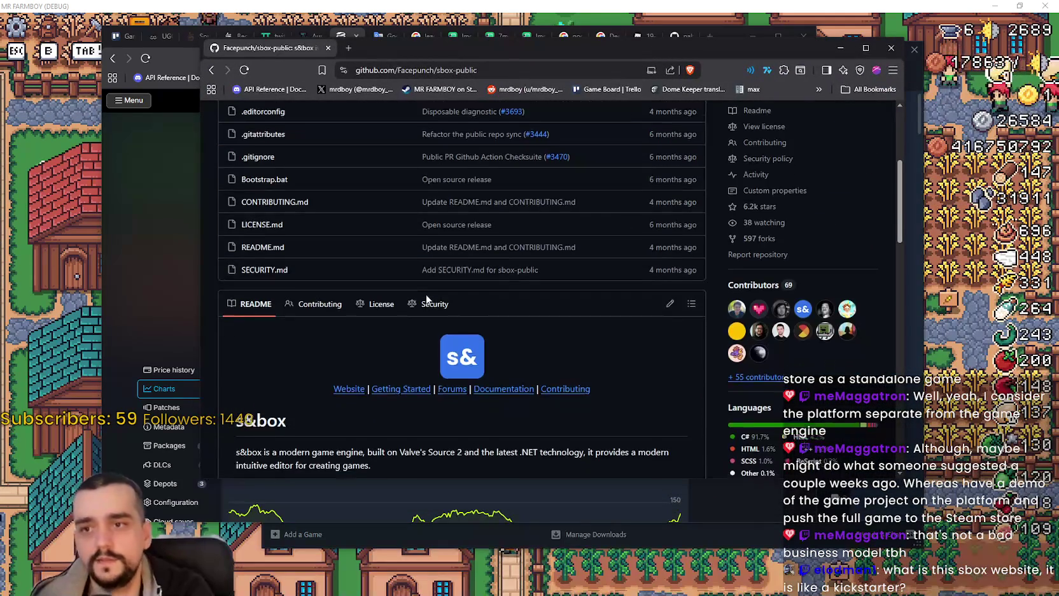
{"action": "scroll", "coordinate": [445, 302], "scroll_direction": "up", "scroll_amount": 2}
{"action": "scroll", "coordinate": [502, 320], "scroll_direction": "down", "scroll_amount": 3}
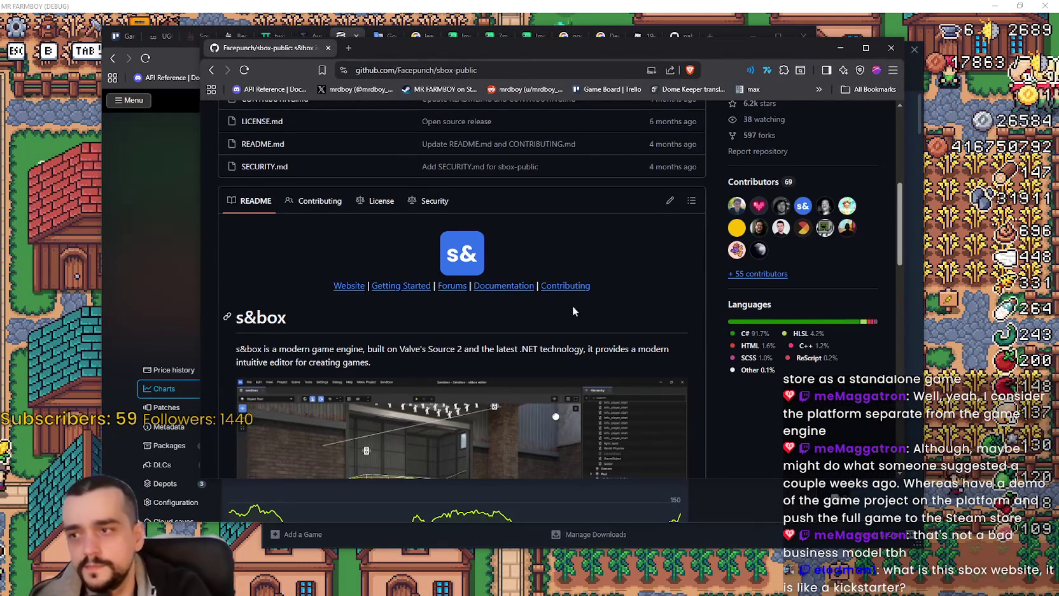
{"action": "scroll", "coordinate": [571, 290], "scroll_direction": "down", "scroll_amount": 2}
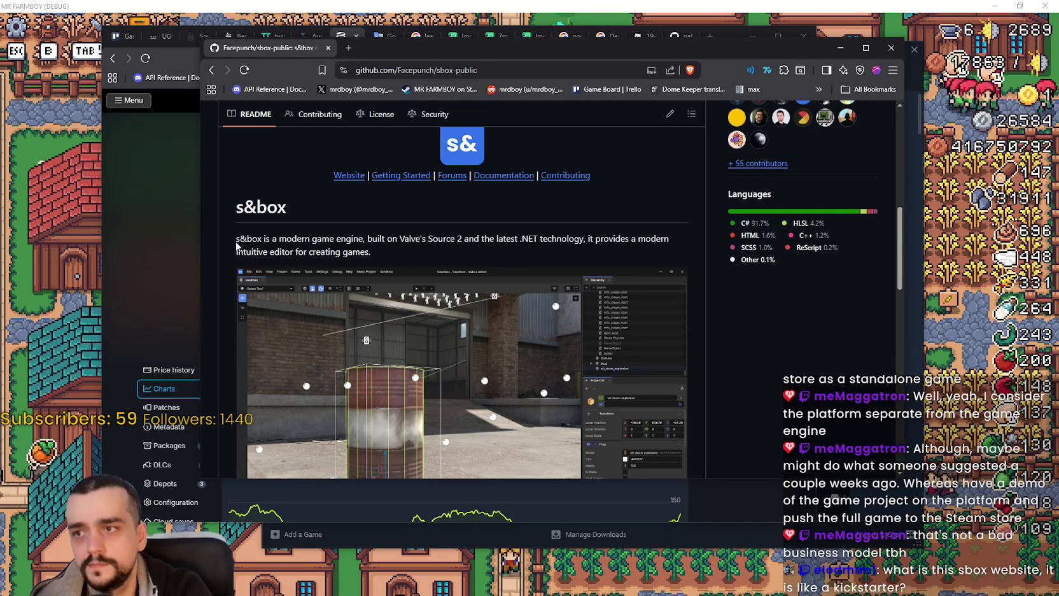
{"action": "left_click_drag", "start_coordinate": [237, 242], "coordinate": [383, 251]}
{"action": "scroll", "coordinate": [552, 261], "scroll_direction": "down", "scroll_amount": 5}
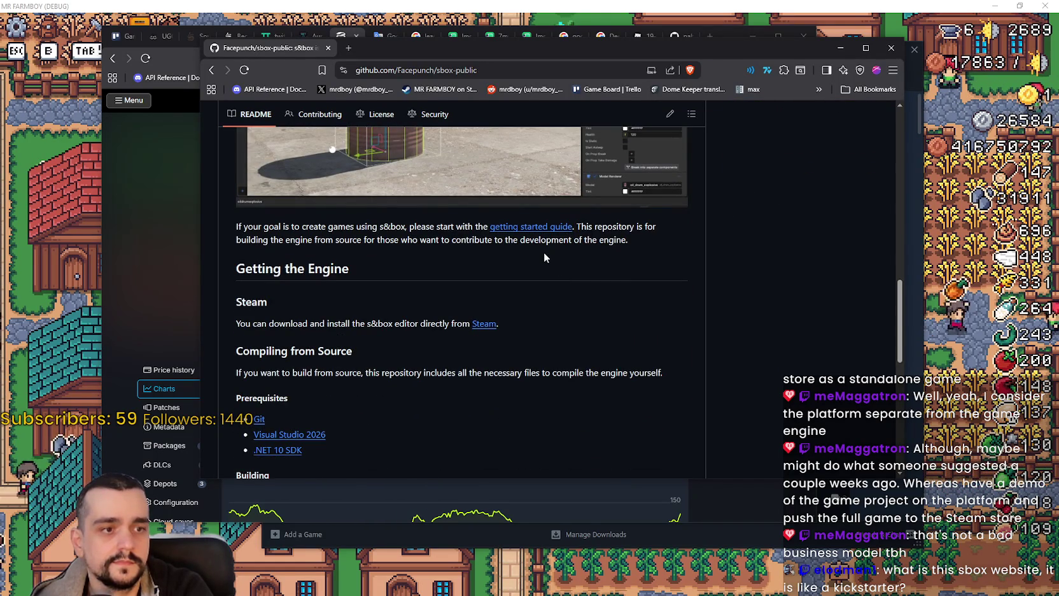
{"action": "scroll", "coordinate": [527, 233], "scroll_direction": "down", "scroll_amount": 3}
{"action": "scroll", "coordinate": [656, 276], "scroll_direction": "down", "scroll_amount": 3}
{"action": "scroll", "coordinate": [640, 272], "scroll_direction": "up", "scroll_amount": 11}
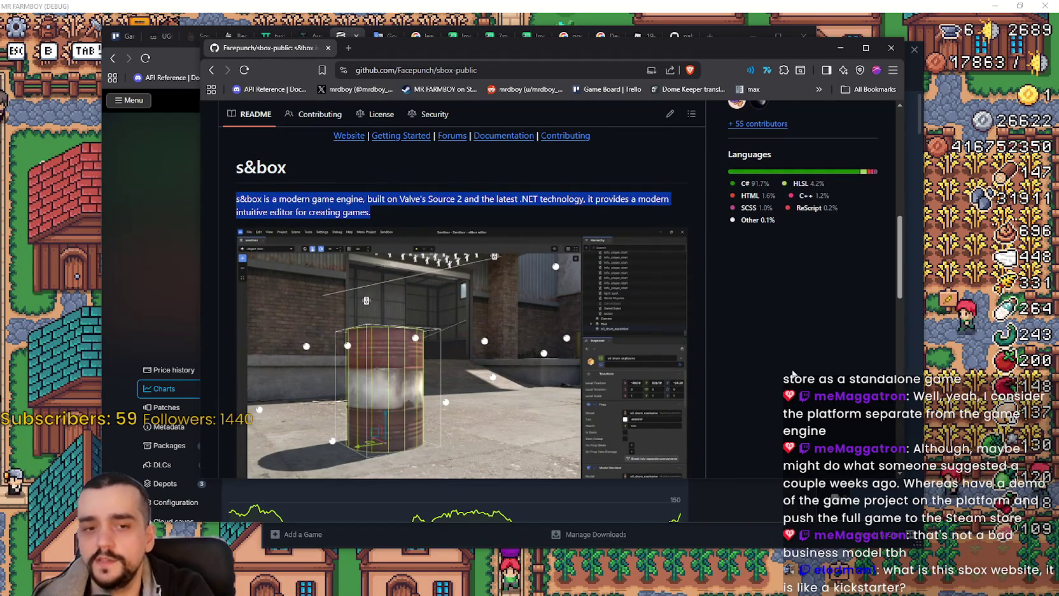
{"action": "scroll", "coordinate": [795, 385], "scroll_direction": "up", "scroll_amount": 2}
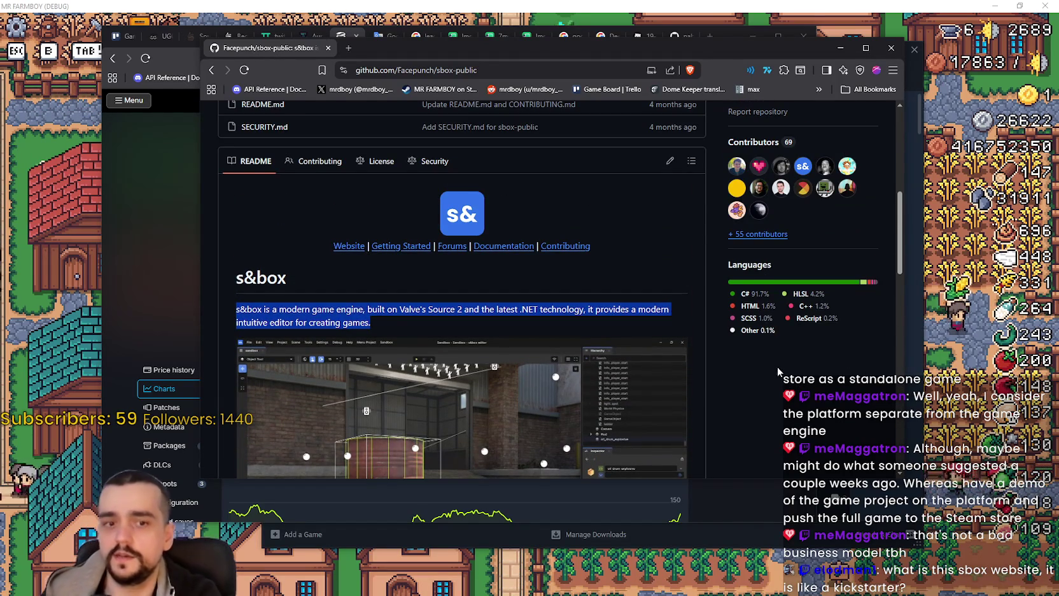
{"action": "scroll", "coordinate": [770, 360], "scroll_direction": "down", "scroll_amount": 3}
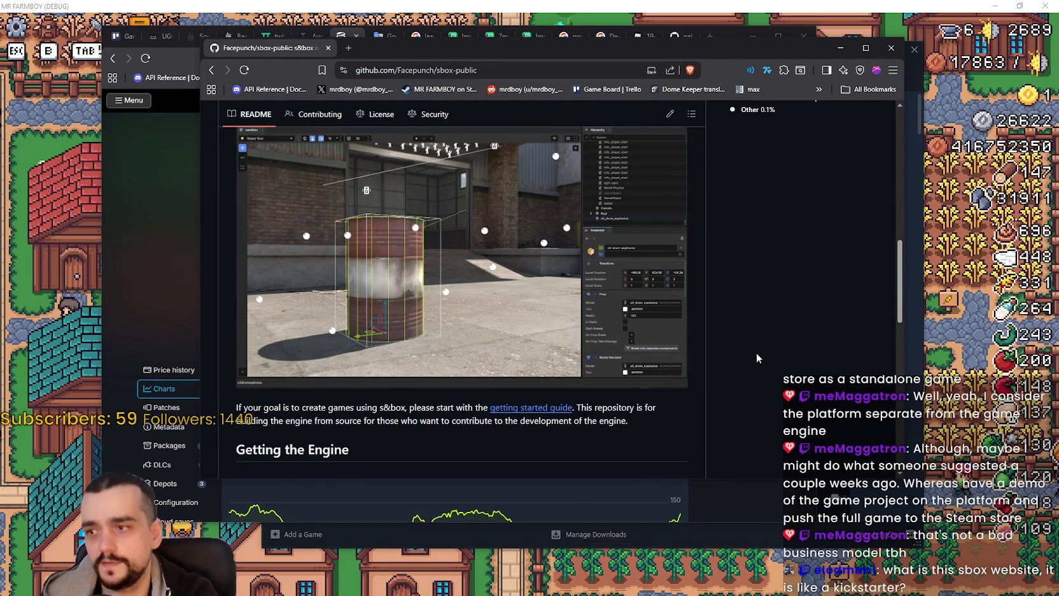
{"action": "scroll", "coordinate": [761, 352], "scroll_direction": "down", "scroll_amount": 1}
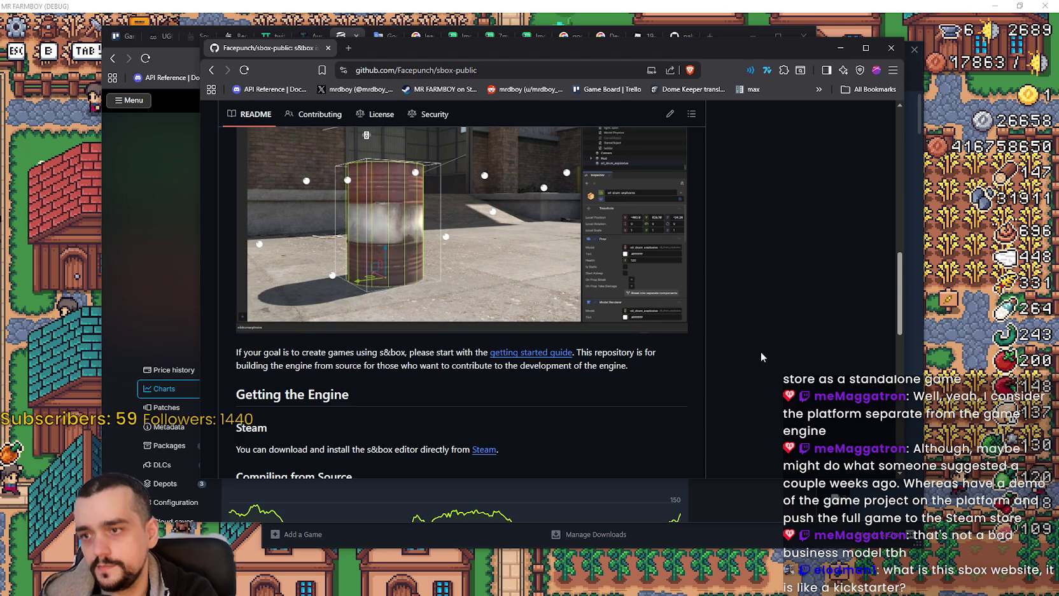
Highlight passages about the s&box editor, then minimize the repository window to reveal SteamDB.
{"action": "left_click_drag", "start_coordinate": [246, 355], "coordinate": [492, 398]}
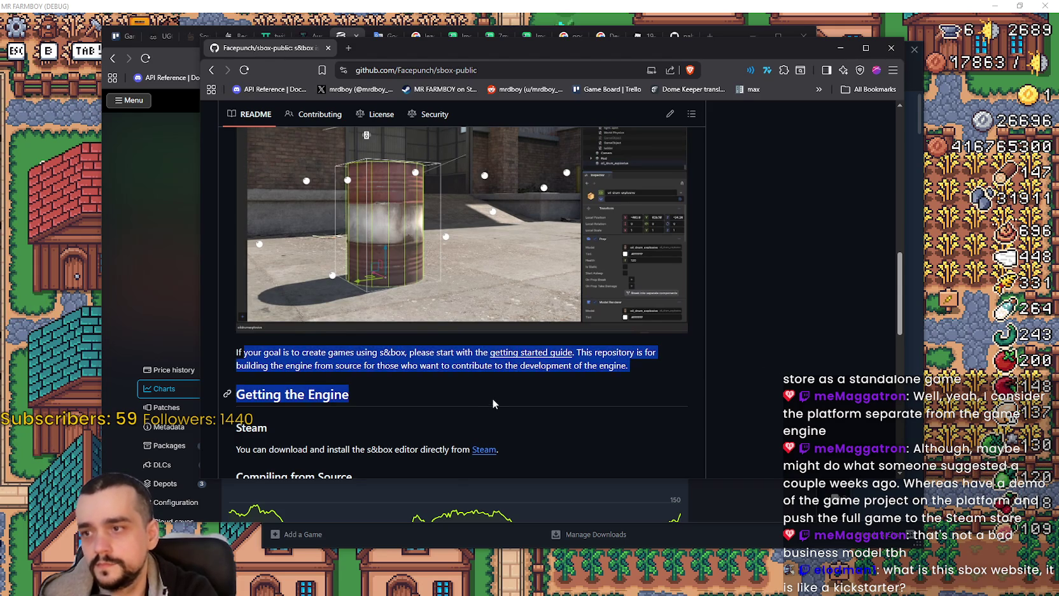
{"action": "scroll", "coordinate": [414, 344], "scroll_direction": "down", "scroll_amount": 3}
{"action": "left_click_drag", "start_coordinate": [320, 284], "coordinate": [478, 311]}
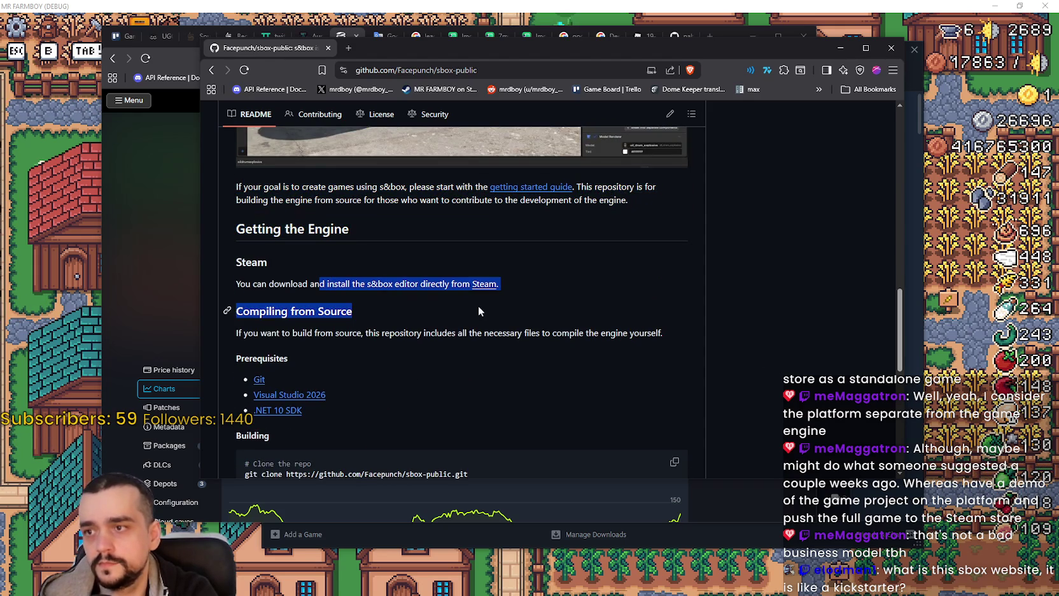
{"action": "left_click", "coordinate": [581, 353]}
{"action": "left_click_drag", "start_coordinate": [397, 286], "coordinate": [359, 281]}
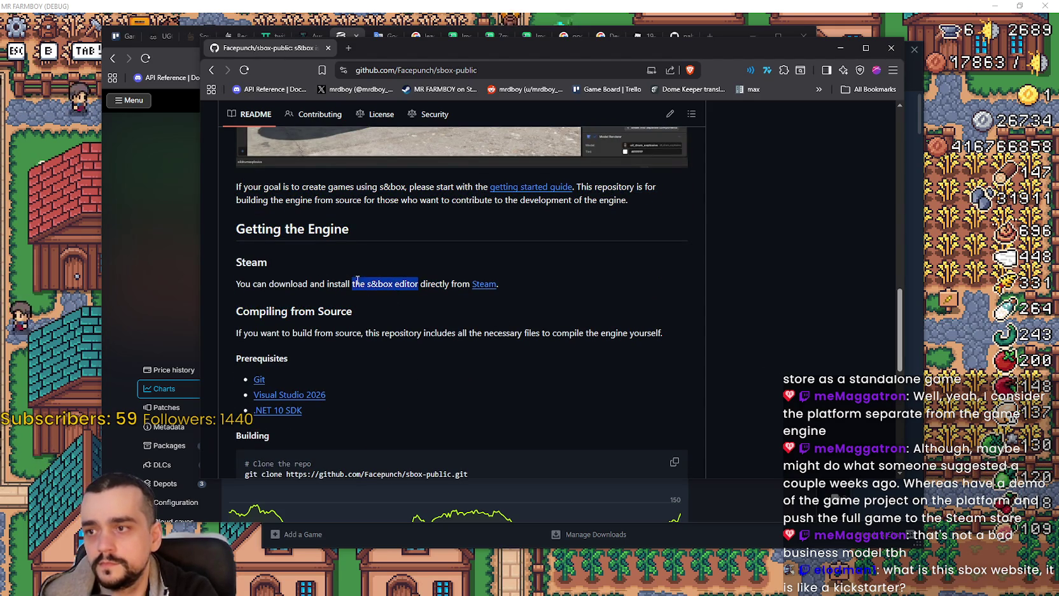
{"action": "left_click_drag", "start_coordinate": [272, 338], "coordinate": [649, 341]}
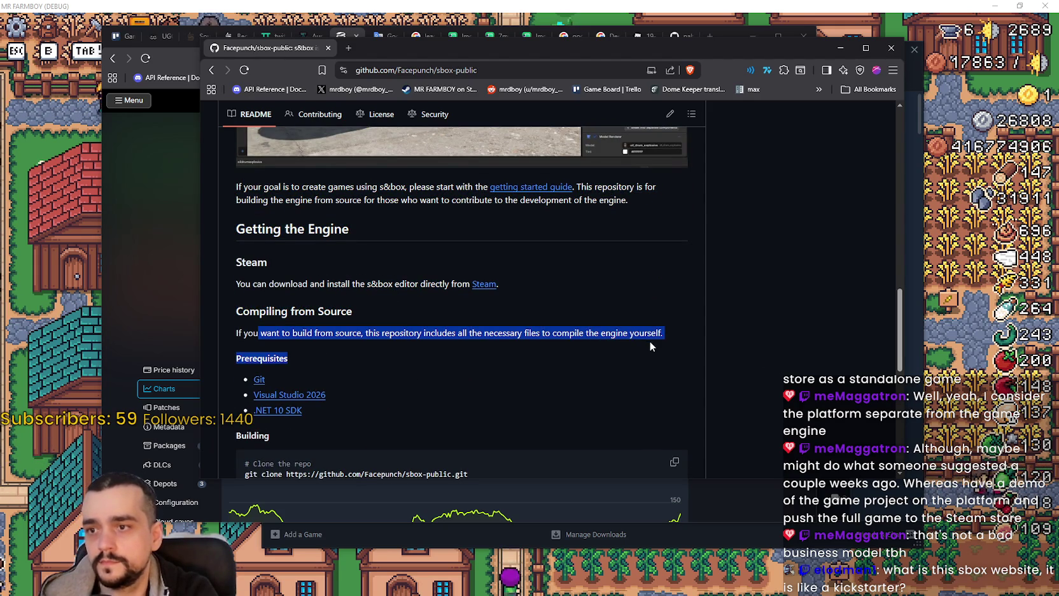
{"action": "scroll", "coordinate": [552, 260], "scroll_direction": "down", "scroll_amount": 2}
{"action": "scroll", "coordinate": [539, 246], "scroll_direction": "down", "scroll_amount": 1}
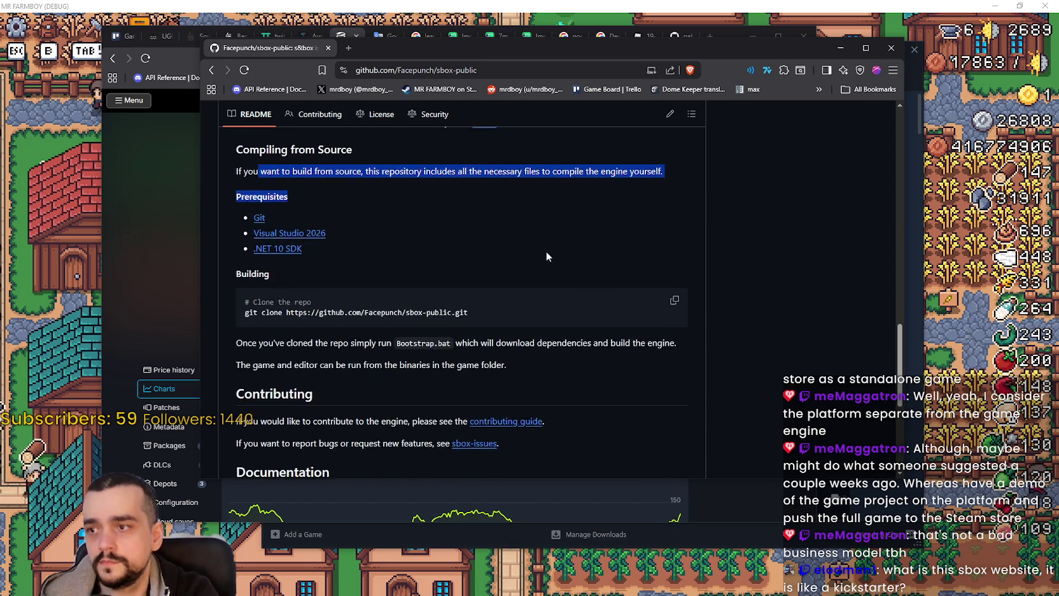
{"action": "scroll", "coordinate": [546, 251], "scroll_direction": "up", "scroll_amount": 4}
{"action": "left_click_drag", "start_coordinate": [787, 52], "coordinate": [893, 66]}
{"action": "left_click", "coordinate": [945, 61]}
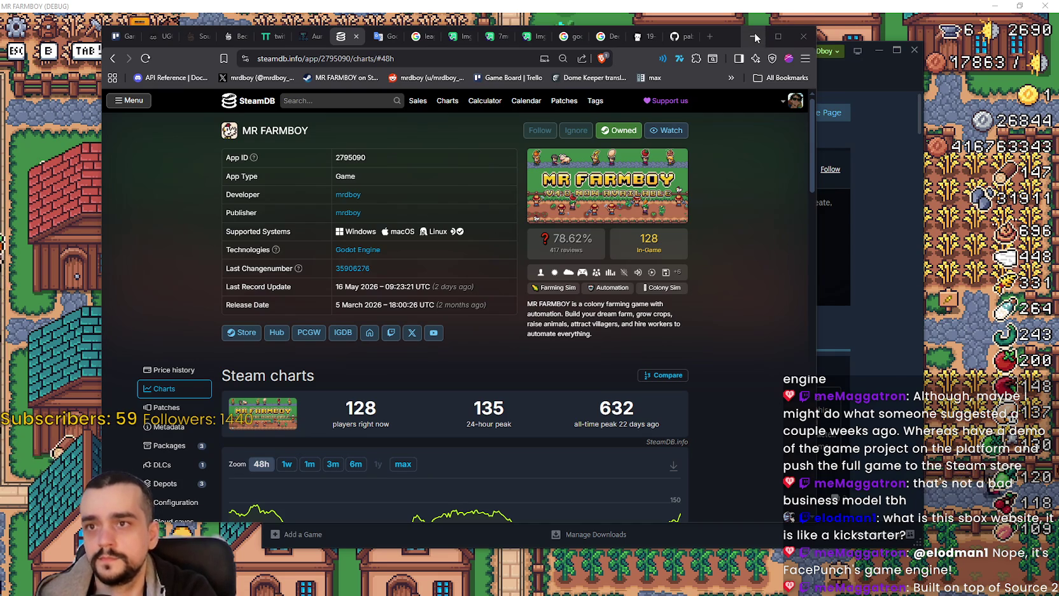
Minimize the SteamDB browser, view the s&box store page in Steam, then return to the game.
{"action": "left_click_drag", "start_coordinate": [736, 39], "coordinate": [722, 57]}
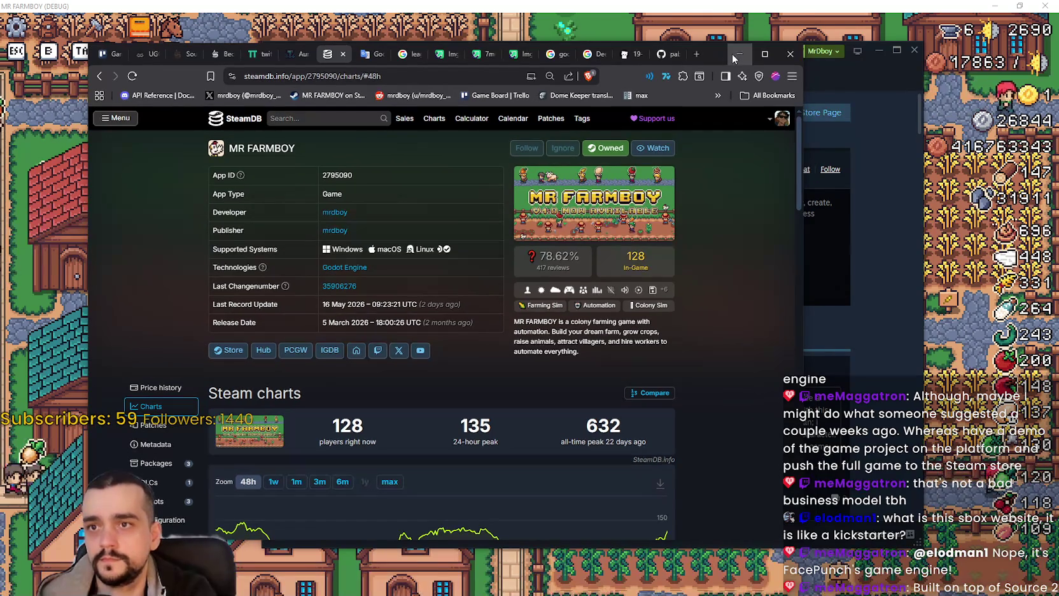
{"action": "left_click", "coordinate": [737, 56]}
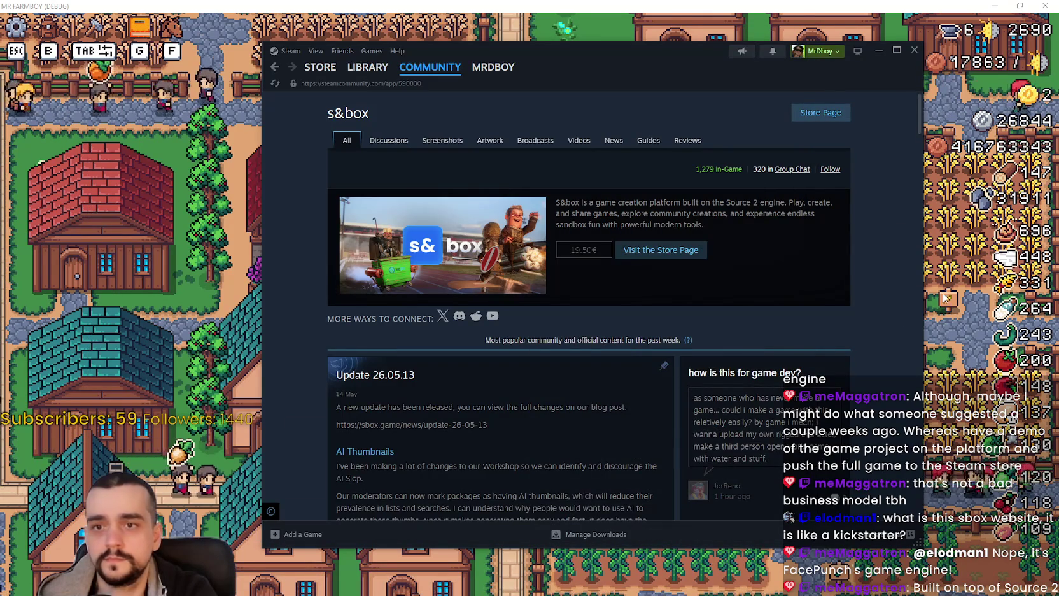
{"action": "left_click", "coordinate": [321, 66]}
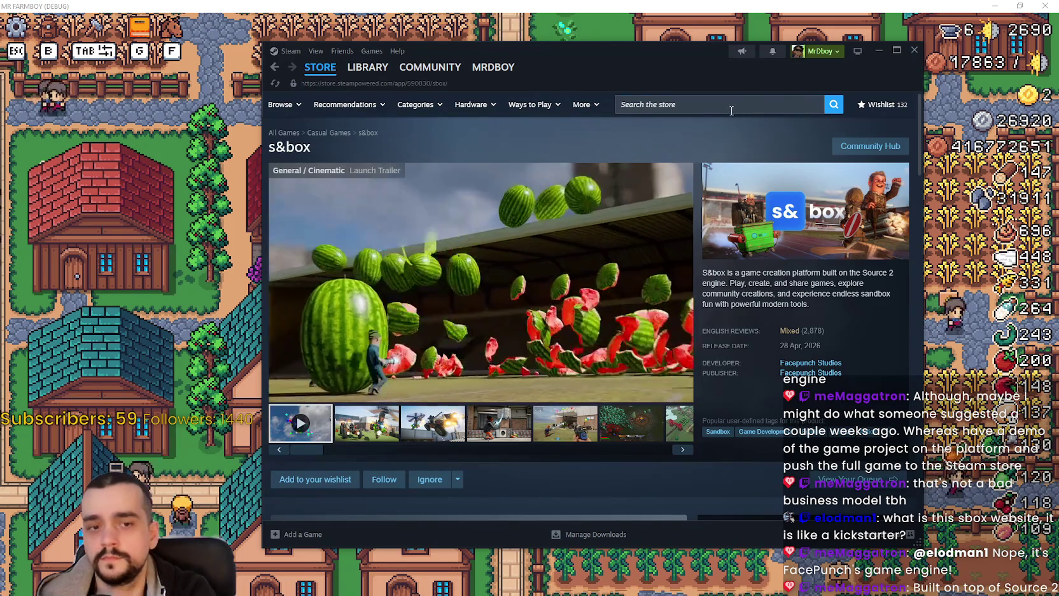
{"action": "key", "text": "alt+Tab"}
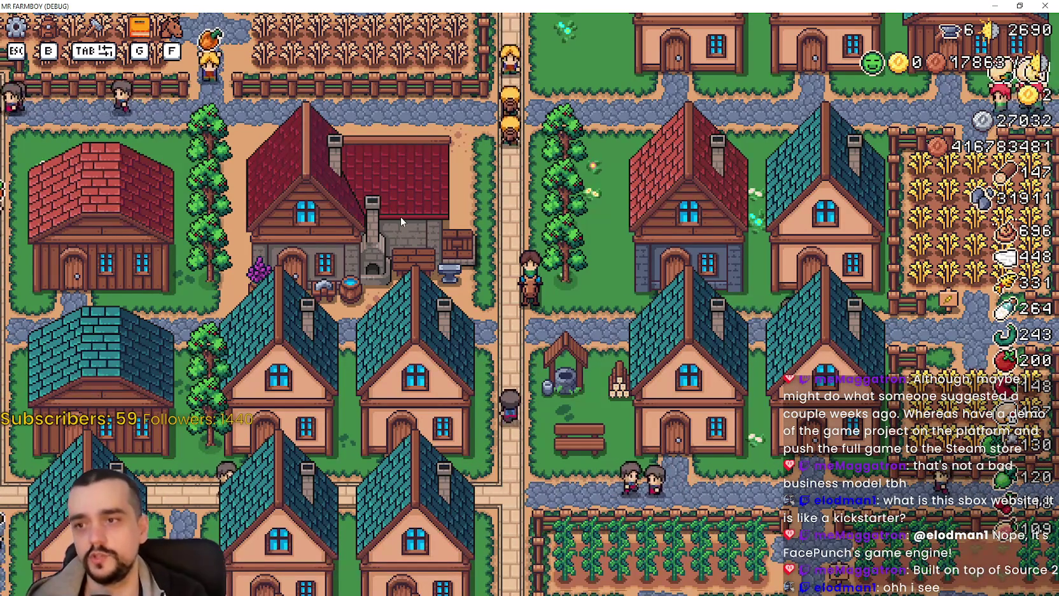
Mount the horse and ride around the village paths down to the turnip field.
{"action": "key", "text": "h"}
{"action": "key", "text": "w"}
{"action": "key", "text": "h"}
{"action": "key", "text": "a"}
{"action": "key", "text": "h"}
{"action": "key", "text": "a"}
{"action": "key", "text": "w"}
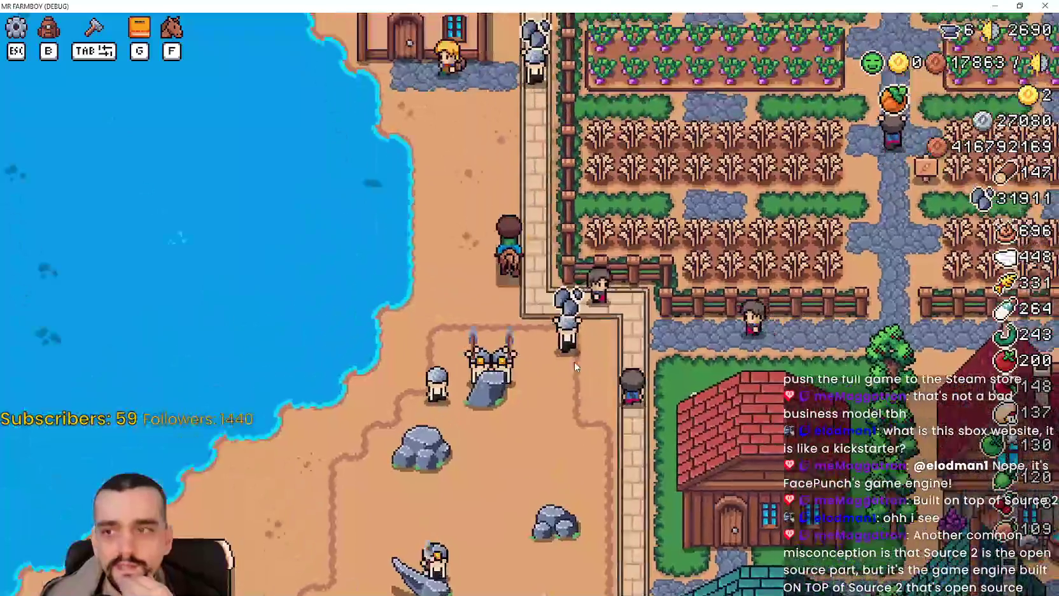
{"action": "key", "text": "w"}
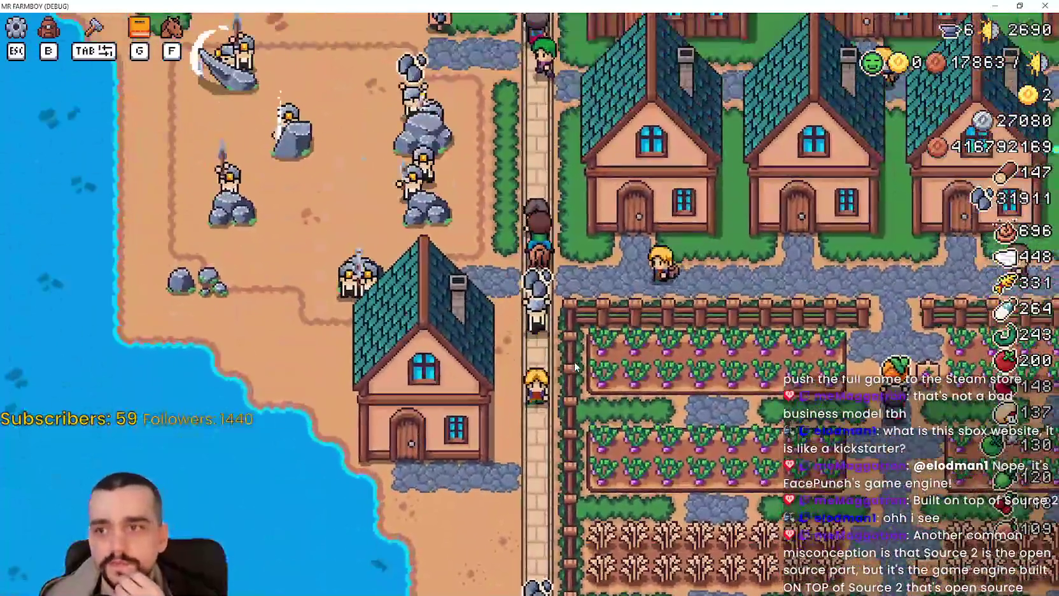
{"action": "key", "text": "d"}
{"action": "key", "text": "d"}
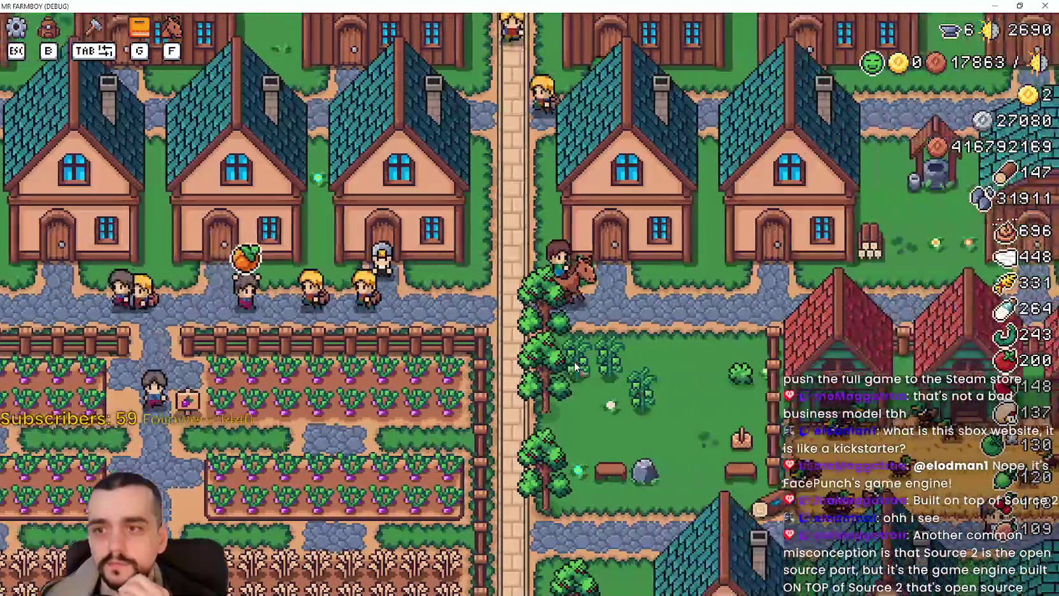
{"action": "key", "text": "s"}
{"action": "key", "text": "a"}
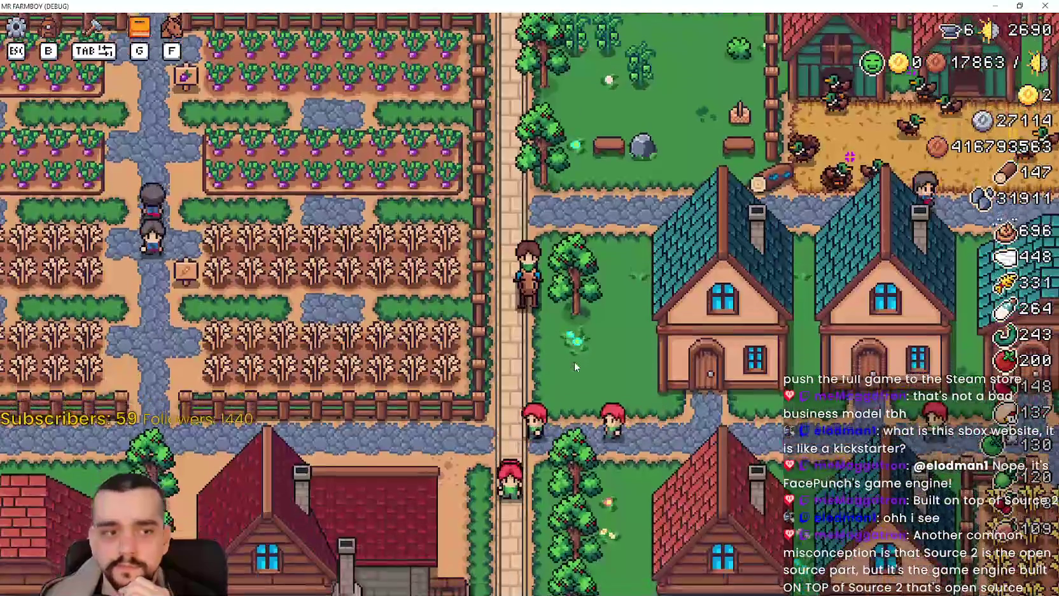
{"action": "key", "text": "w"}
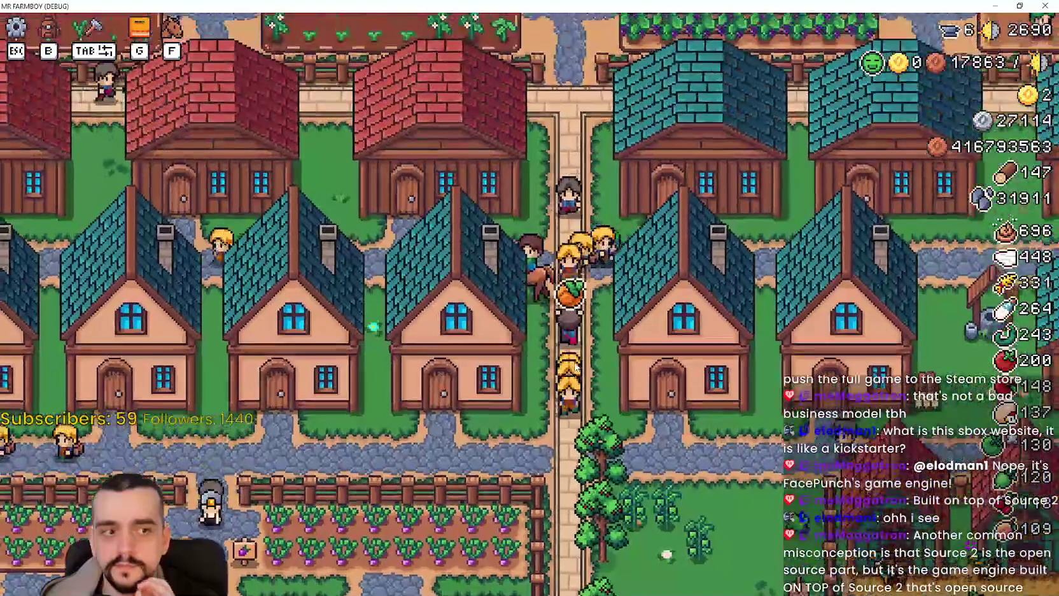
{"action": "key", "text": "s"}
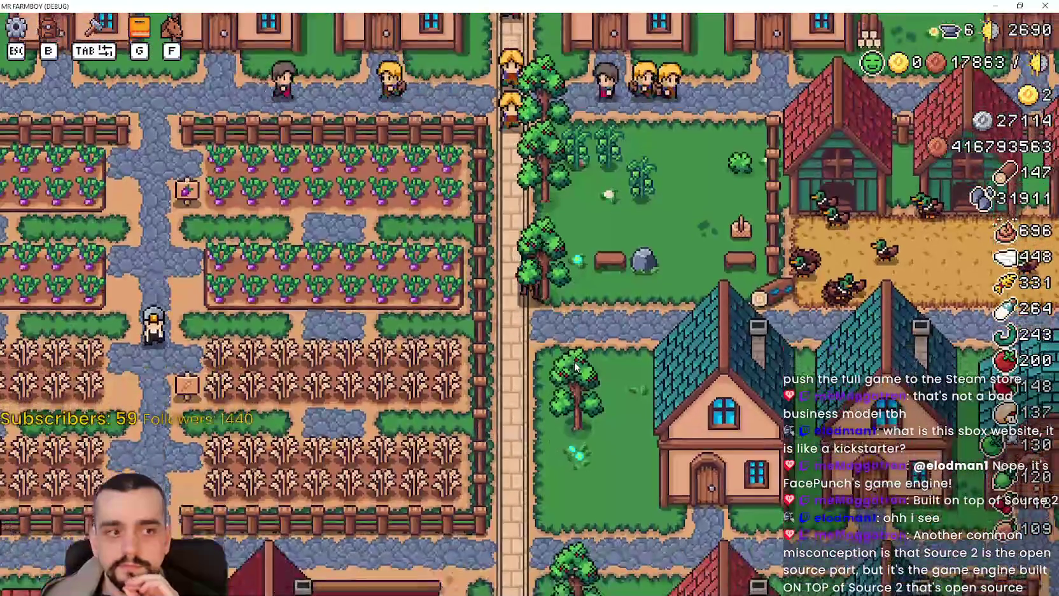
{"action": "key", "text": "a"}
{"action": "key", "text": "w"}
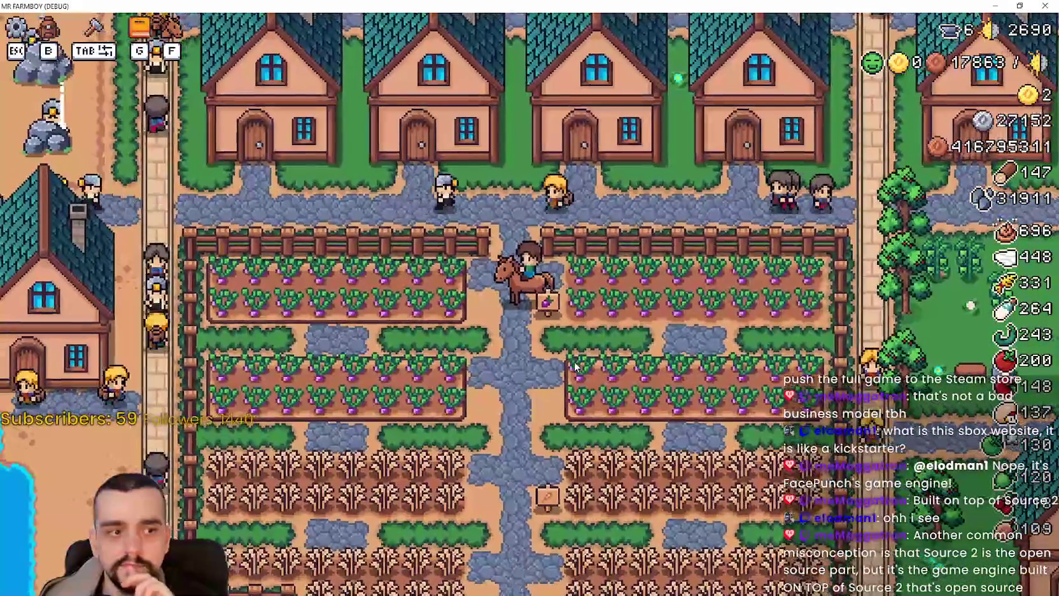
{"action": "key", "text": "d"}
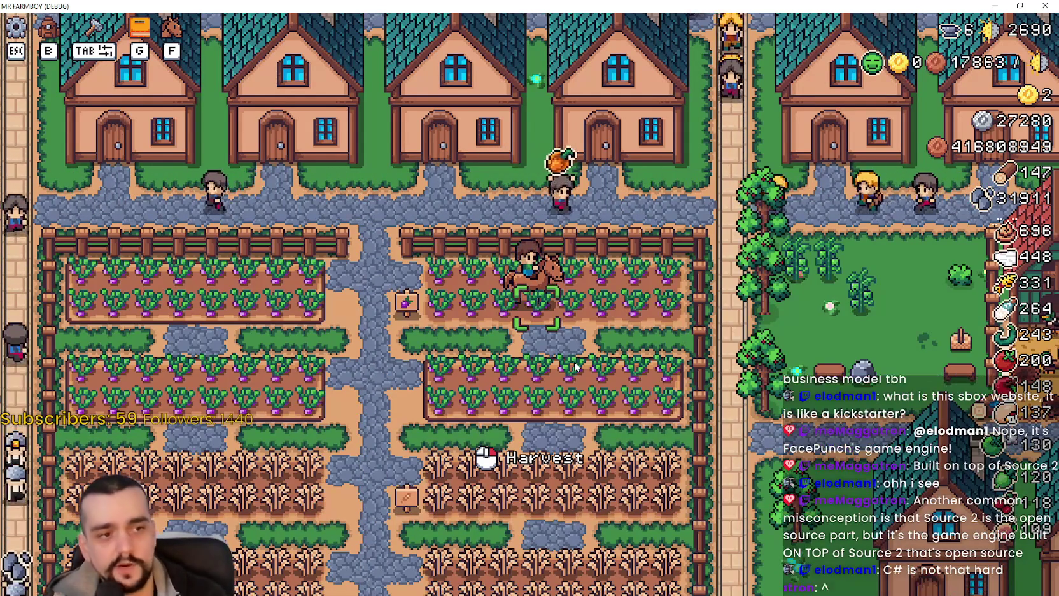
Ride from the turnip field past the orchard and east along the village street.
{"action": "key", "text": "a"}
{"action": "key", "text": "a"}
{"action": "key", "text": "w"}
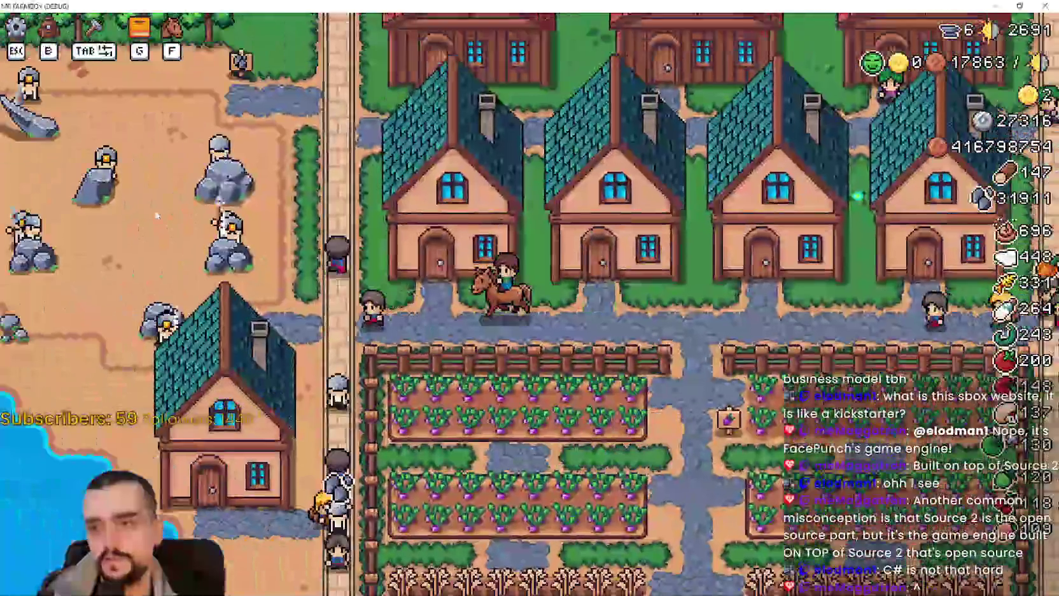
{"action": "key", "text": "w"}
{"action": "key", "text": "a"}
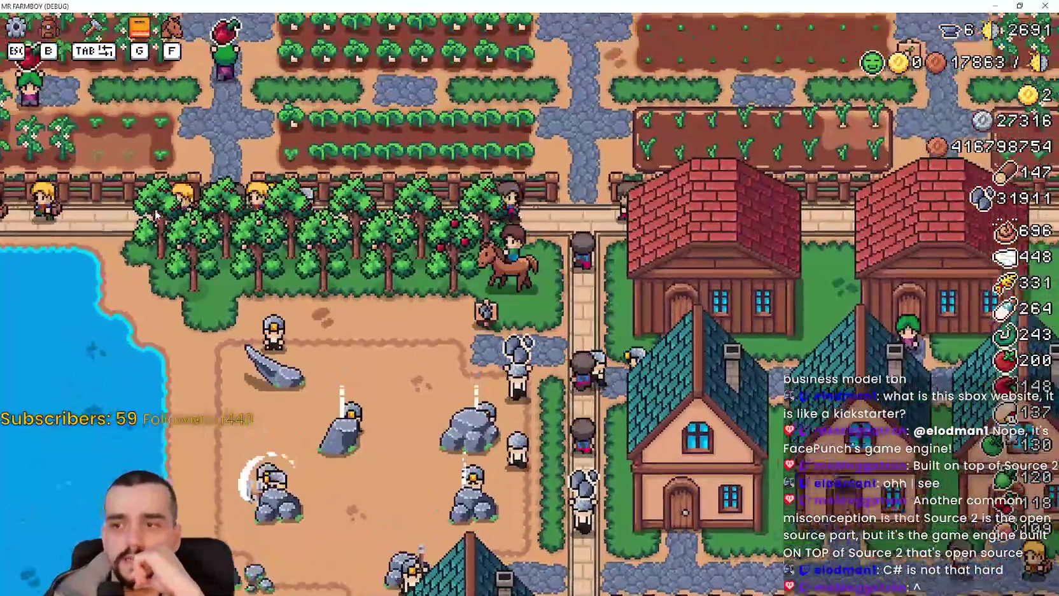
{"action": "key", "text": "a"}
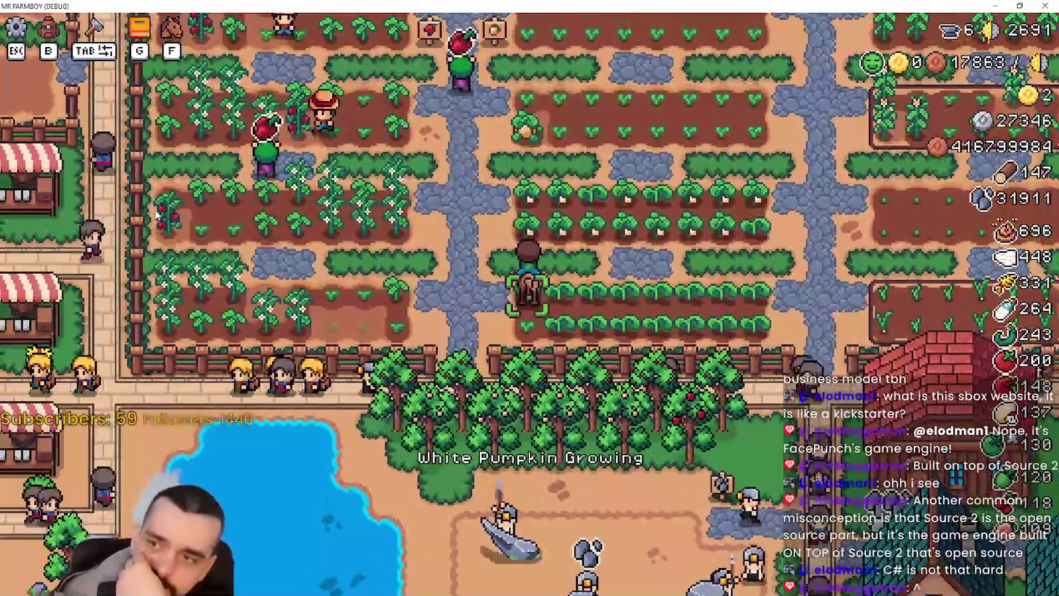
{"action": "key", "text": "w"}
{"action": "key", "text": "a"}
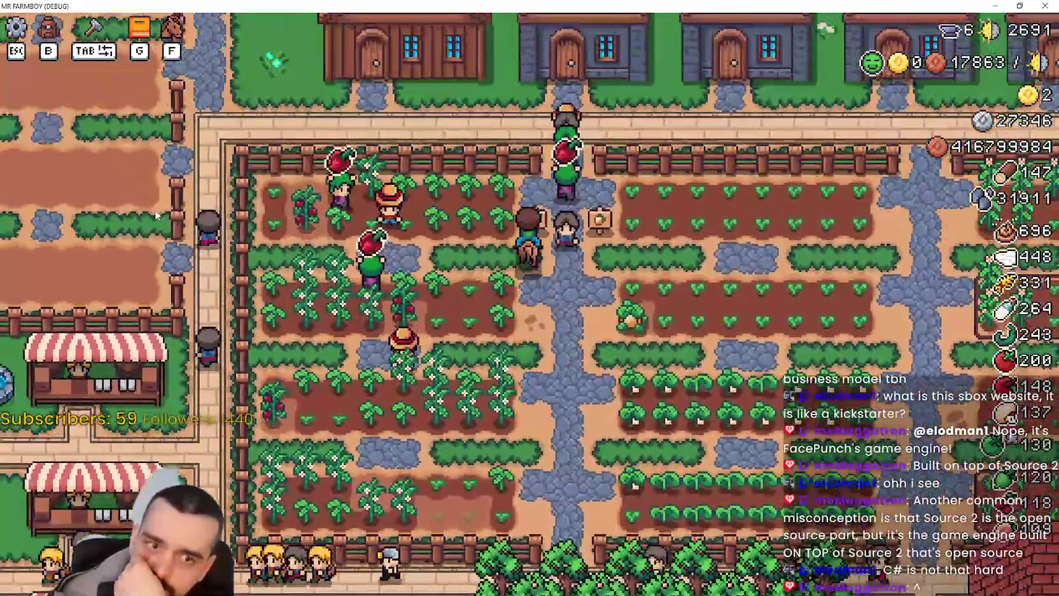
{"action": "key", "text": "w"}
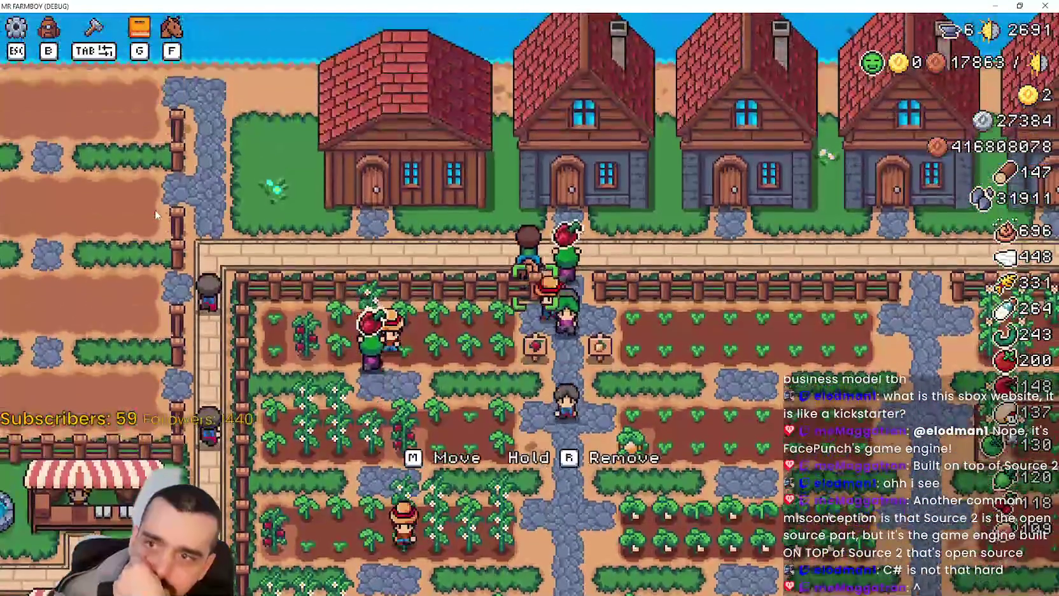
{"action": "key", "text": "d"}
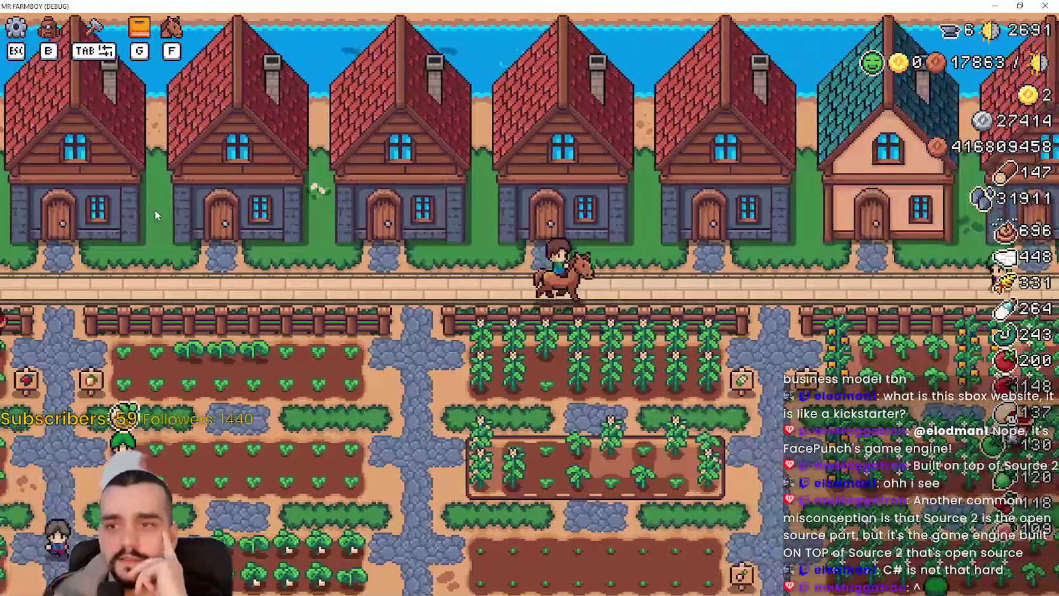
{"action": "key", "text": "d"}
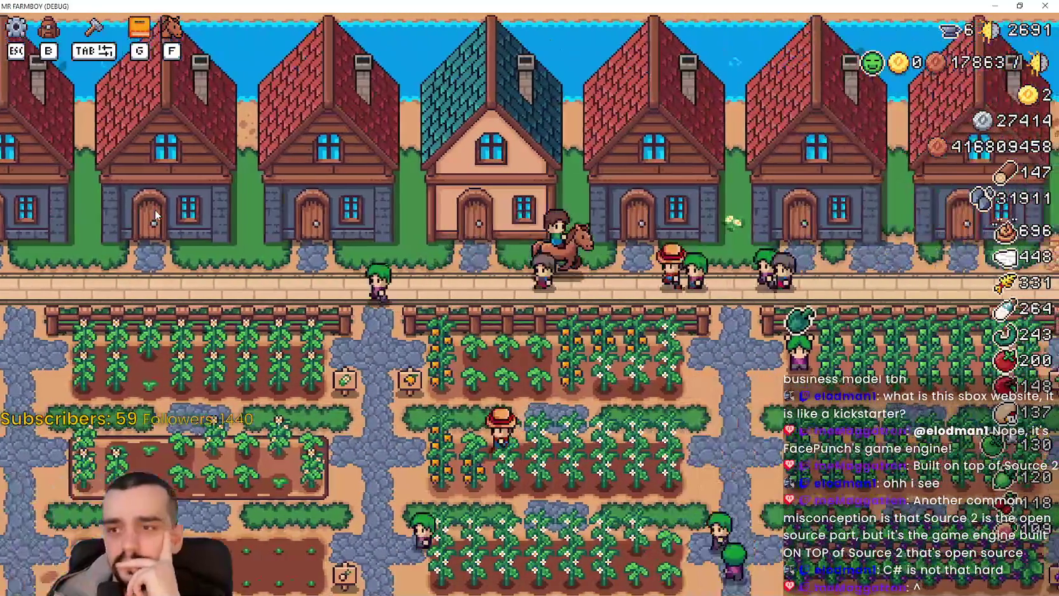
{"action": "key", "text": "d"}
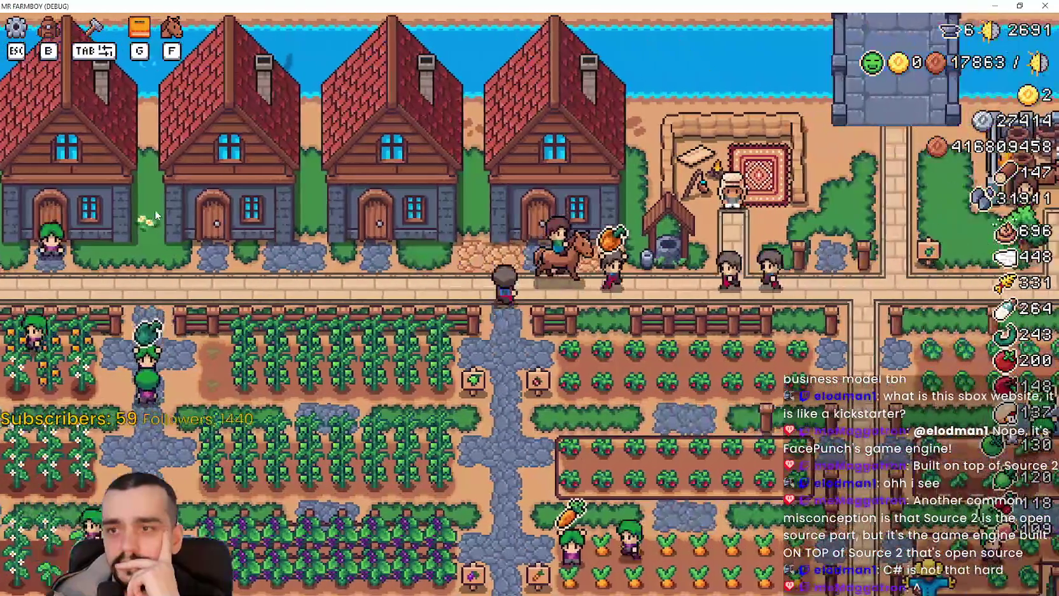
Ride west past the market stalls to the church and open its Temple blessings panel.
{"action": "key", "text": "s"}
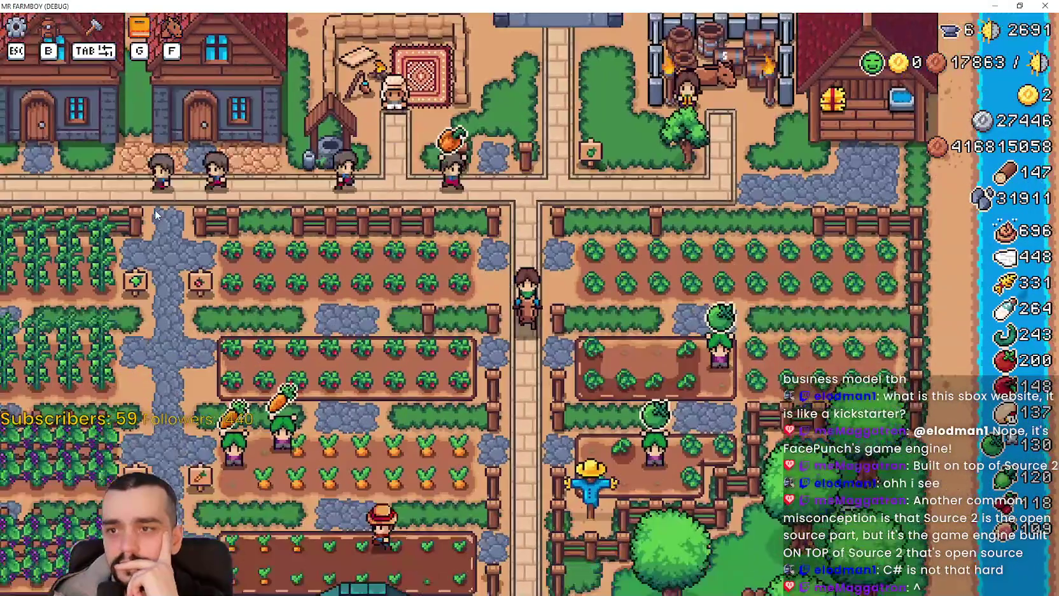
{"action": "key", "text": "a"}
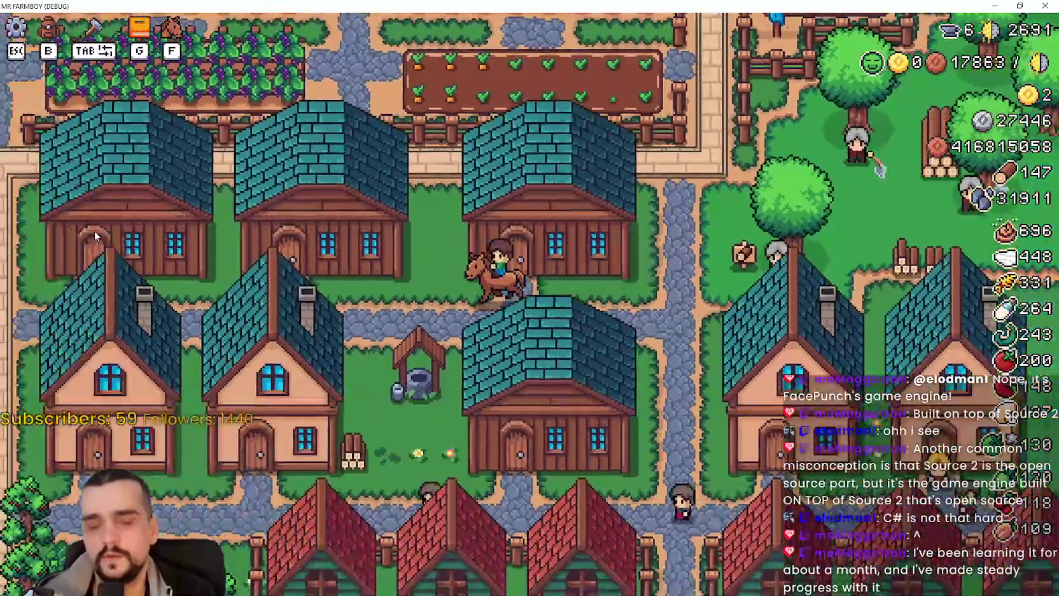
{"action": "key", "text": "w"}
{"action": "key", "text": "a"}
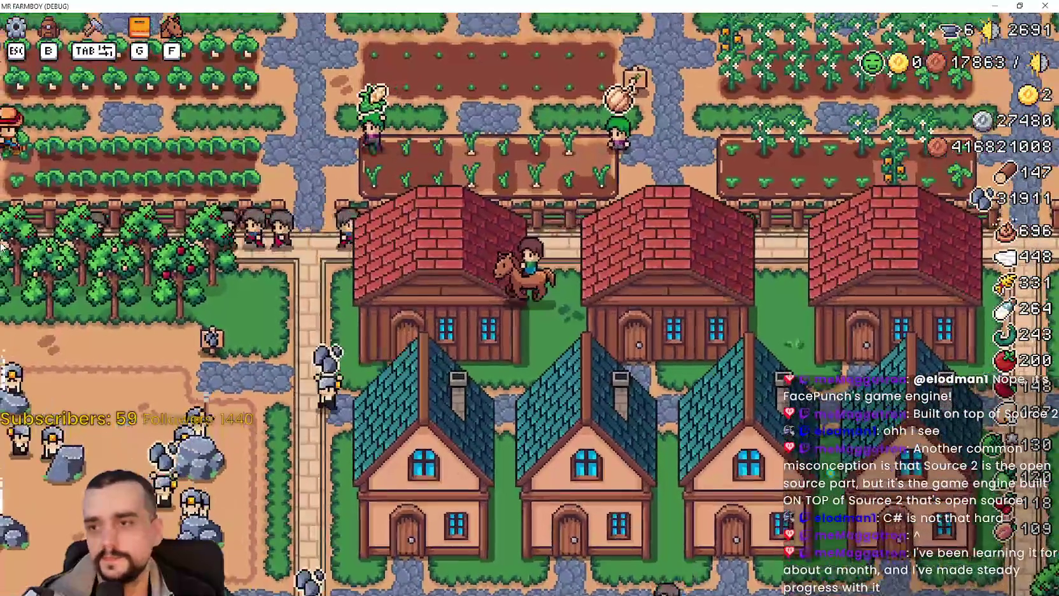
{"action": "key", "text": "a"}
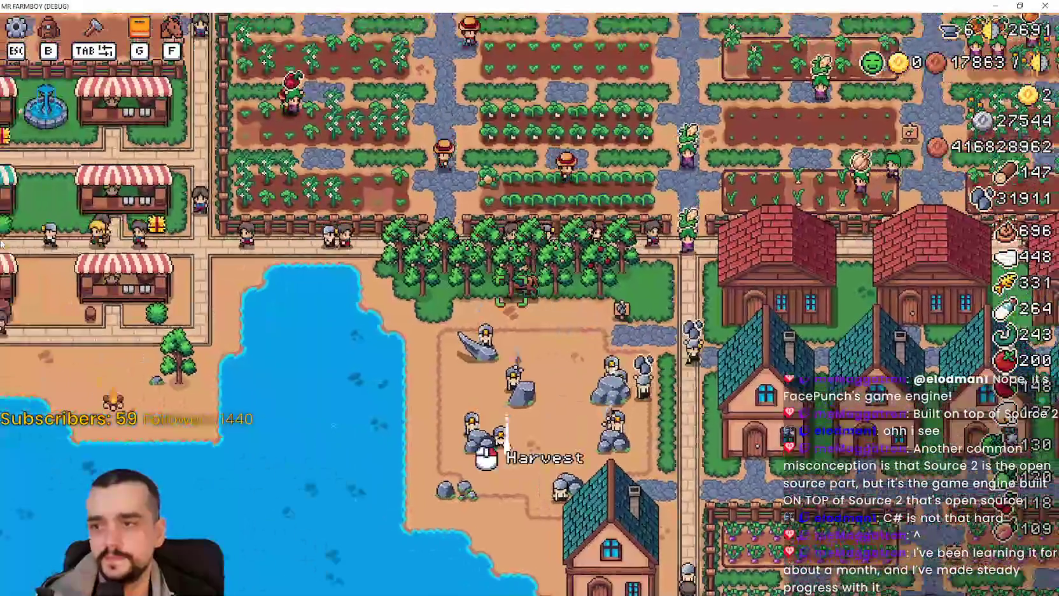
{"action": "key", "text": "a"}
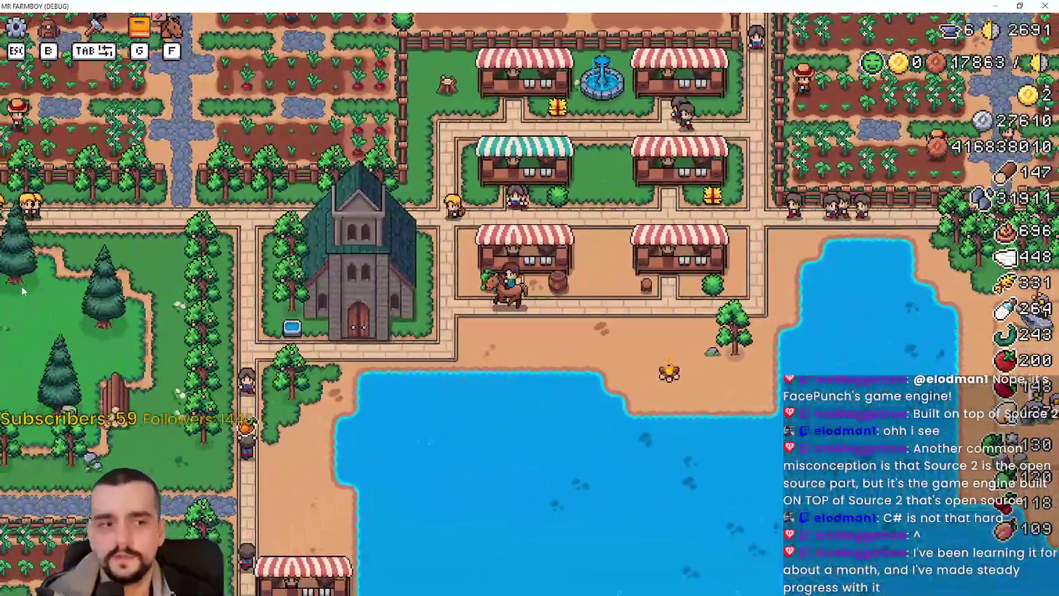
{"action": "key", "text": "a"}
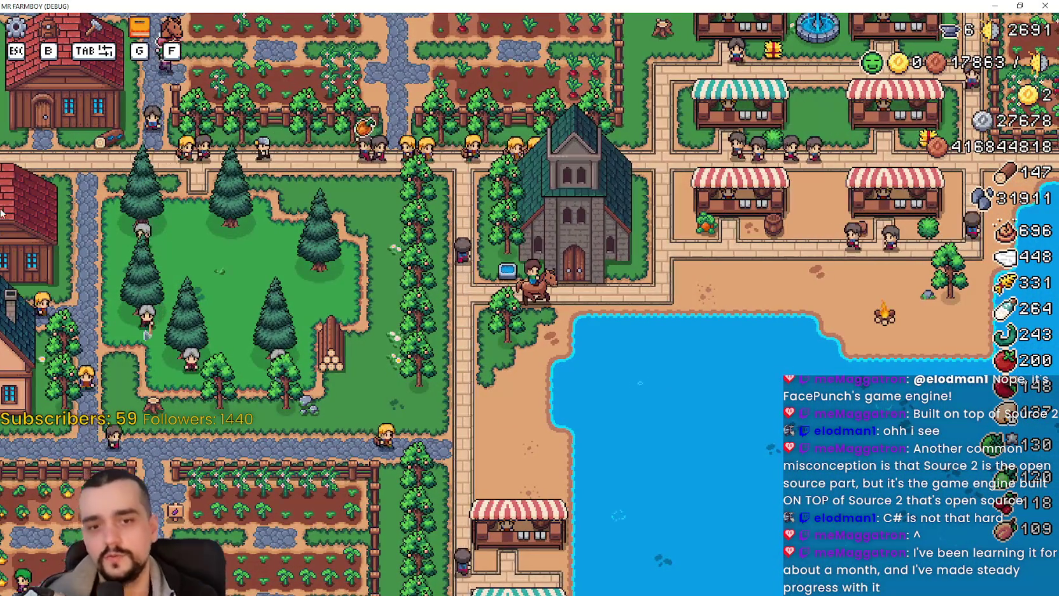
{"action": "scroll", "coordinate": [64, 302], "scroll_direction": "up", "scroll_amount": 3}
{"action": "left_click", "coordinate": [457, 260]}
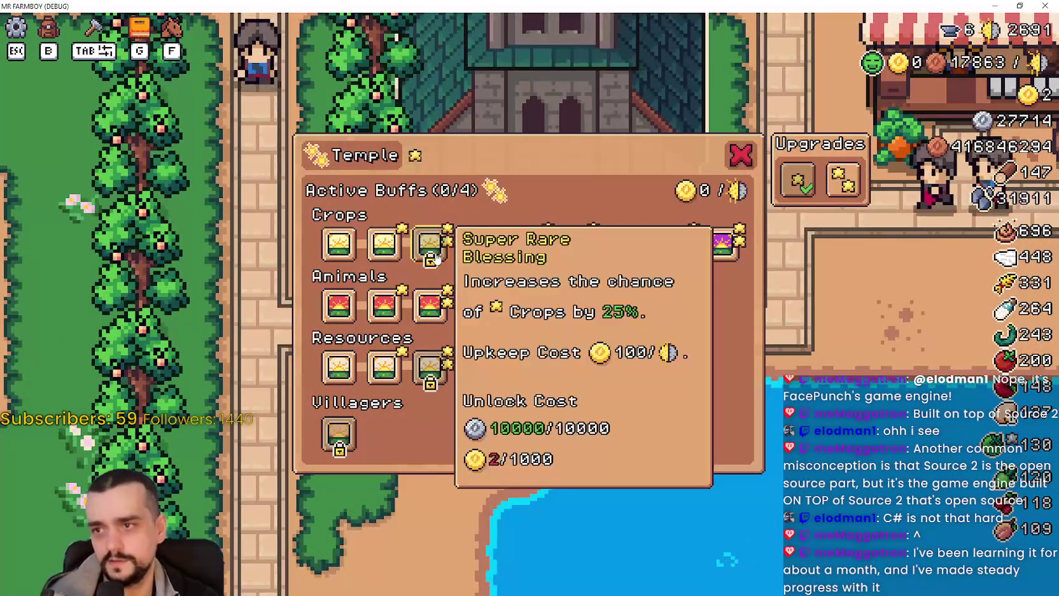
Read the upkeep and unlock costs of the locked blessing slots in the Temple panel.
{"action": "mouse_move", "coordinate": [437, 385]}
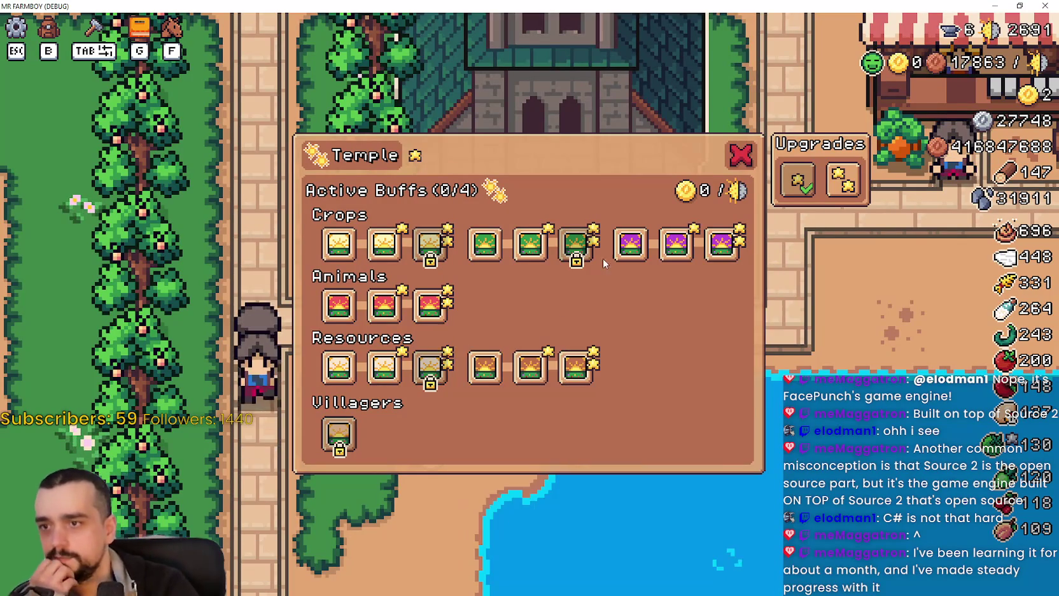
{"action": "mouse_move", "coordinate": [574, 392]}
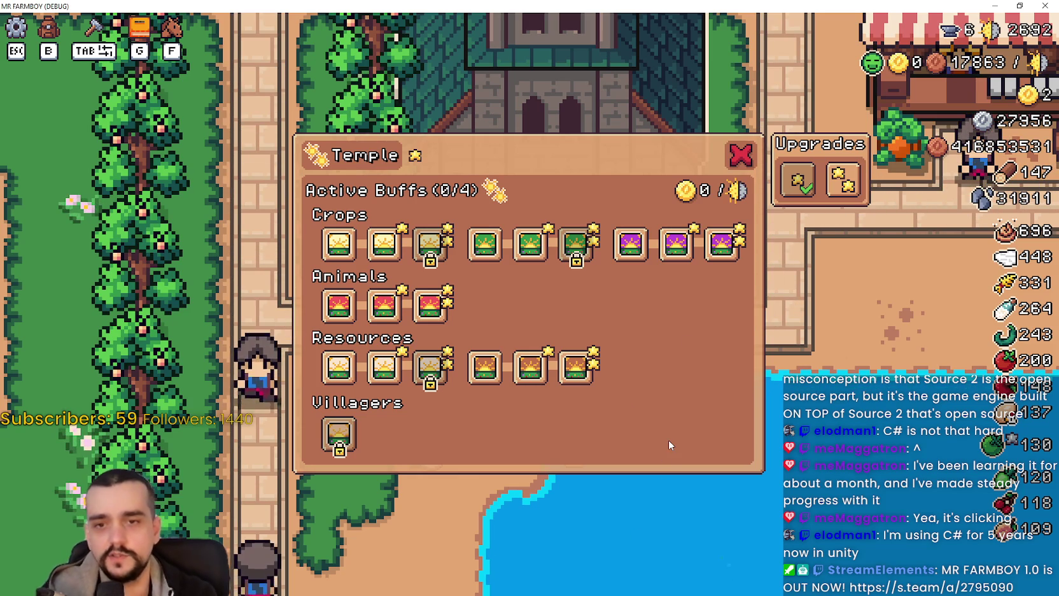
Return to the Godot editor and show MinerDish1's properties for comparison.
{"action": "key", "text": "alt+Tab"}
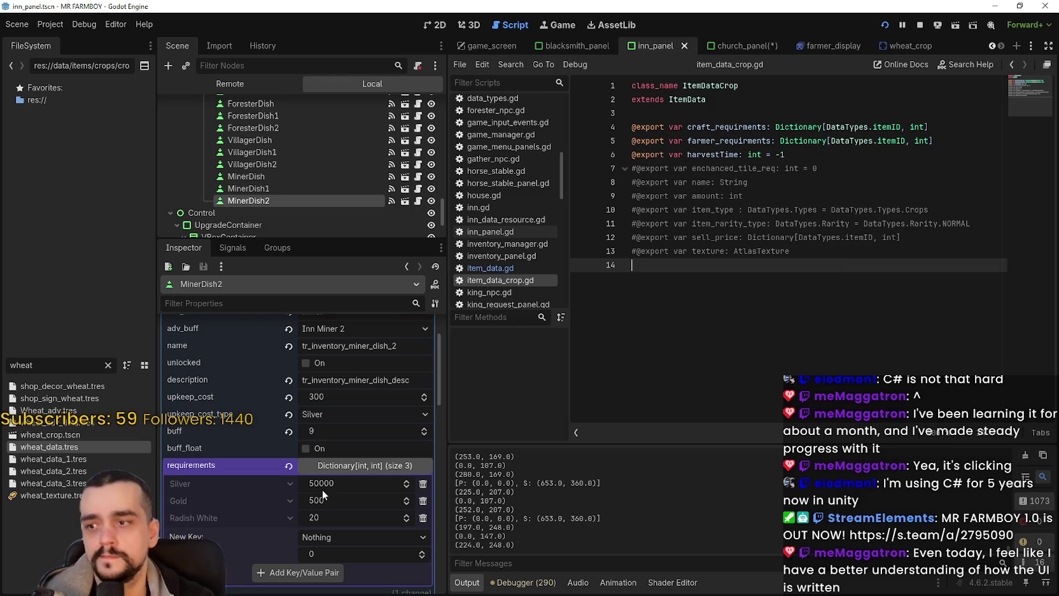
{"action": "scroll", "coordinate": [311, 490], "scroll_direction": "down", "scroll_amount": 3}
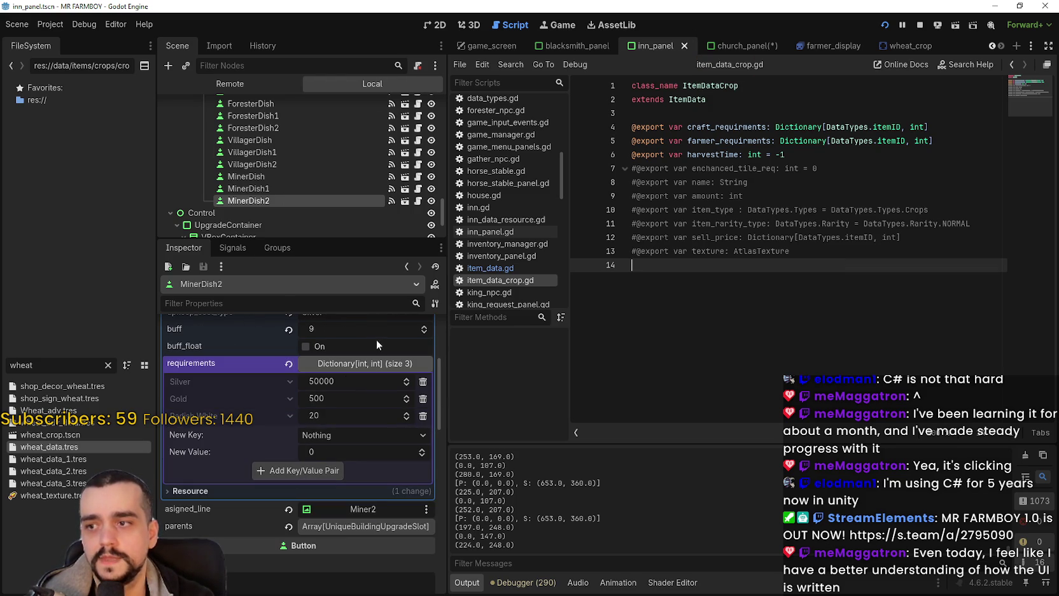
{"action": "left_click", "coordinate": [287, 189]}
{"action": "scroll", "coordinate": [280, 190], "scroll_direction": "up", "scroll_amount": 5}
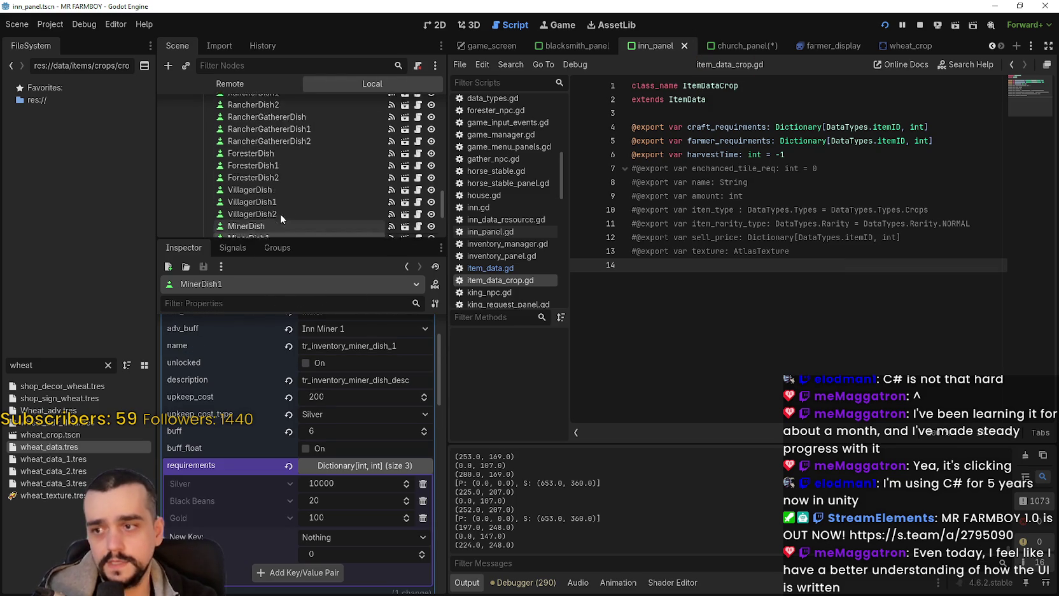
{"action": "scroll", "coordinate": [283, 174], "scroll_direction": "up", "scroll_amount": 1}
Select GoldCropsBlessing in the church scene and enlarge the Inspector to show its properties.
{"action": "mouse_move", "coordinate": [732, 51]}
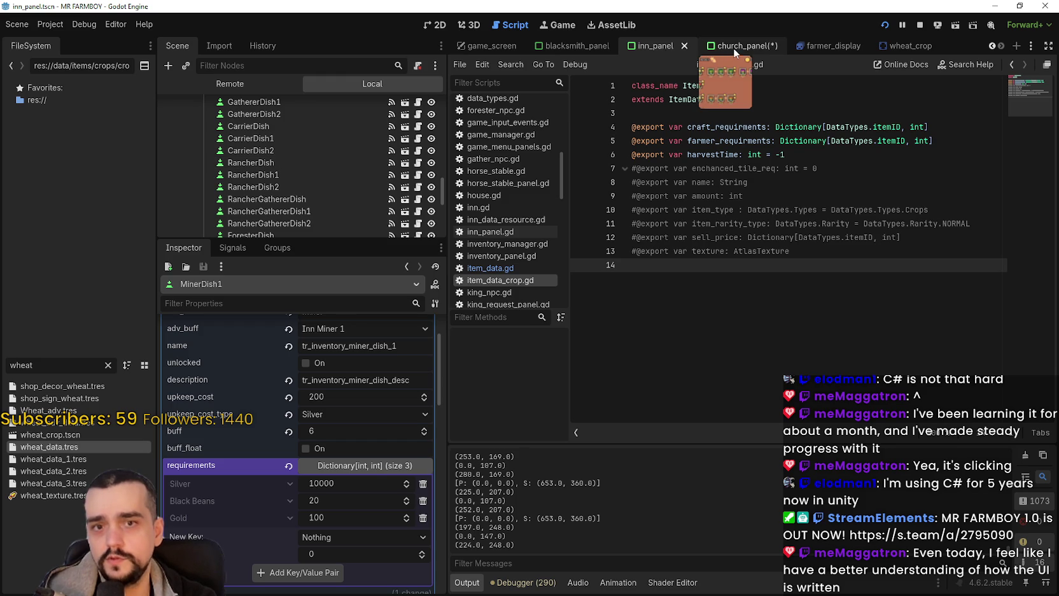
{"action": "scroll", "coordinate": [400, 155], "scroll_direction": "down", "scroll_amount": 10}
{"action": "left_click", "coordinate": [356, 177]}
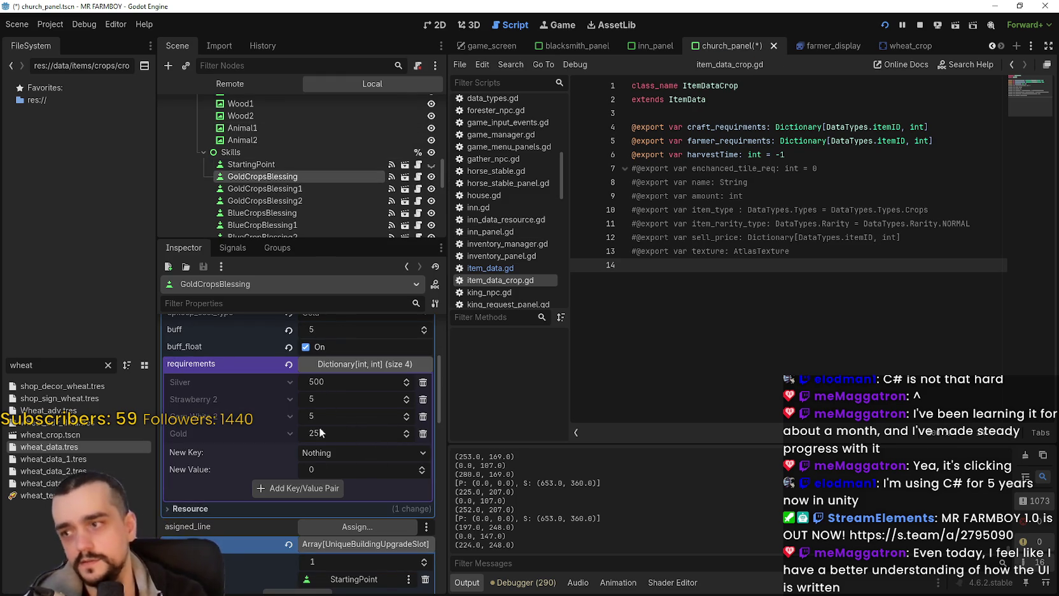
{"action": "scroll", "coordinate": [407, 445], "scroll_direction": "up", "scroll_amount": 1}
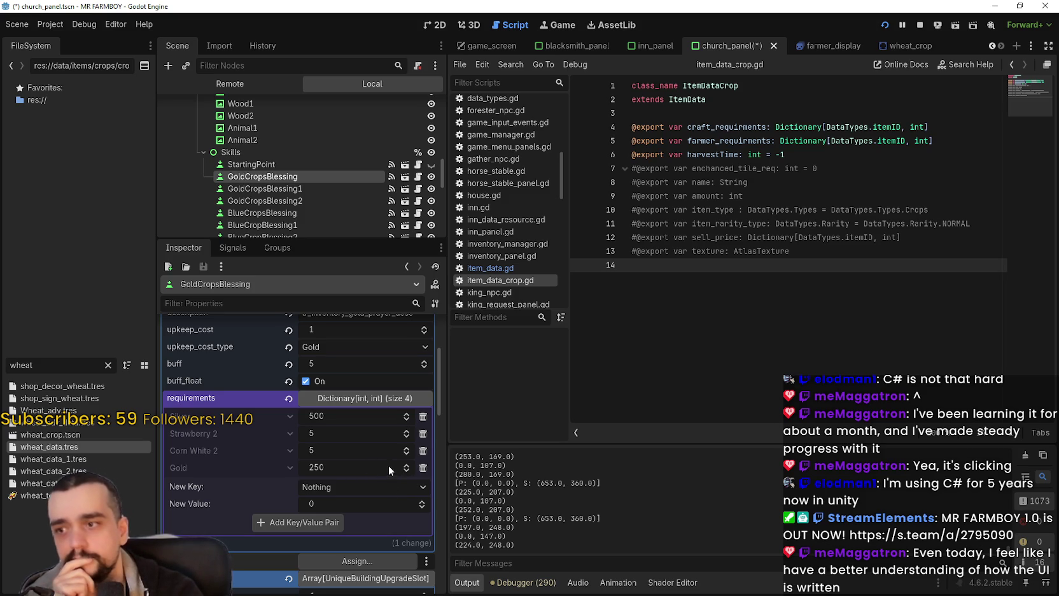
{"action": "scroll", "coordinate": [399, 434], "scroll_direction": "down", "scroll_amount": 2}
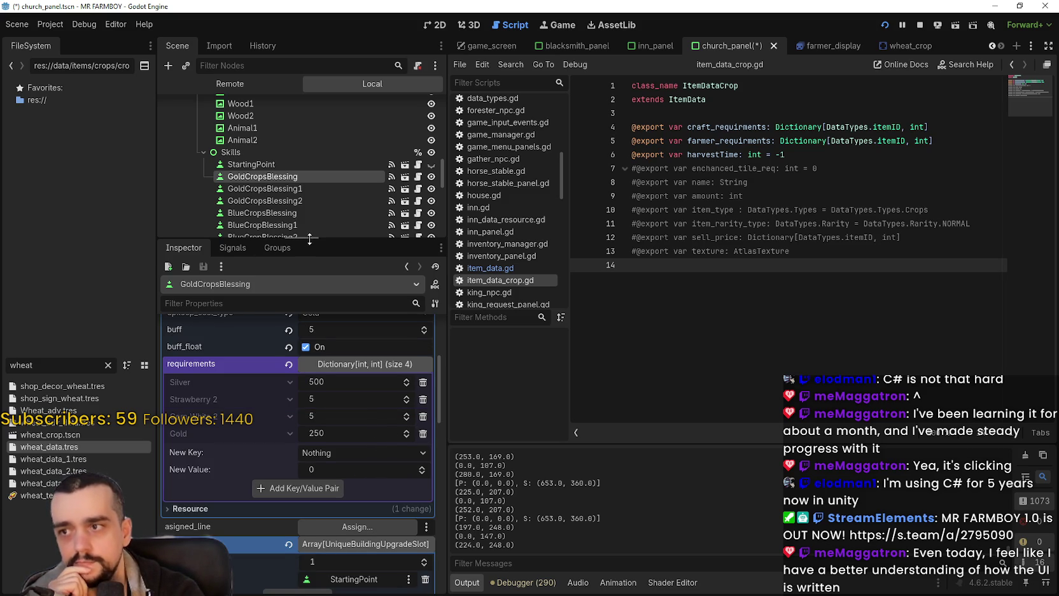
{"action": "left_click_drag", "start_coordinate": [309, 239], "coordinate": [332, 186]}
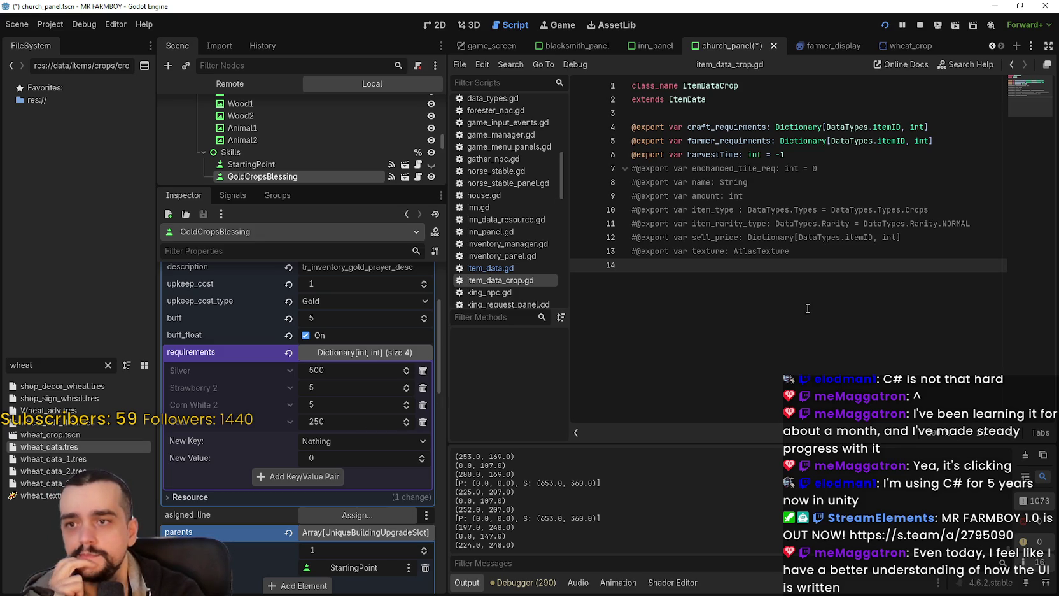
Review lines 6–14 of the crop data script, then open a new browser tab.
{"action": "left_click", "coordinate": [817, 257]}
{"action": "left_click", "coordinate": [940, 237]}
{"action": "left_click", "coordinate": [951, 209]}
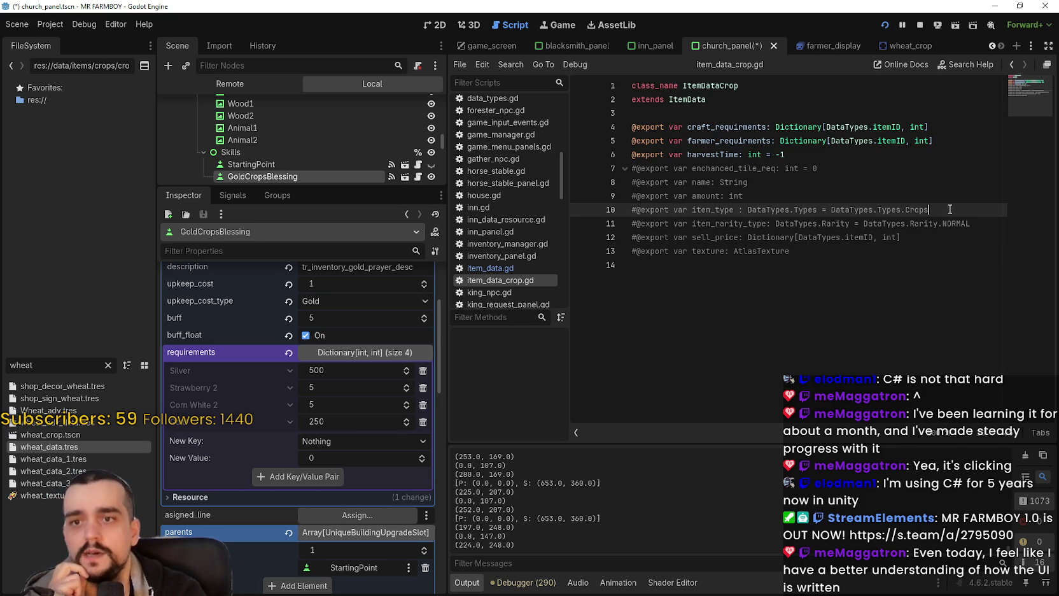
{"action": "left_click", "coordinate": [981, 223]}
{"action": "left_click", "coordinate": [952, 244]}
{"action": "left_click", "coordinate": [868, 187]}
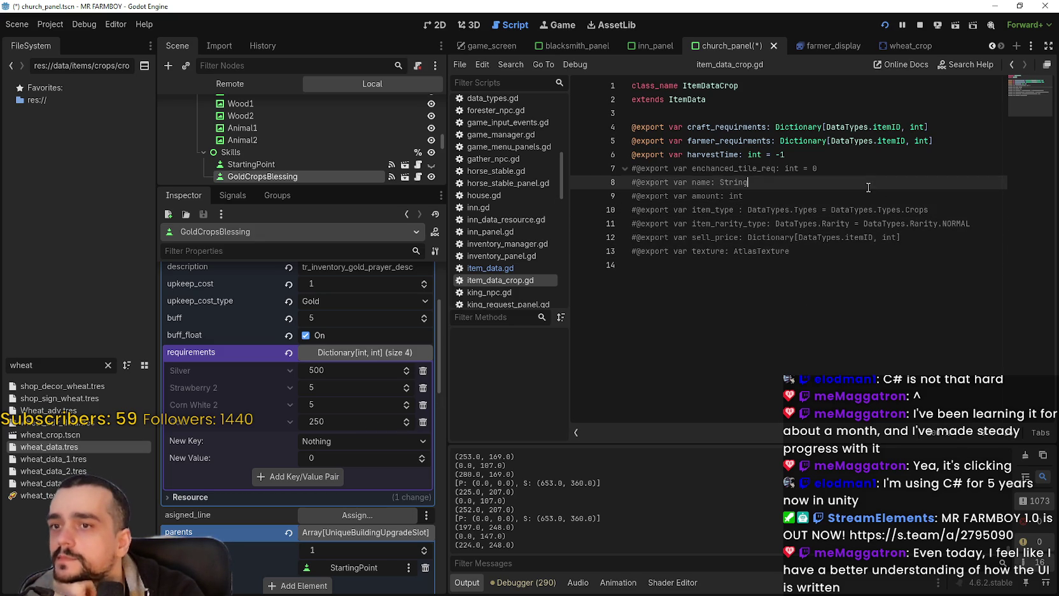
{"action": "left_click", "coordinate": [846, 168]}
{"action": "left_click", "coordinate": [838, 154]}
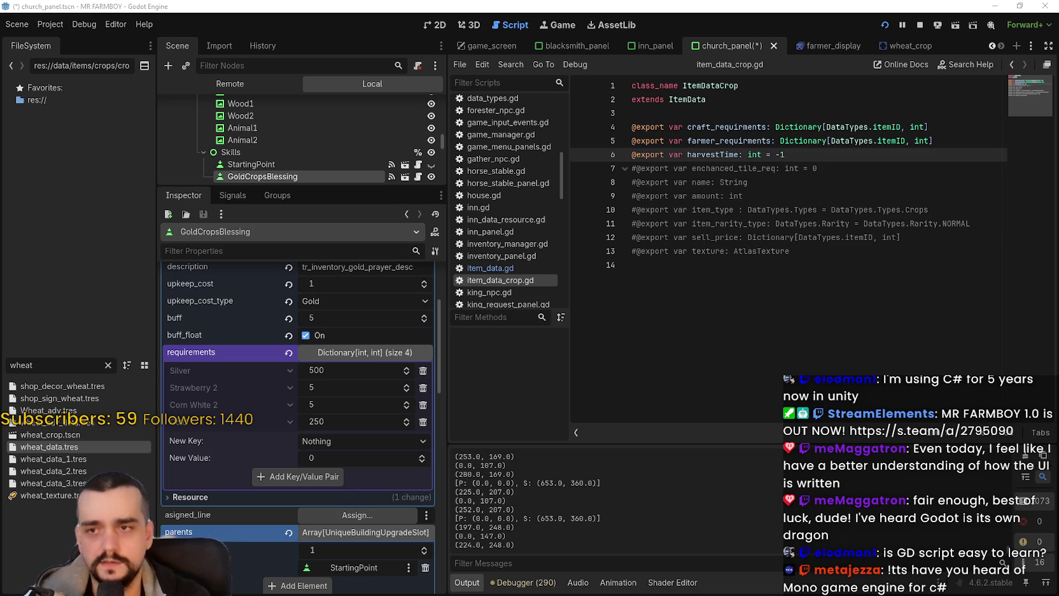
{"action": "left_click", "coordinate": [825, 293]}
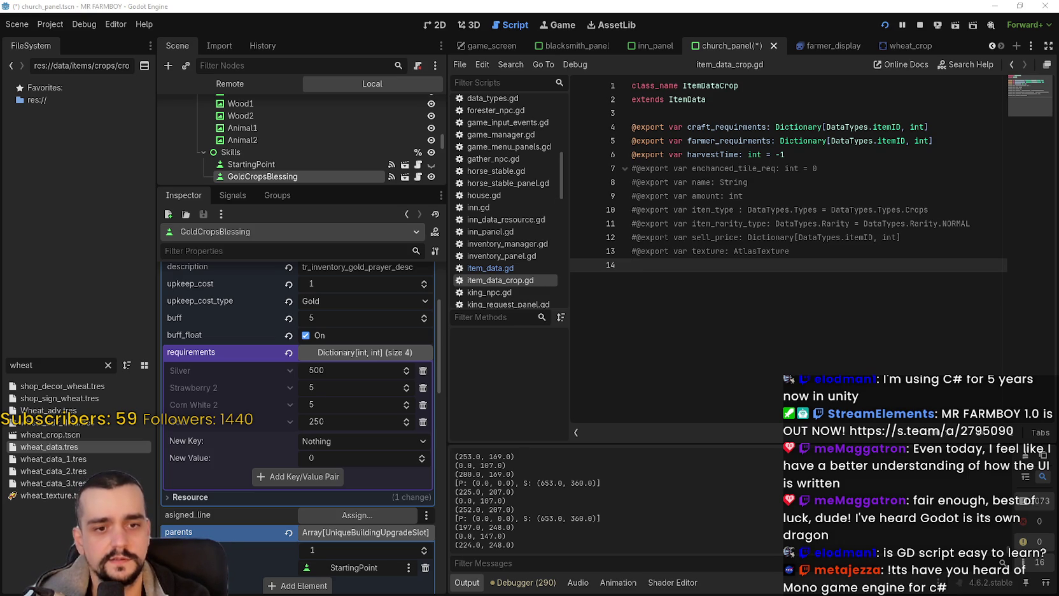
{"action": "key", "text": "alt+Tab"}
{"action": "left_click", "coordinate": [696, 54]}
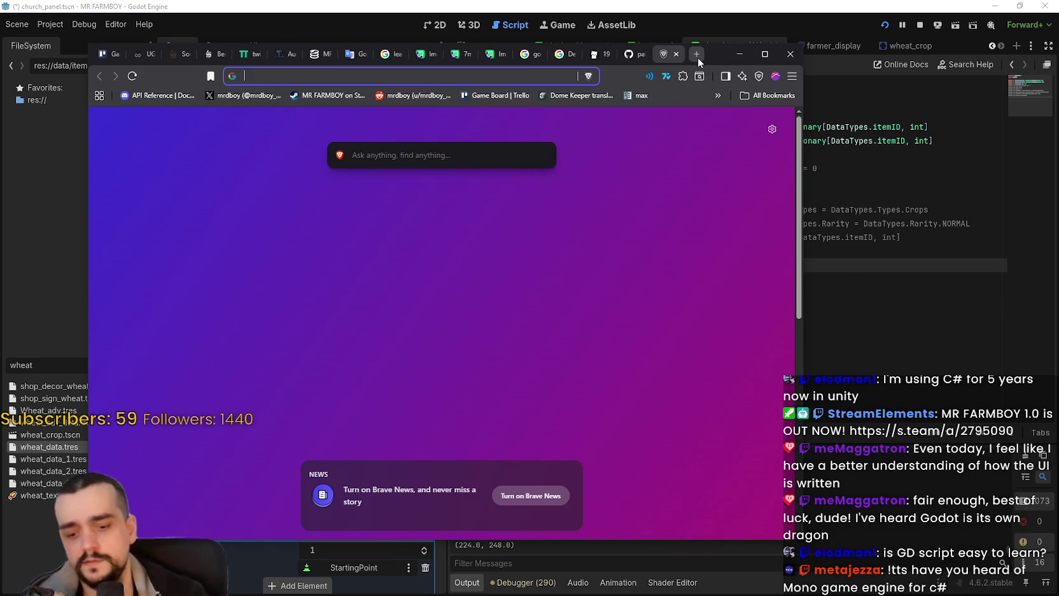
Enter 'monogame' to load the MonoGame showcase and scroll through its games.
{"action": "type", "text": "monogame"}
{"action": "key", "text": "Return"}
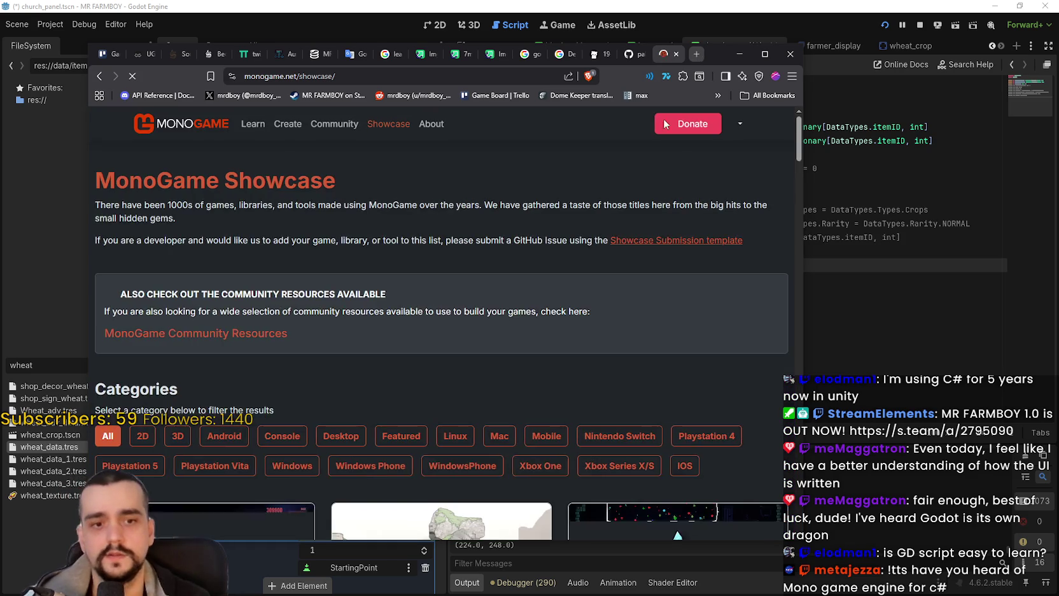
{"action": "scroll", "coordinate": [485, 364], "scroll_direction": "down", "scroll_amount": 10}
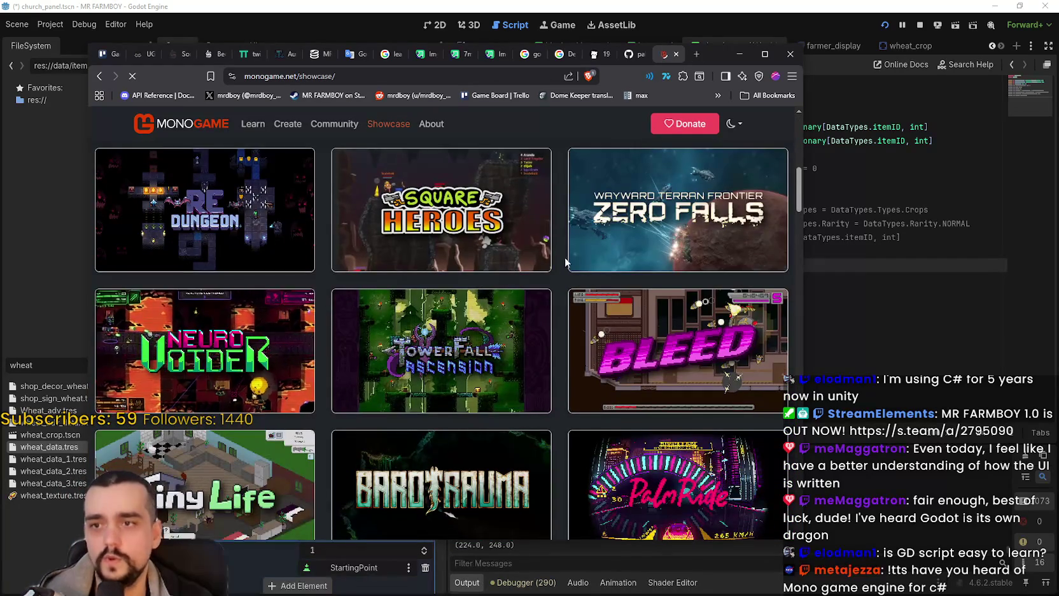
{"action": "scroll", "coordinate": [202, 253], "scroll_direction": "down", "scroll_amount": 4}
{"action": "scroll", "coordinate": [202, 252], "scroll_direction": "down", "scroll_amount": 4}
{"action": "scroll", "coordinate": [673, 350], "scroll_direction": "down", "scroll_amount": 3}
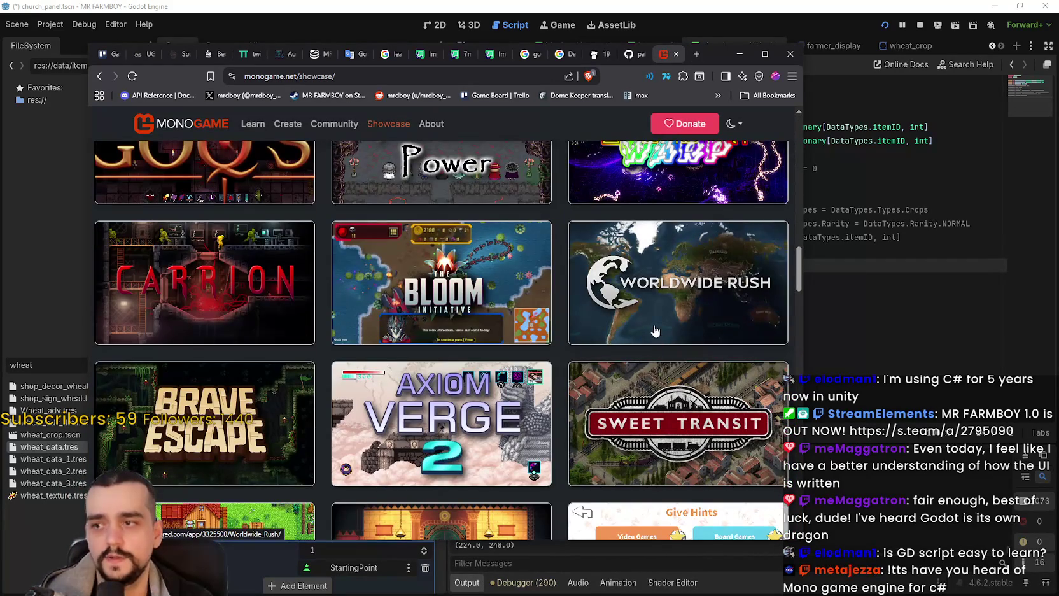
{"action": "scroll", "coordinate": [658, 336], "scroll_direction": "down", "scroll_amount": 5}
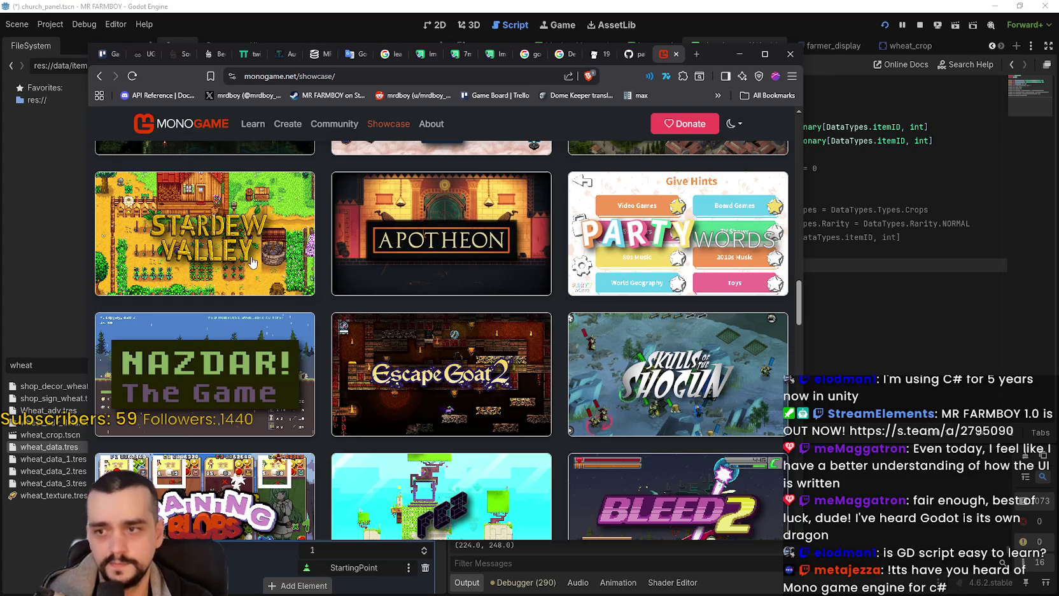
{"action": "scroll", "coordinate": [253, 262], "scroll_direction": "down", "scroll_amount": 2}
{"action": "scroll", "coordinate": [463, 316], "scroll_direction": "down", "scroll_amount": 2}
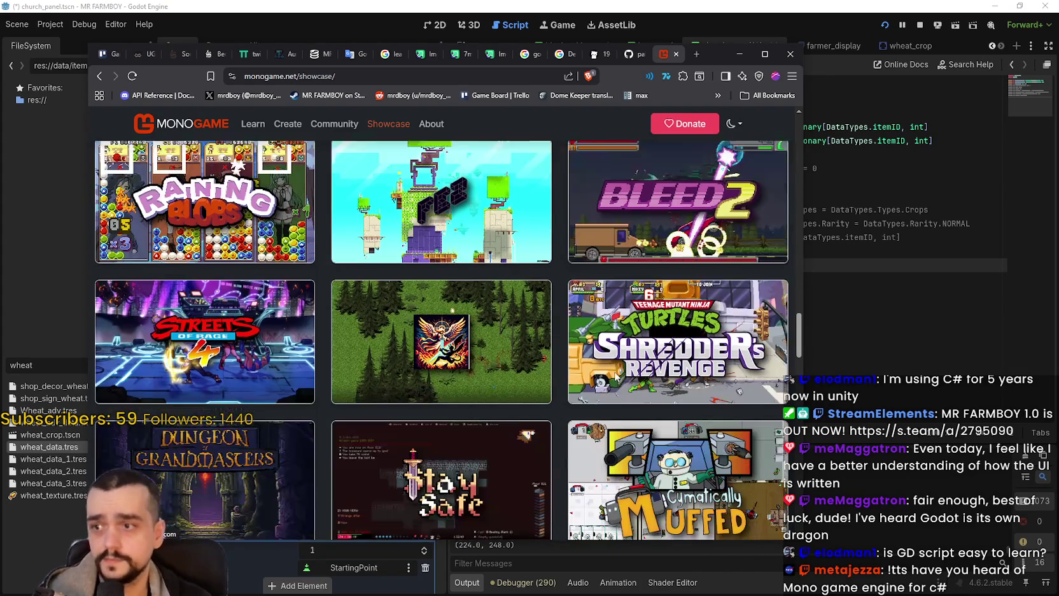
{"action": "scroll", "coordinate": [463, 316], "scroll_direction": "down", "scroll_amount": 5}
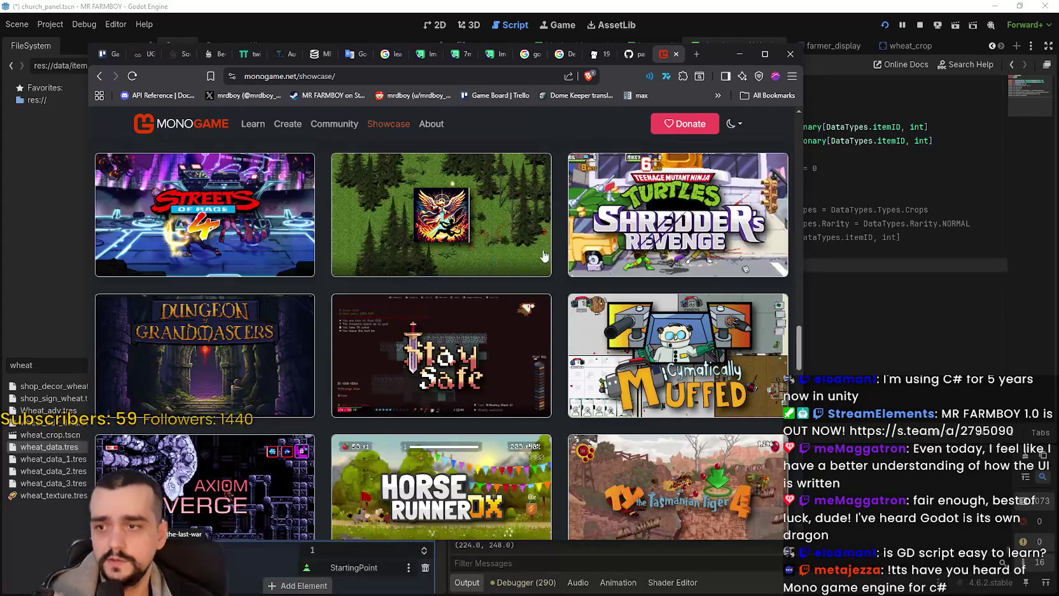
Keep browsing the showcase grid, then go back to the MonoGame homepage.
{"action": "scroll", "coordinate": [667, 291], "scroll_direction": "down", "scroll_amount": 3}
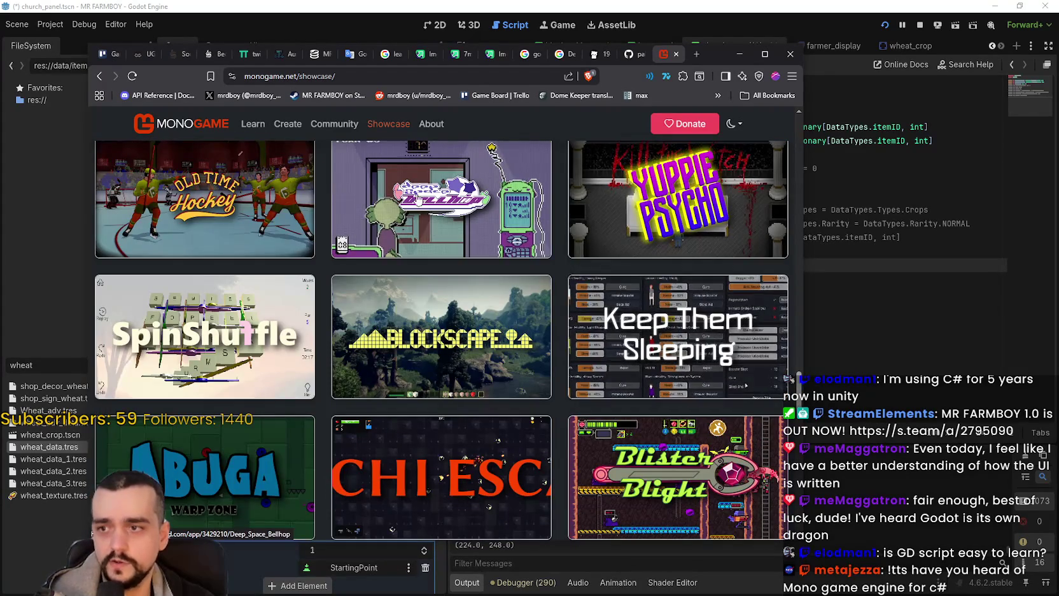
{"action": "scroll", "coordinate": [568, 244], "scroll_direction": "down", "scroll_amount": 4}
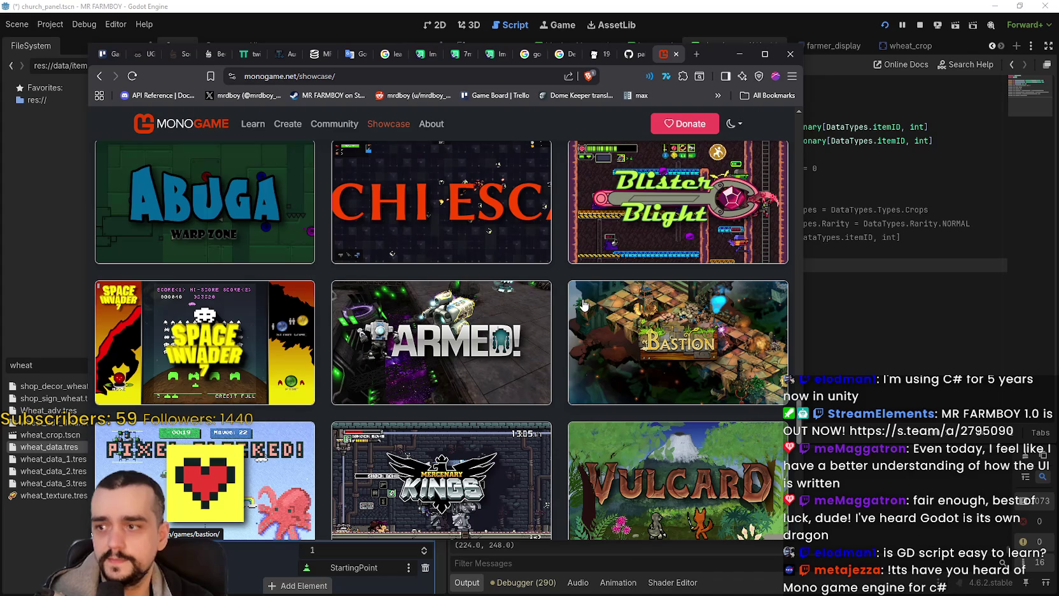
{"action": "scroll", "coordinate": [584, 305], "scroll_direction": "down", "scroll_amount": 2}
{"action": "scroll", "coordinate": [695, 302], "scroll_direction": "up", "scroll_amount": 1}
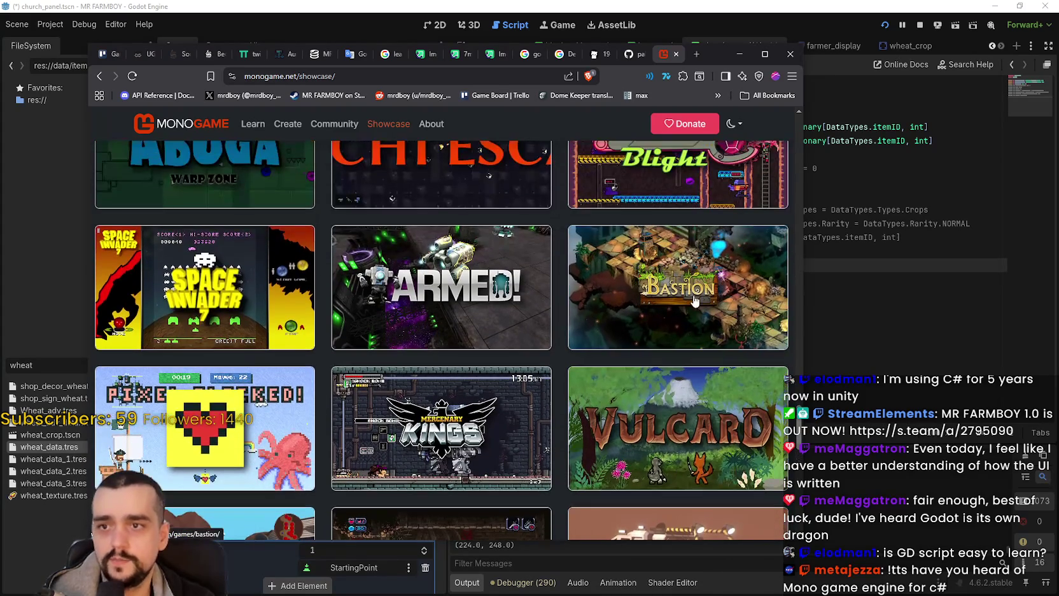
{"action": "scroll", "coordinate": [690, 299], "scroll_direction": "down", "scroll_amount": 3}
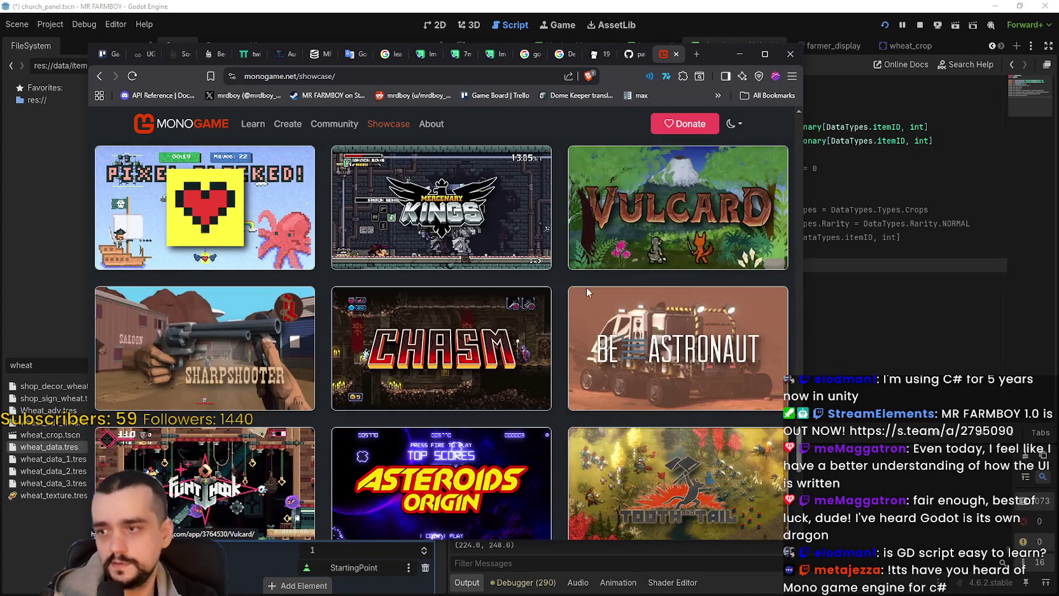
{"action": "scroll", "coordinate": [466, 386], "scroll_direction": "down", "scroll_amount": 2}
{"action": "scroll", "coordinate": [497, 276], "scroll_direction": "down", "scroll_amount": 5}
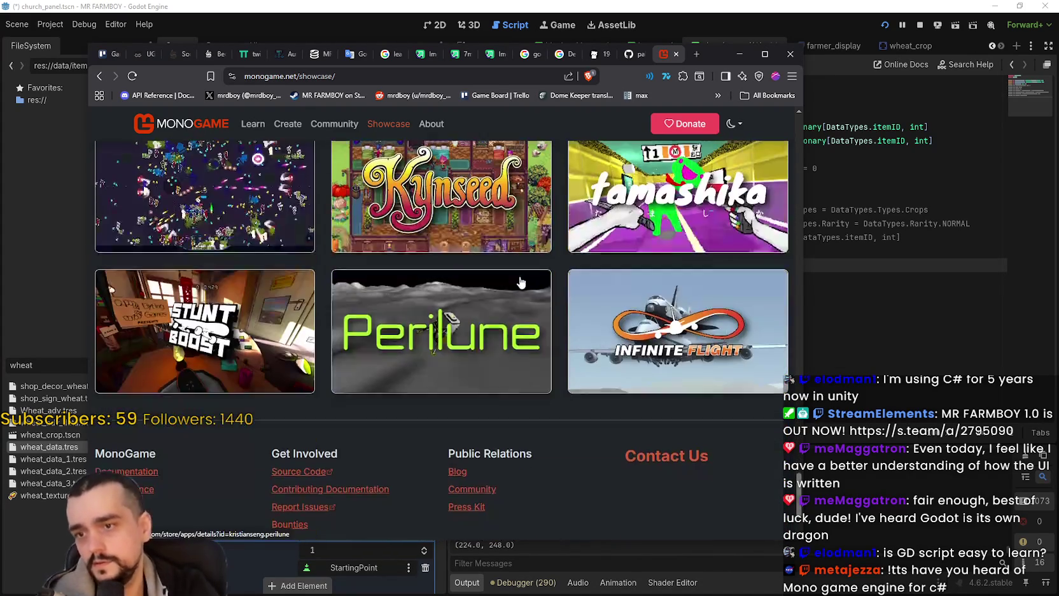
{"action": "scroll", "coordinate": [460, 252], "scroll_direction": "up", "scroll_amount": 7}
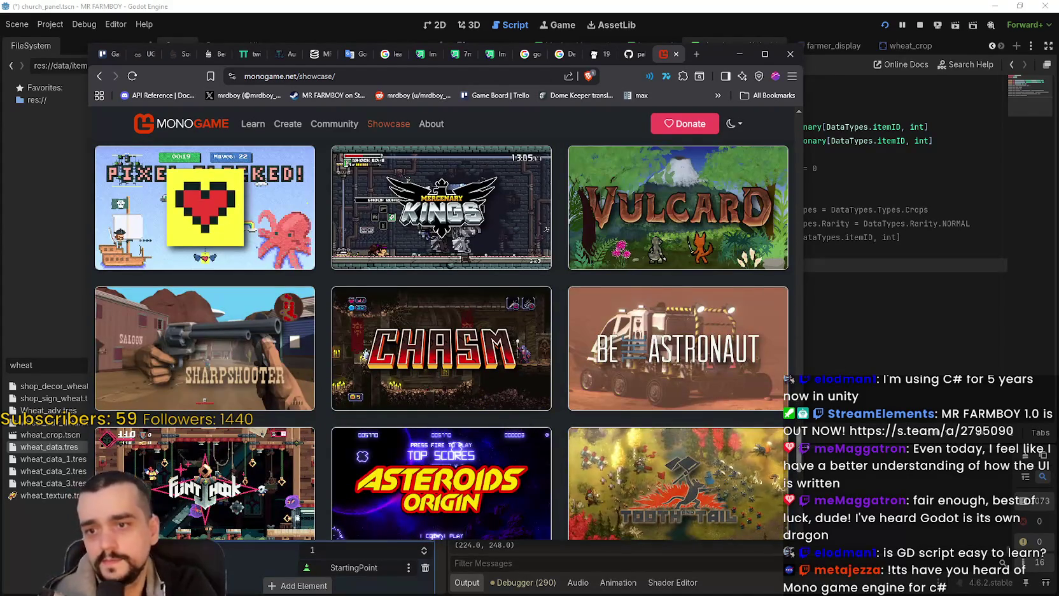
{"action": "scroll", "coordinate": [460, 252], "scroll_direction": "up", "scroll_amount": 2}
{"action": "scroll", "coordinate": [312, 290], "scroll_direction": "up", "scroll_amount": 10}
{"action": "key", "text": "alt+Left"}
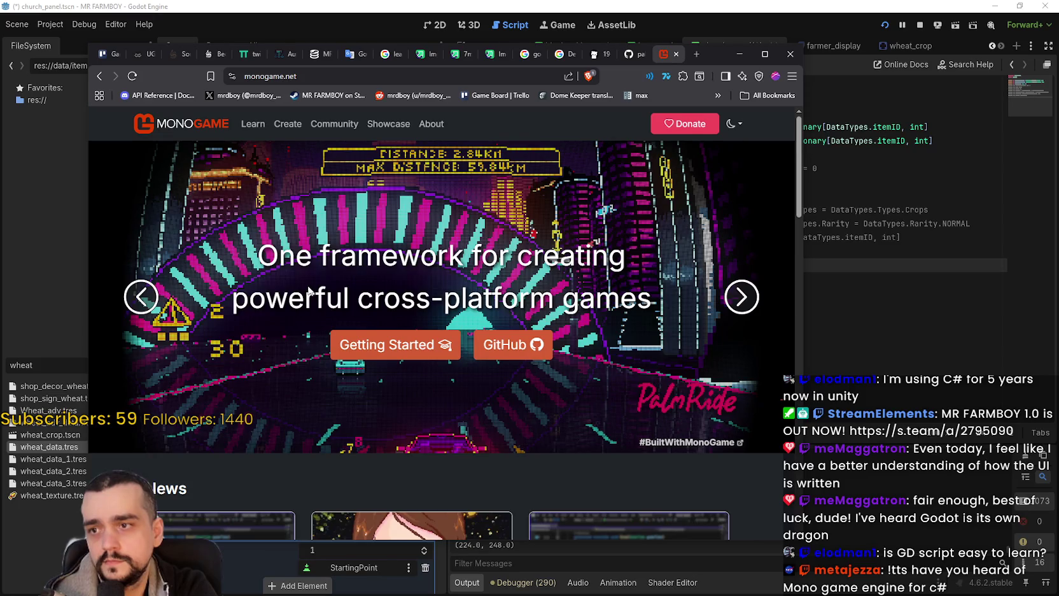
Scroll down the MonoGame homepage and select the Managed Code description paragraph.
{"action": "scroll", "coordinate": [306, 290], "scroll_direction": "down", "scroll_amount": 3}
{"action": "scroll", "coordinate": [303, 278], "scroll_direction": "down", "scroll_amount": 3}
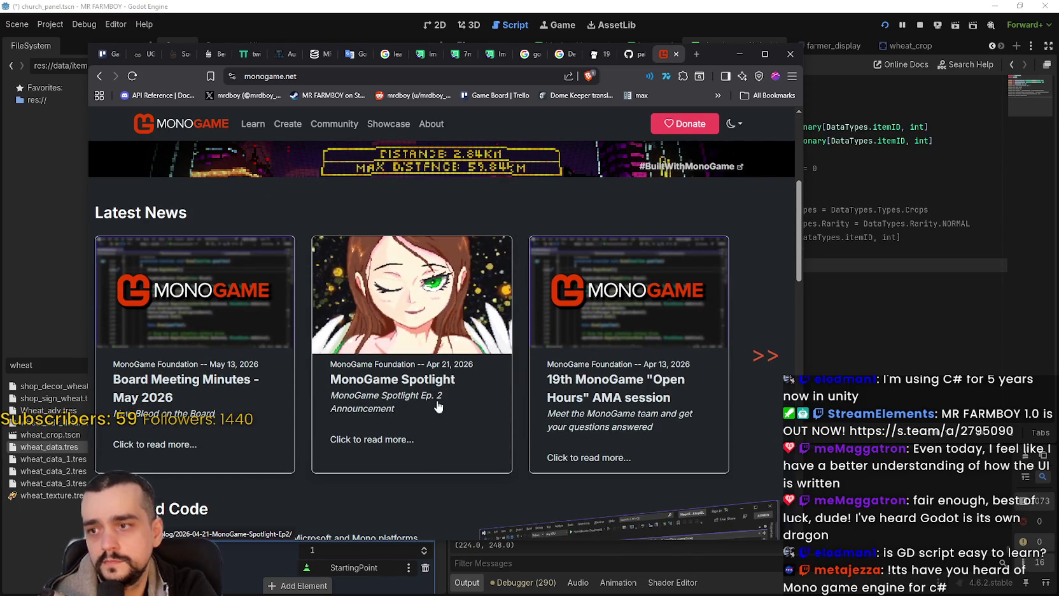
{"action": "scroll", "coordinate": [223, 369], "scroll_direction": "down", "scroll_amount": 3}
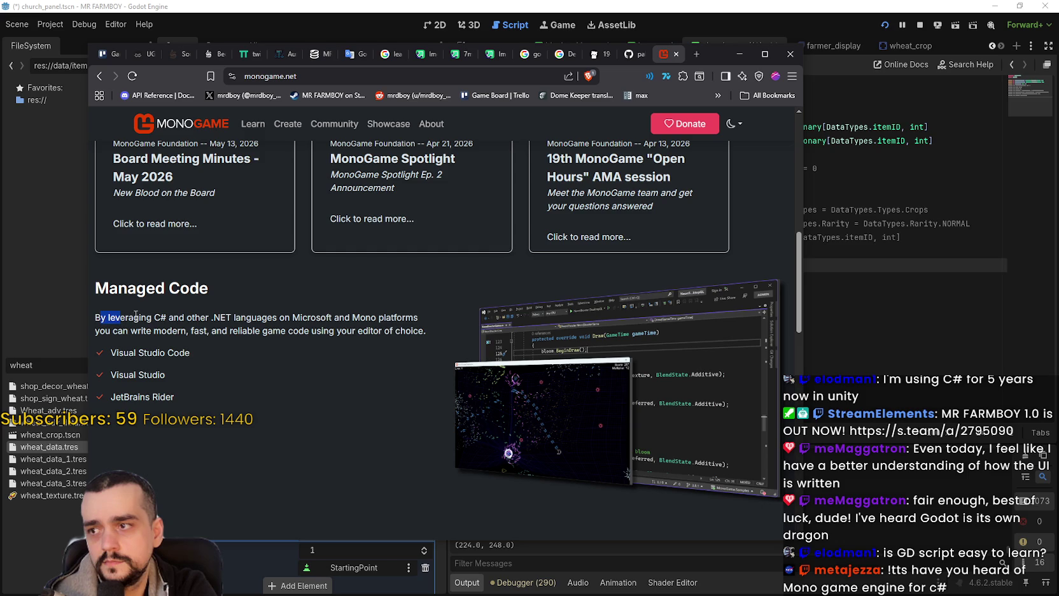
{"action": "left_click_drag", "start_coordinate": [115, 314], "coordinate": [219, 322]}
{"action": "left_click_drag", "start_coordinate": [287, 321], "coordinate": [391, 326]}
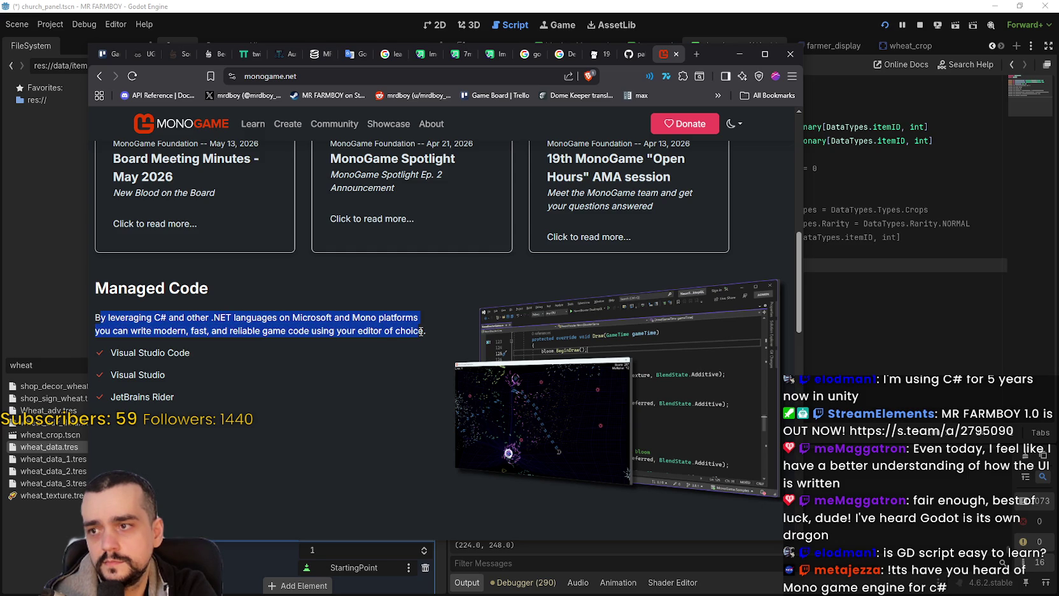
Scroll through the rest of the page, then move the browser window over the editor.
{"action": "scroll", "coordinate": [379, 348], "scroll_direction": "down", "scroll_amount": 4}
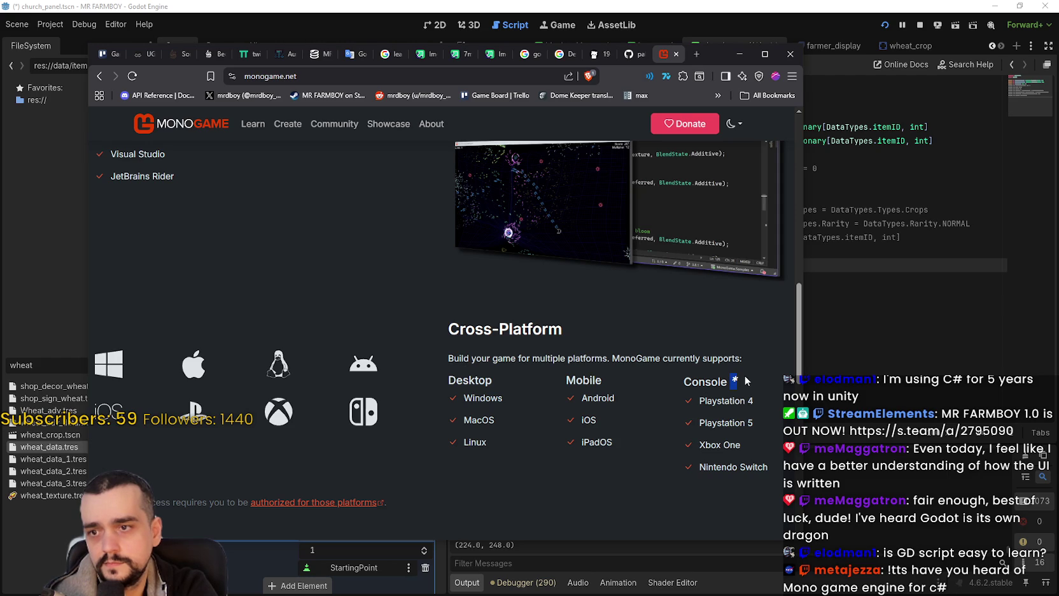
{"action": "scroll", "coordinate": [475, 327], "scroll_direction": "down", "scroll_amount": 2}
{"action": "scroll", "coordinate": [472, 327], "scroll_direction": "up", "scroll_amount": 2}
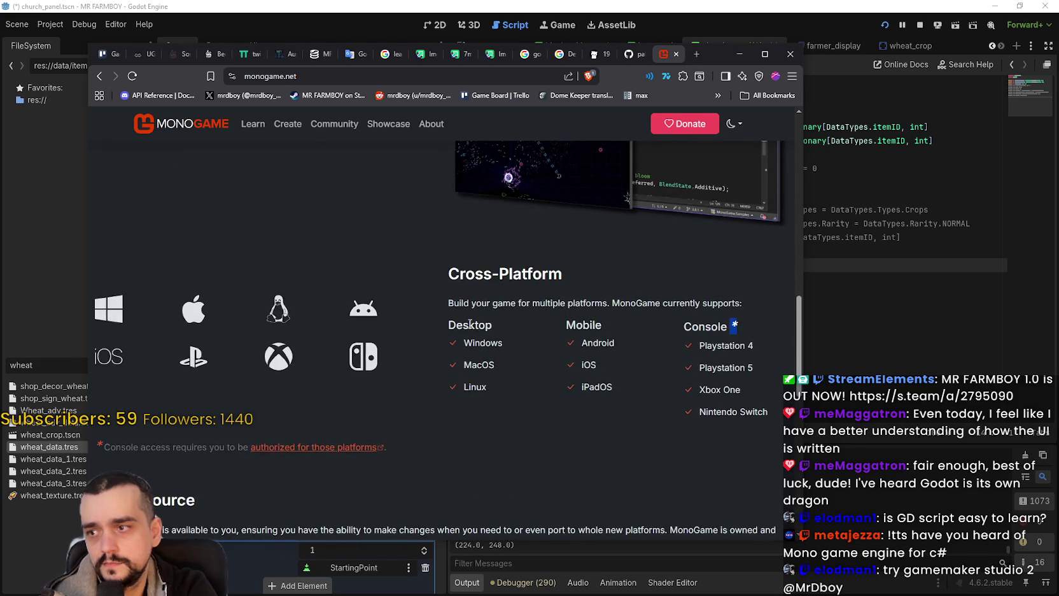
{"action": "scroll", "coordinate": [469, 322], "scroll_direction": "up", "scroll_amount": 1}
{"action": "scroll", "coordinate": [469, 322], "scroll_direction": "down", "scroll_amount": 6}
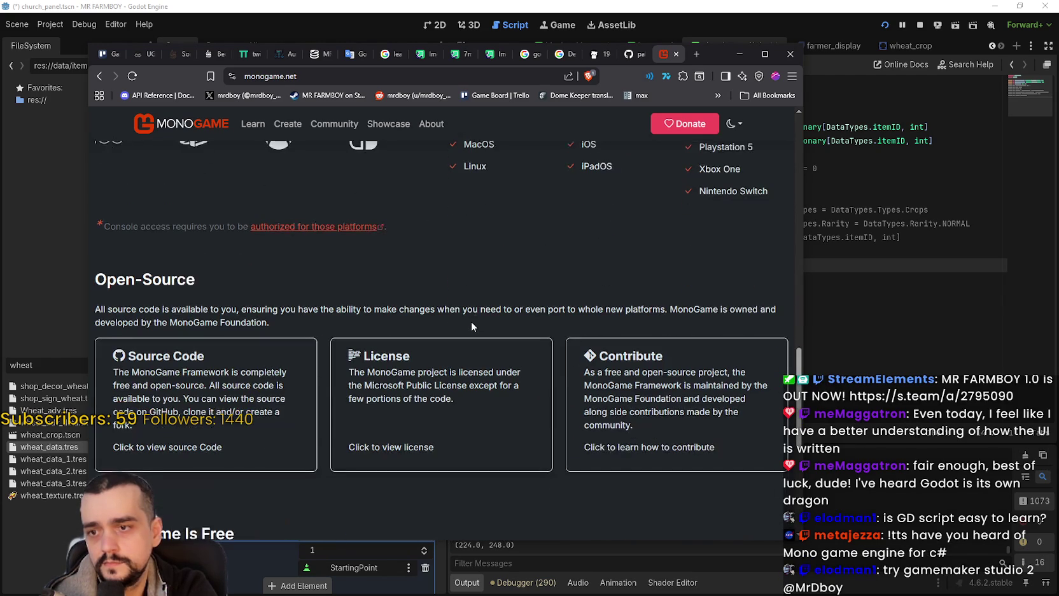
{"action": "scroll", "coordinate": [472, 323], "scroll_direction": "up", "scroll_amount": 8}
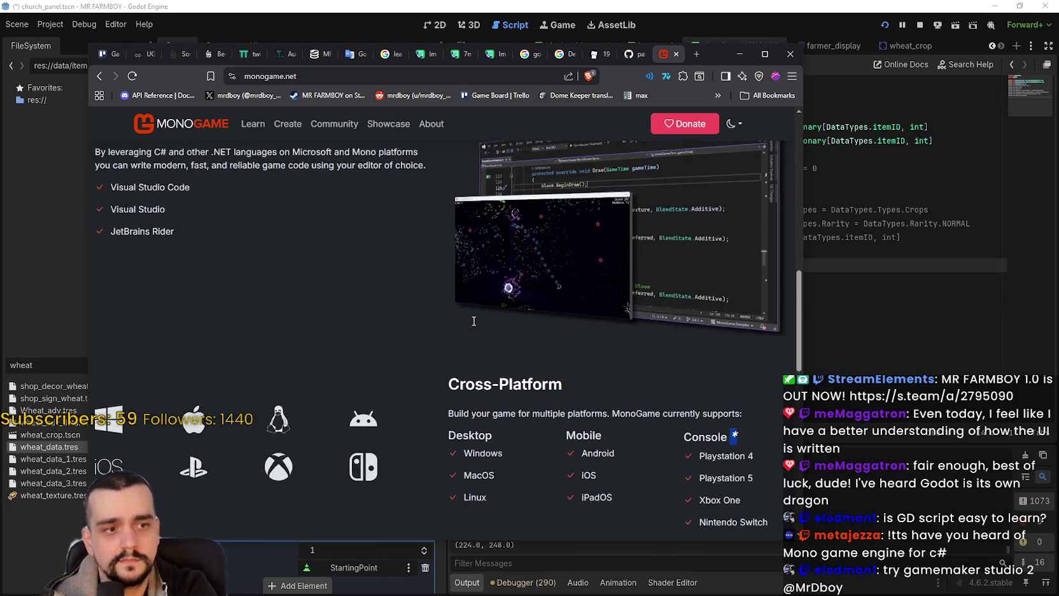
{"action": "scroll", "coordinate": [472, 320], "scroll_direction": "up", "scroll_amount": 5}
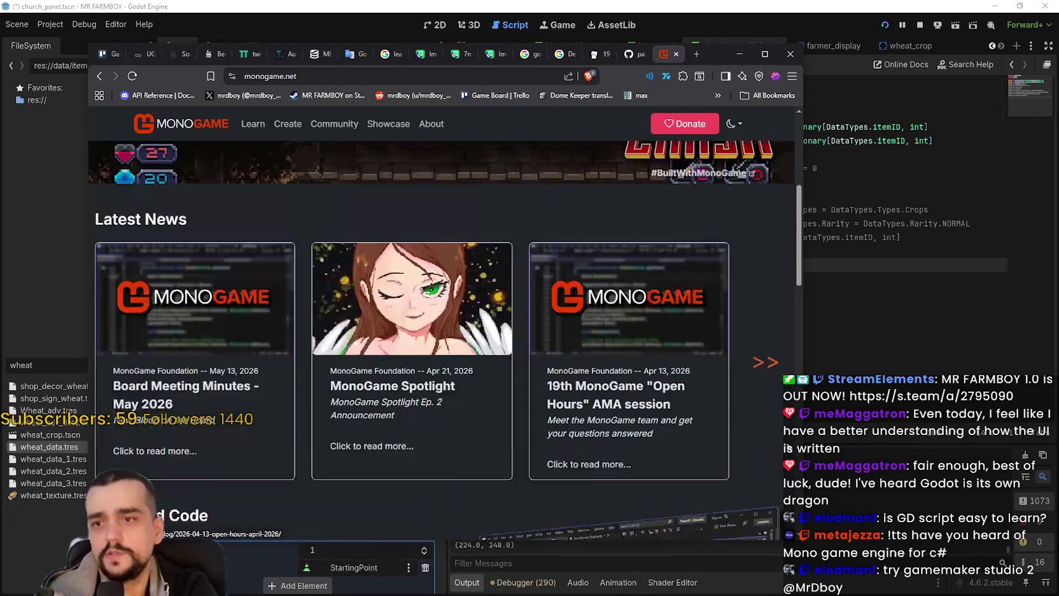
{"action": "scroll", "coordinate": [767, 326], "scroll_direction": "down", "scroll_amount": 2}
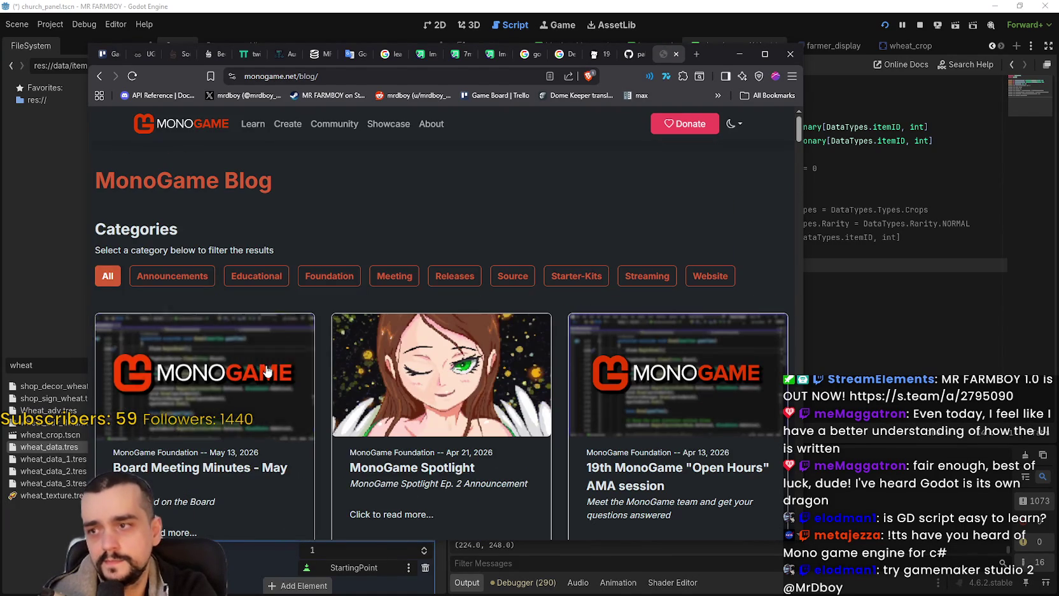
{"action": "scroll", "coordinate": [267, 371], "scroll_direction": "down", "scroll_amount": 7}
{"action": "scroll", "coordinate": [266, 371], "scroll_direction": "down", "scroll_amount": 3}
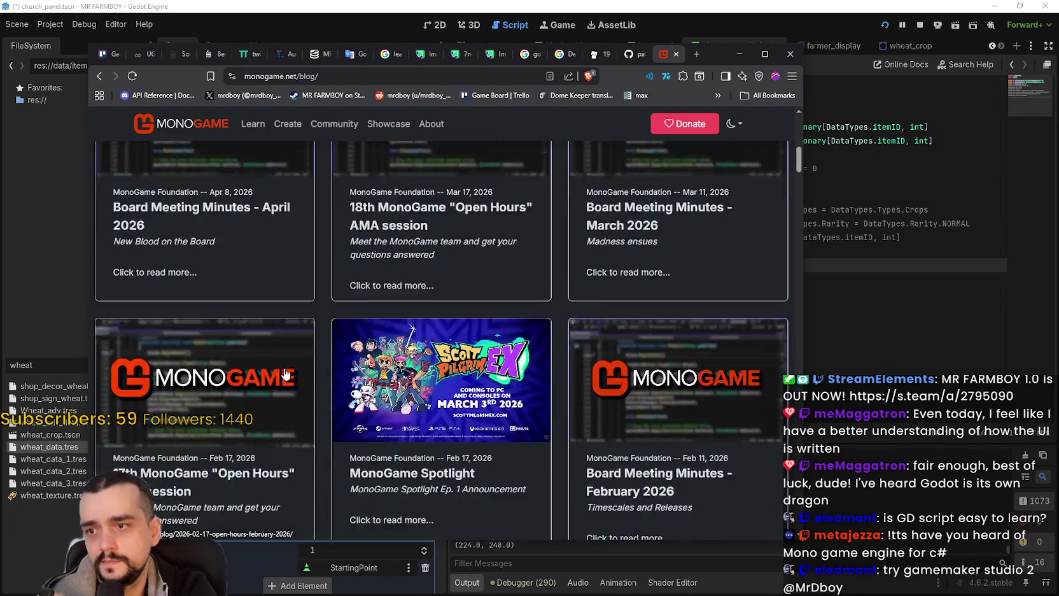
{"action": "scroll", "coordinate": [283, 364], "scroll_direction": "down", "scroll_amount": 4}
{"action": "scroll", "coordinate": [283, 364], "scroll_direction": "down", "scroll_amount": 3}
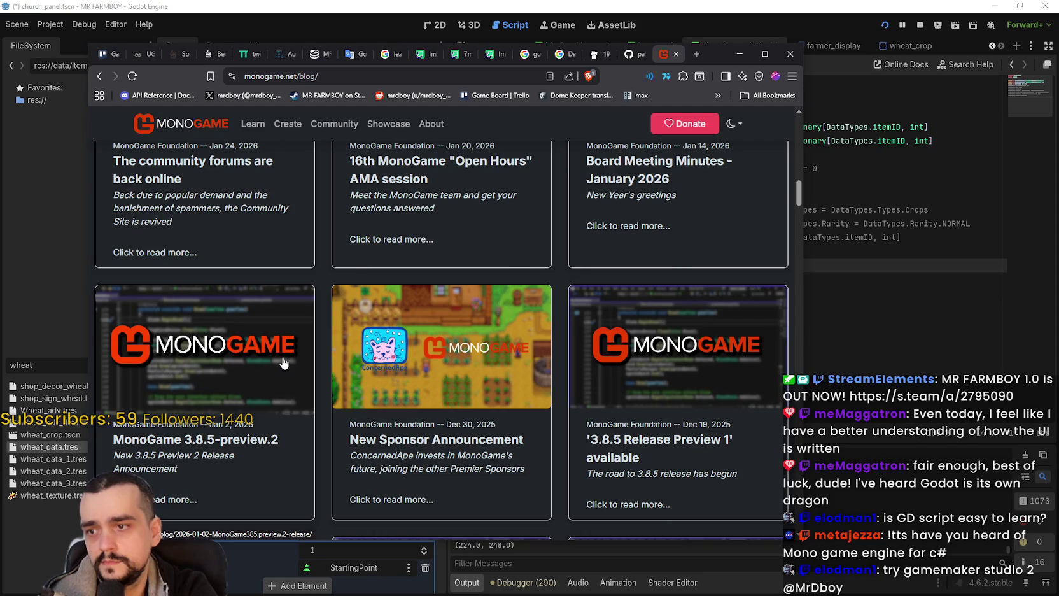
{"action": "scroll", "coordinate": [284, 364], "scroll_direction": "up", "scroll_amount": 18}
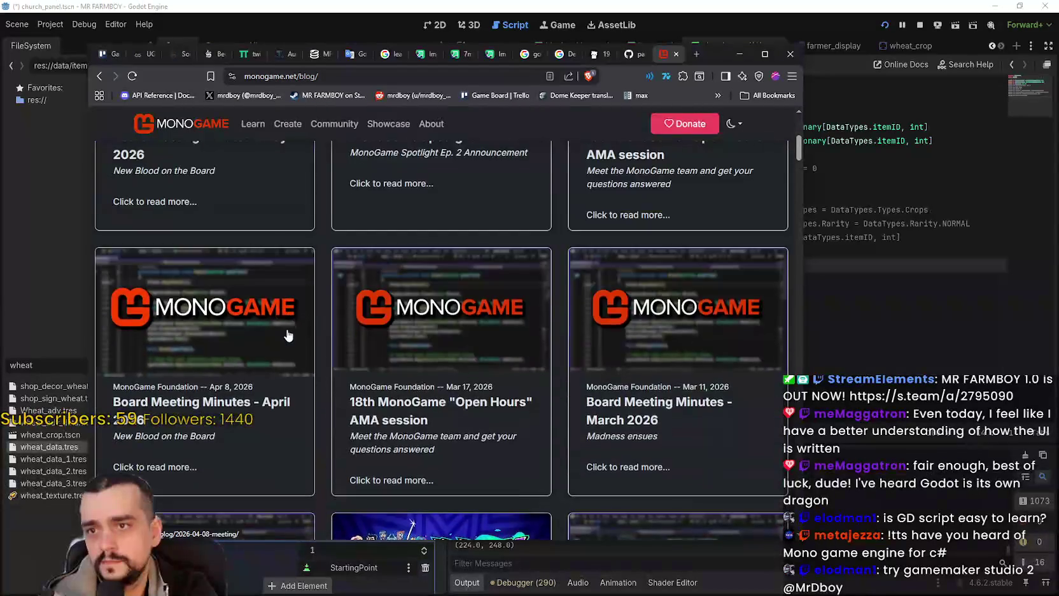
{"action": "scroll", "coordinate": [287, 335], "scroll_direction": "up", "scroll_amount": 1}
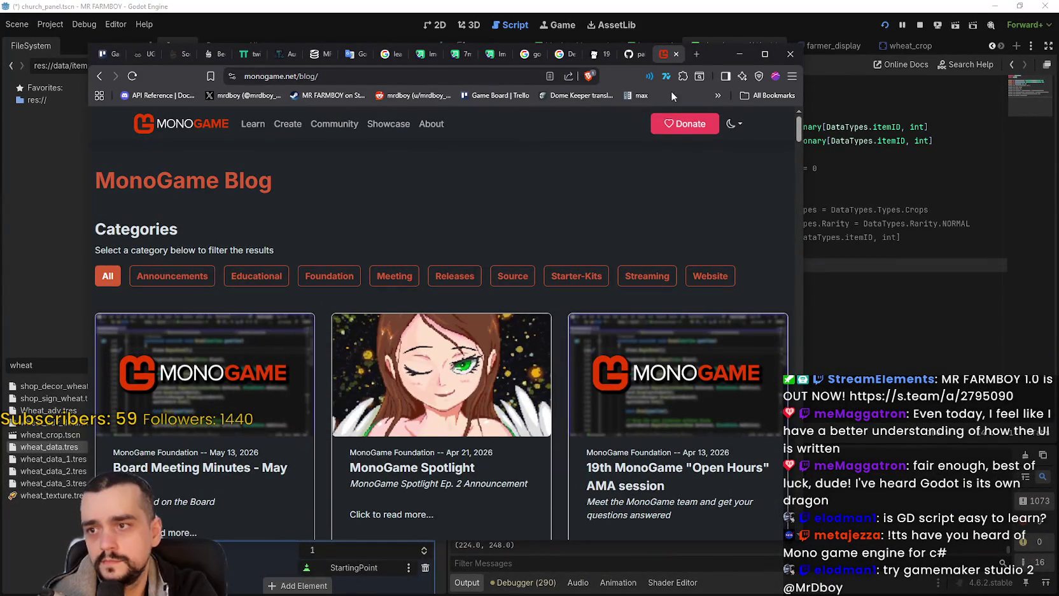
{"action": "left_click_drag", "start_coordinate": [724, 51], "coordinate": [803, 59]}
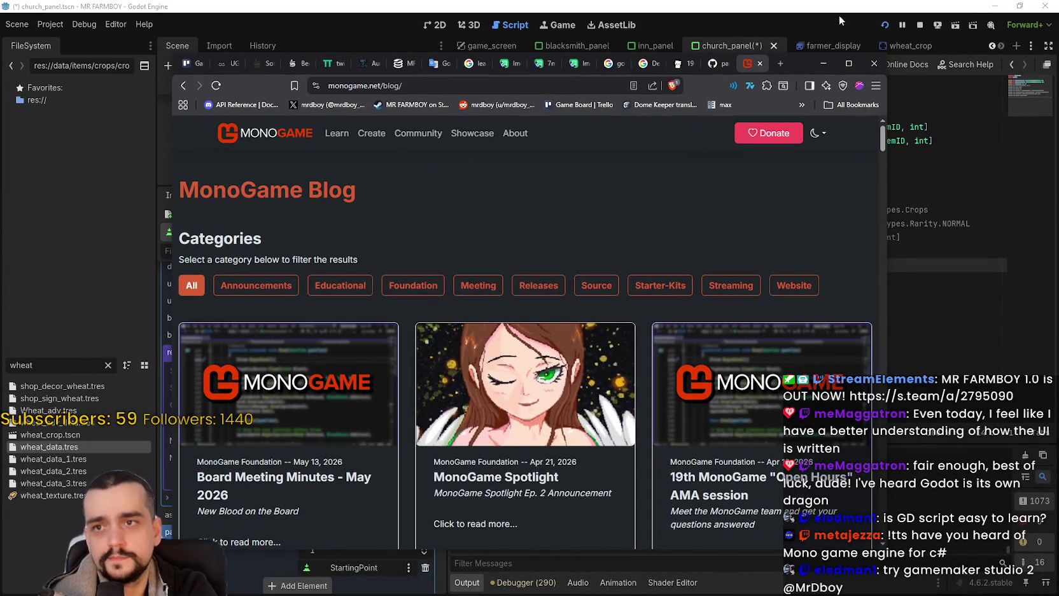
Return to the Godot editor and place the caret on the script's empty last line.
{"action": "left_click", "coordinate": [839, 19]}
{"action": "left_click", "coordinate": [789, 141]}
{"action": "left_click", "coordinate": [789, 155]}
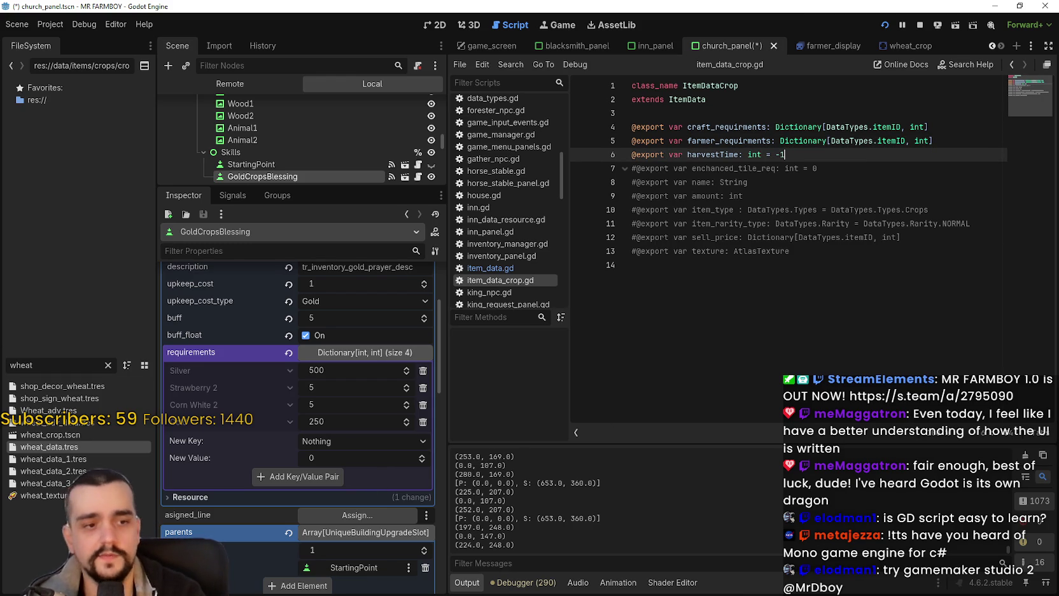
{"action": "key", "text": "alt+Tab"}
{"action": "key", "text": "alt+Tab"}
{"action": "key", "text": "alt+Tab"}
{"action": "key", "text": "alt+Tab"}
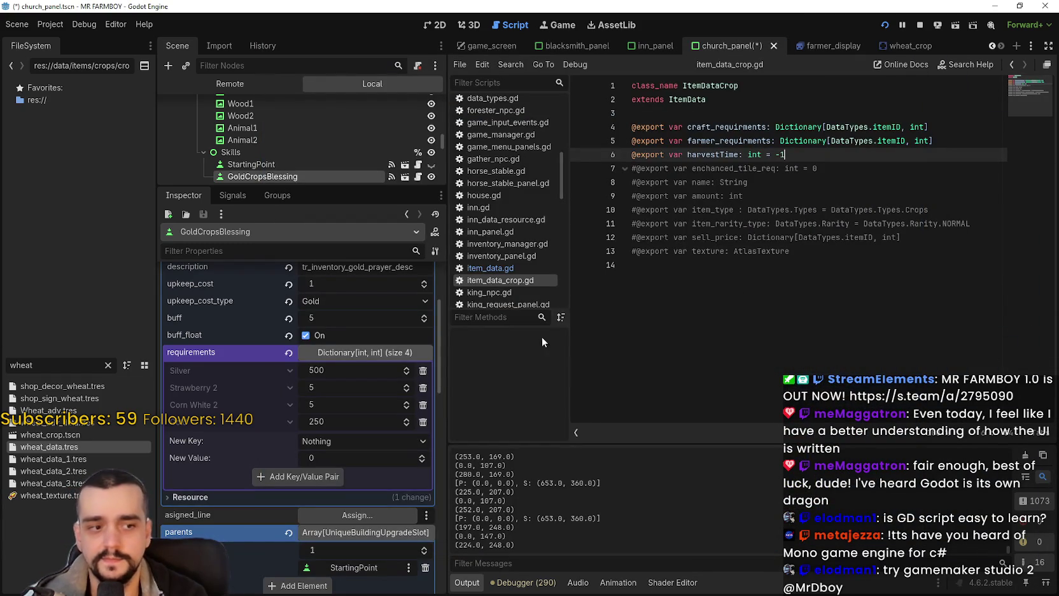
{"action": "left_click", "coordinate": [738, 283]}
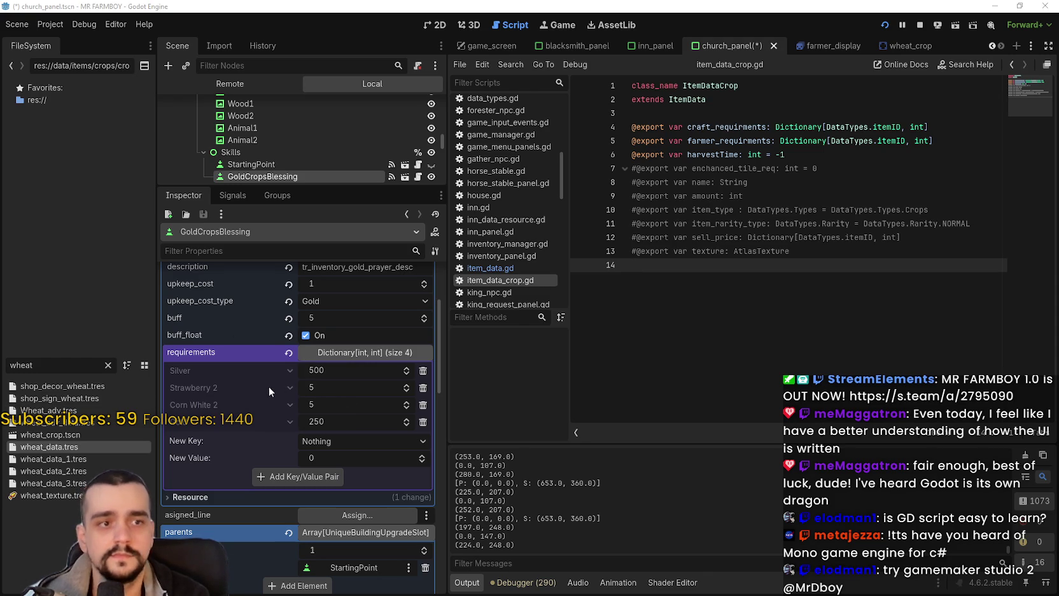
{"action": "scroll", "coordinate": [274, 150], "scroll_direction": "down", "scroll_amount": 2}
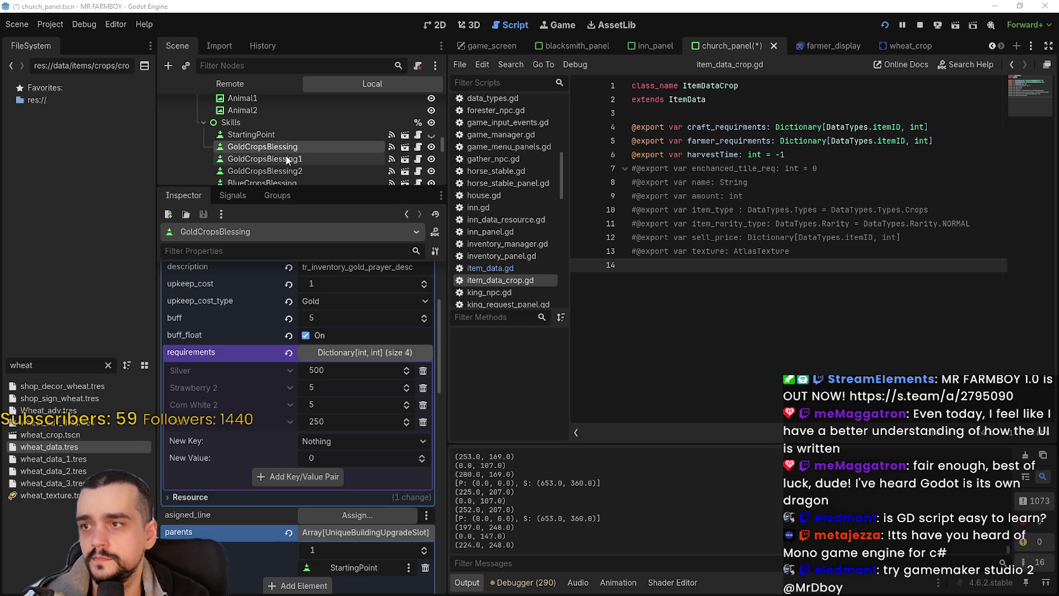
Select GoldCropsBlessing1 and add a Pumpkin 2 = 5 requirement.
{"action": "left_click", "coordinate": [287, 159]}
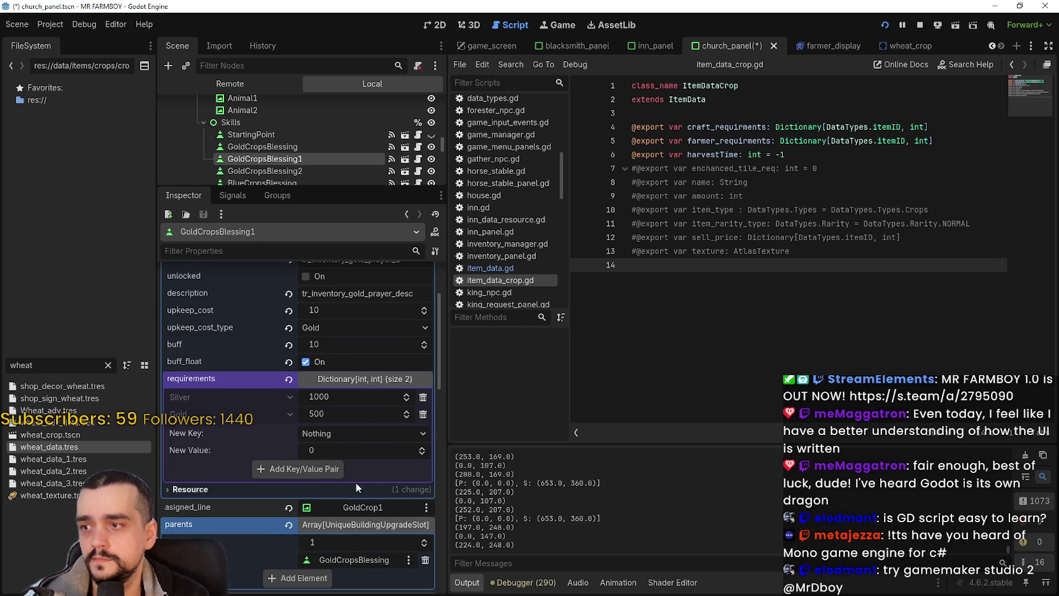
{"action": "left_click", "coordinate": [373, 434]}
{"action": "scroll", "coordinate": [324, 285], "scroll_direction": "down", "scroll_amount": 10}
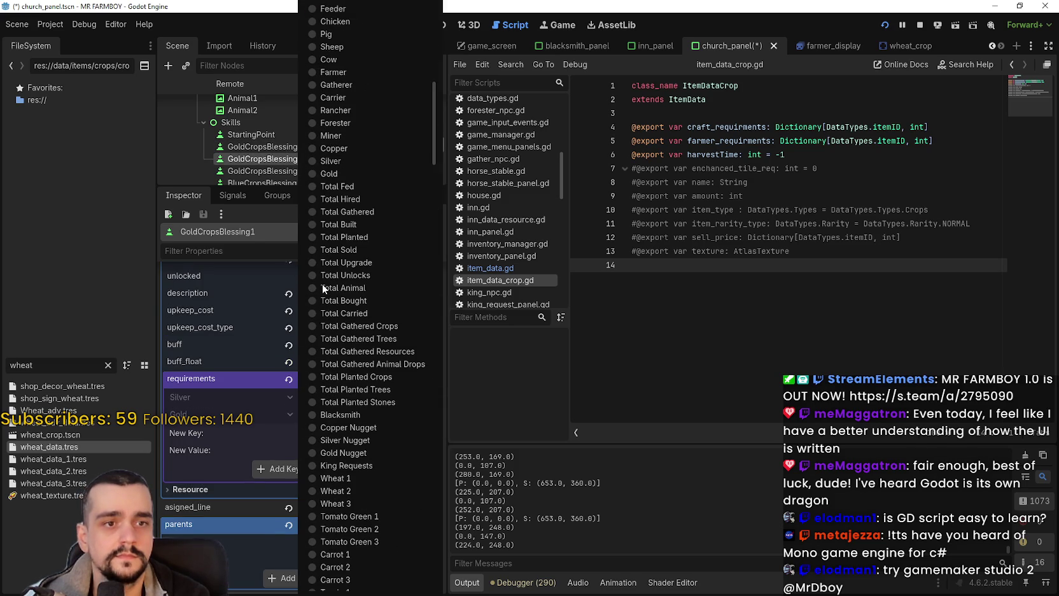
{"action": "scroll", "coordinate": [316, 279], "scroll_direction": "down", "scroll_amount": 10}
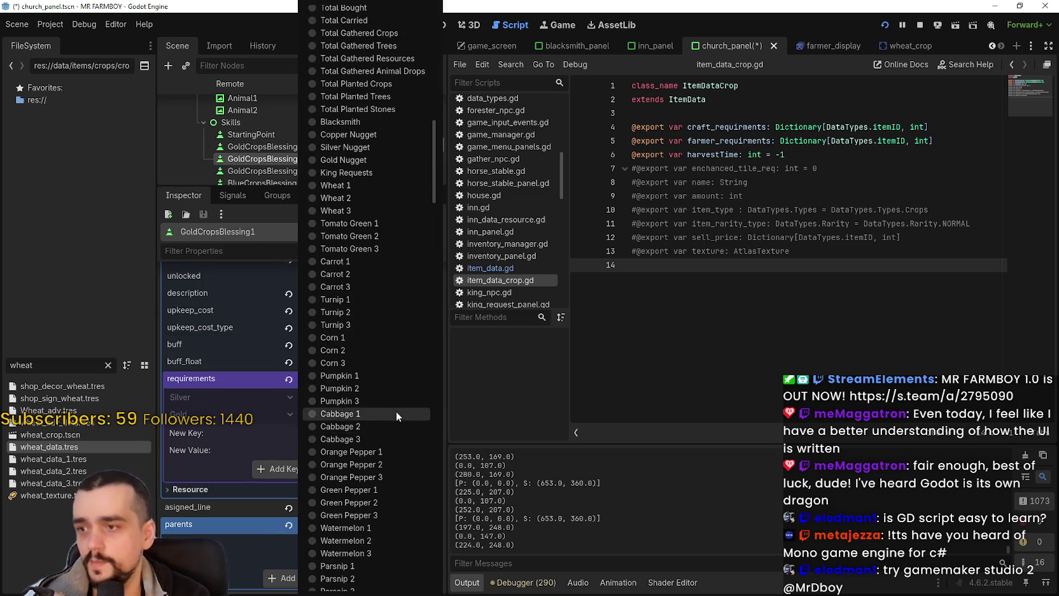
{"action": "scroll", "coordinate": [375, 281], "scroll_direction": "down", "scroll_amount": 5}
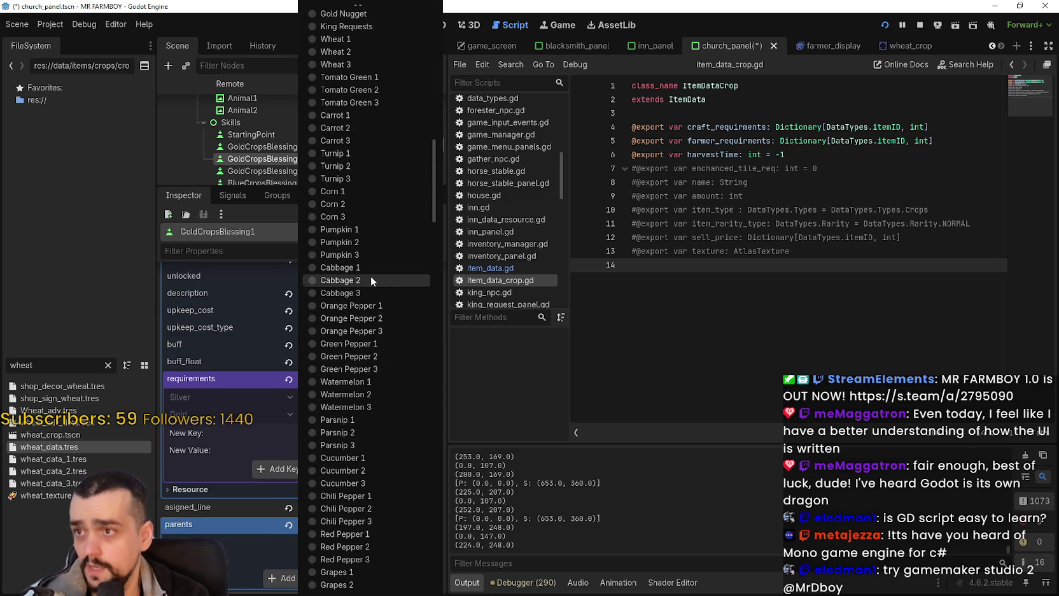
{"action": "left_click", "coordinate": [360, 242]}
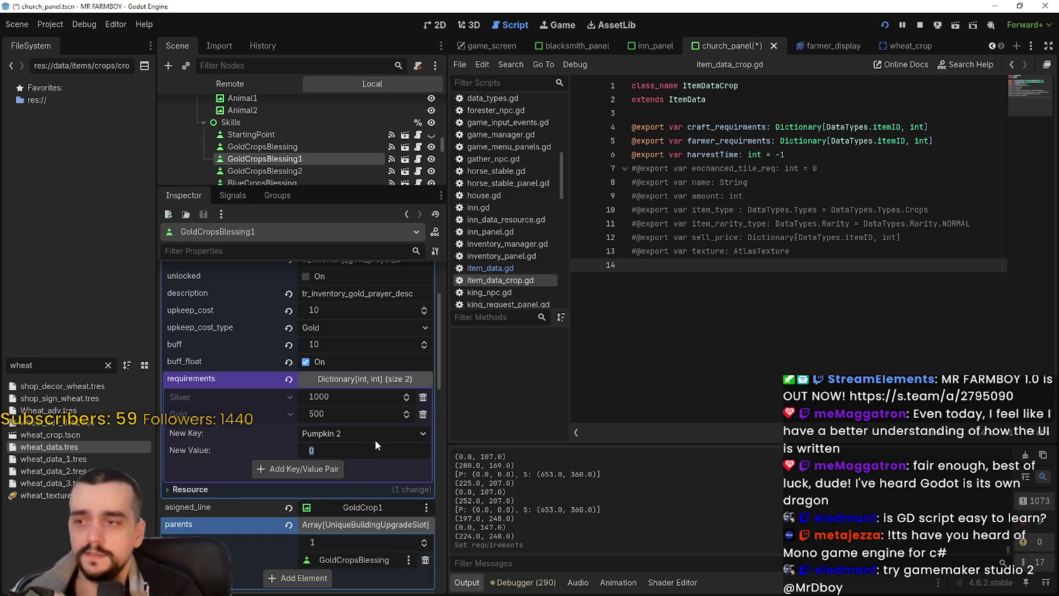
{"action": "type", "text": "5"}
{"action": "key", "text": "Return"}
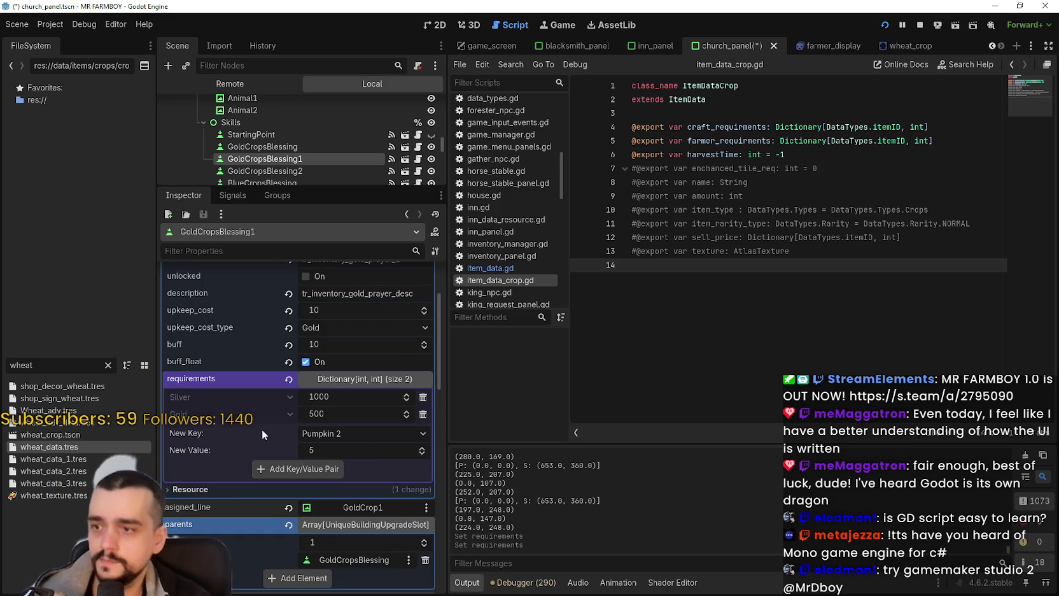
{"action": "left_click", "coordinate": [306, 472]}
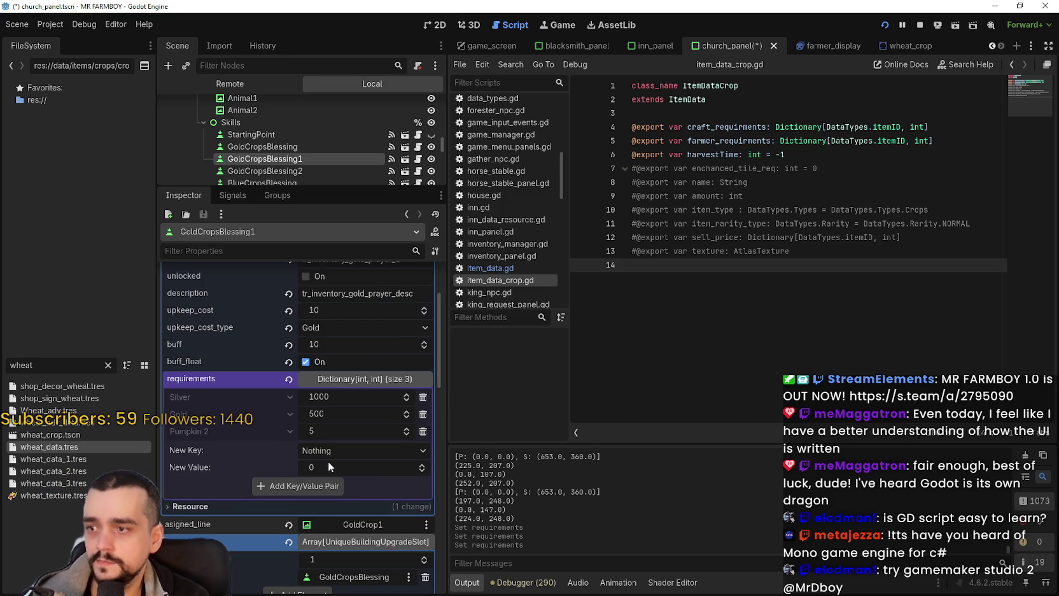
Add an Onion 2 = 5 requirement and save the church_panel scene.
{"action": "left_click", "coordinate": [327, 452]}
{"action": "scroll", "coordinate": [320, 372], "scroll_direction": "up", "scroll_amount": 10}
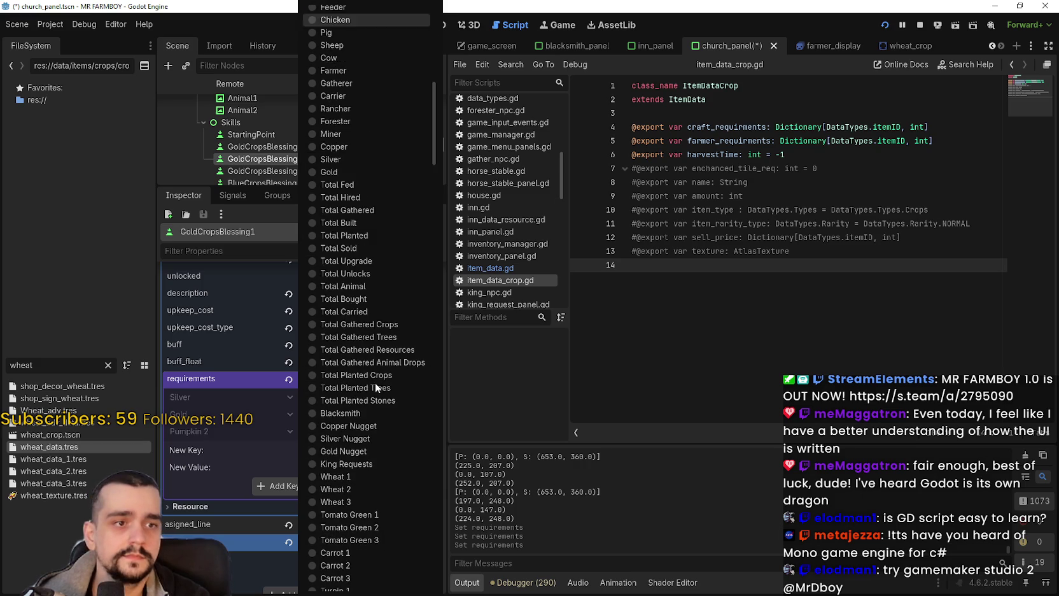
{"action": "scroll", "coordinate": [375, 382], "scroll_direction": "down", "scroll_amount": 5}
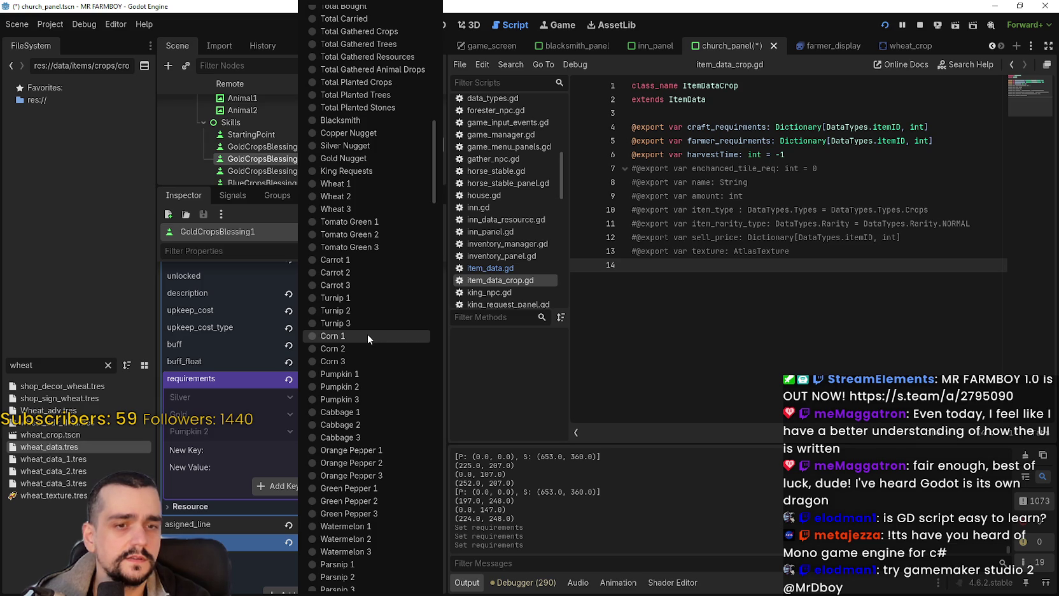
{"action": "scroll", "coordinate": [362, 322], "scroll_direction": "down", "scroll_amount": 10}
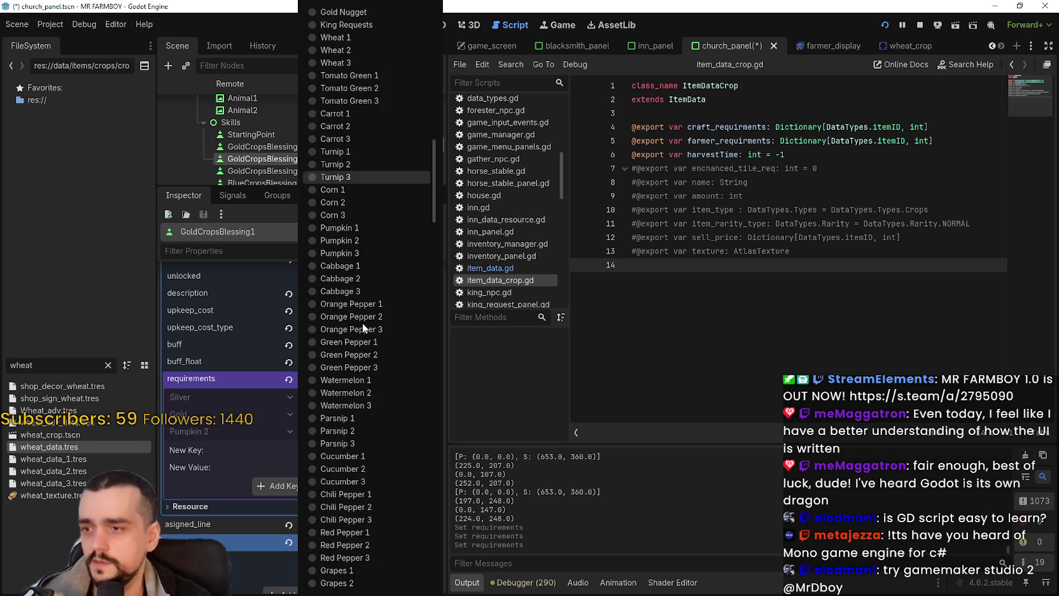
{"action": "scroll", "coordinate": [355, 377], "scroll_direction": "down", "scroll_amount": 2}
{"action": "left_click", "coordinate": [358, 362]}
{"action": "left_click", "coordinate": [344, 467]}
{"action": "type", "text": "5"}
{"action": "left_click", "coordinate": [325, 481]}
{"action": "key", "text": "ctrl+s"}
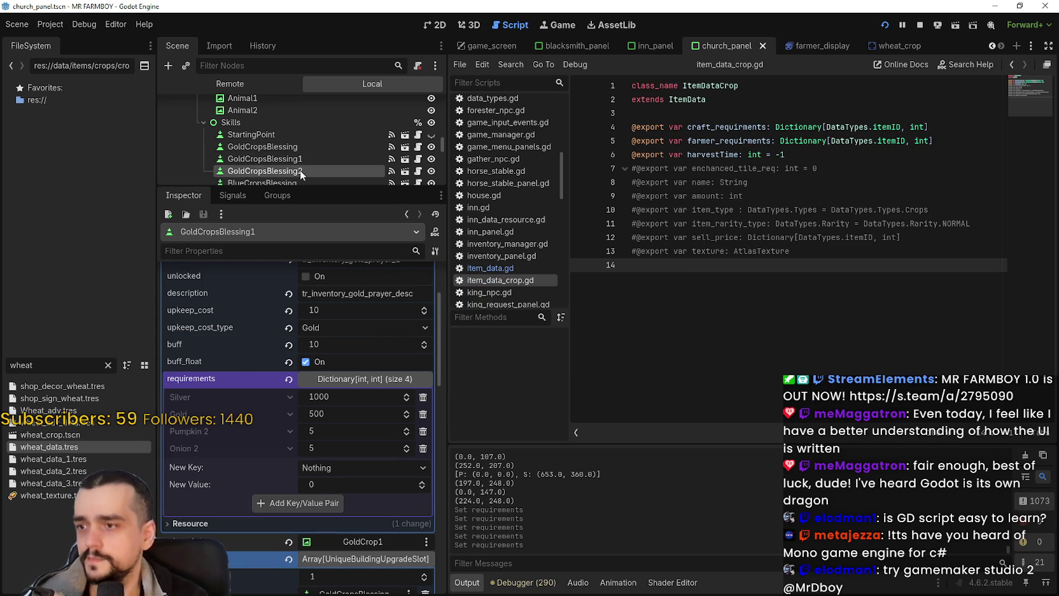
{"action": "left_click", "coordinate": [306, 168]}
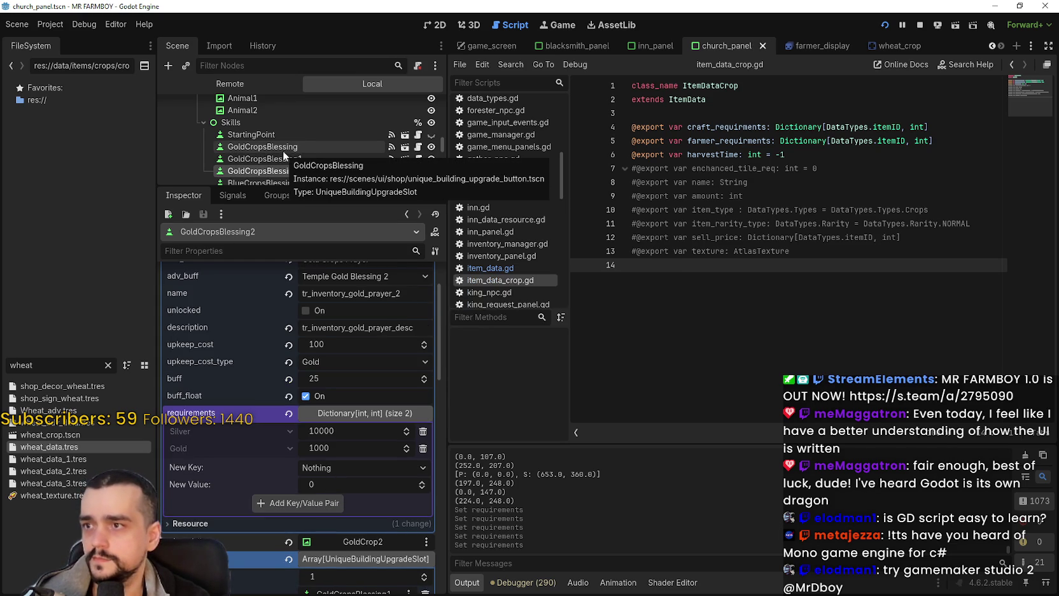
Compare GoldCropsBlessing, GoldCropsBlessing1 and GoldCropsBlessing2 requirements, ending on GoldCropsBlessing2 (Silver 10000, Gold 1000).
{"action": "left_click", "coordinate": [283, 149]}
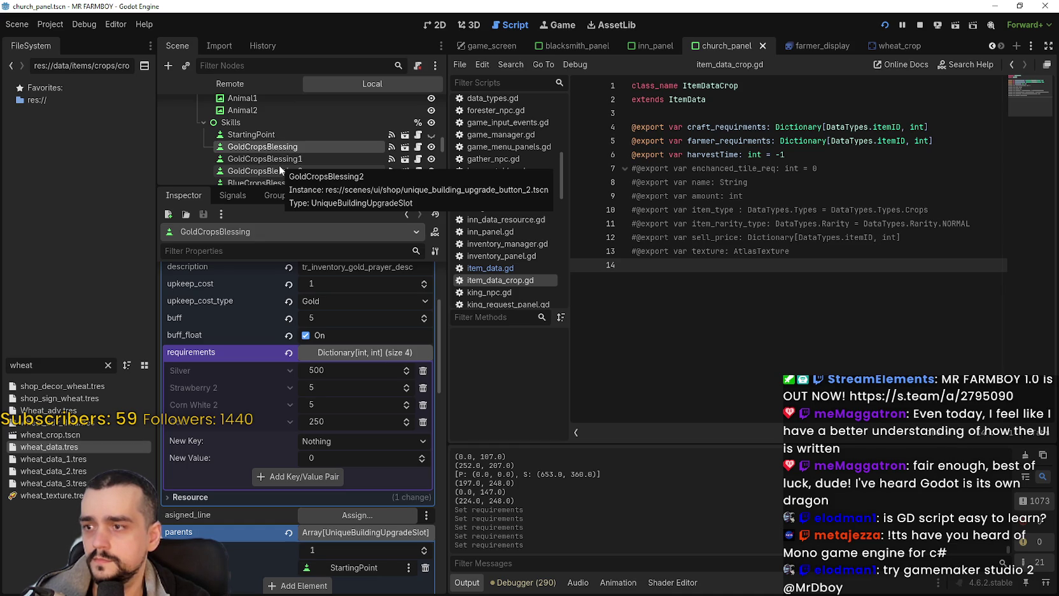
{"action": "left_click", "coordinate": [280, 169]}
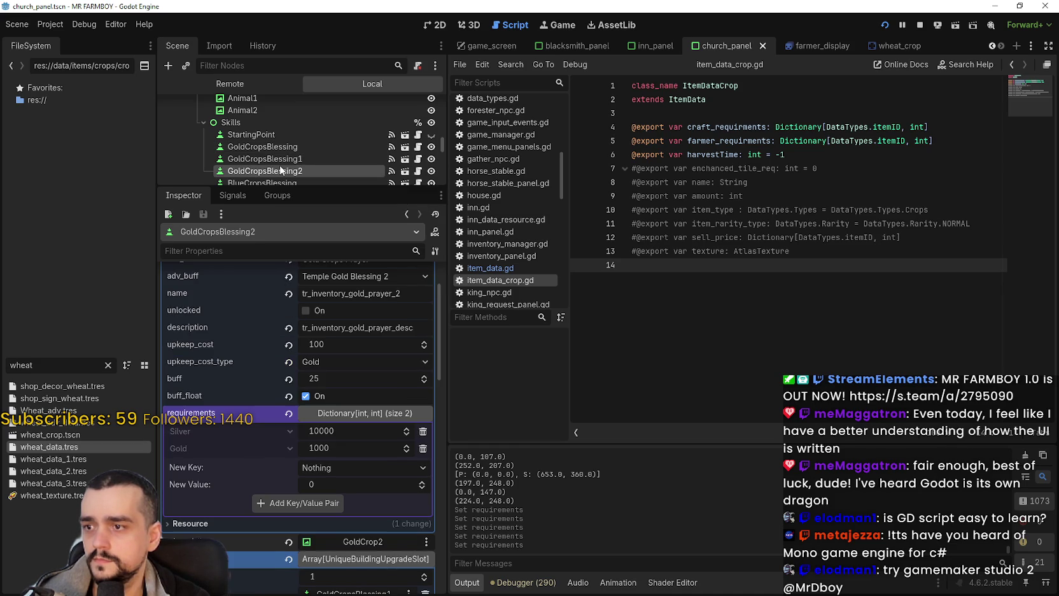
{"action": "left_click", "coordinate": [287, 152]}
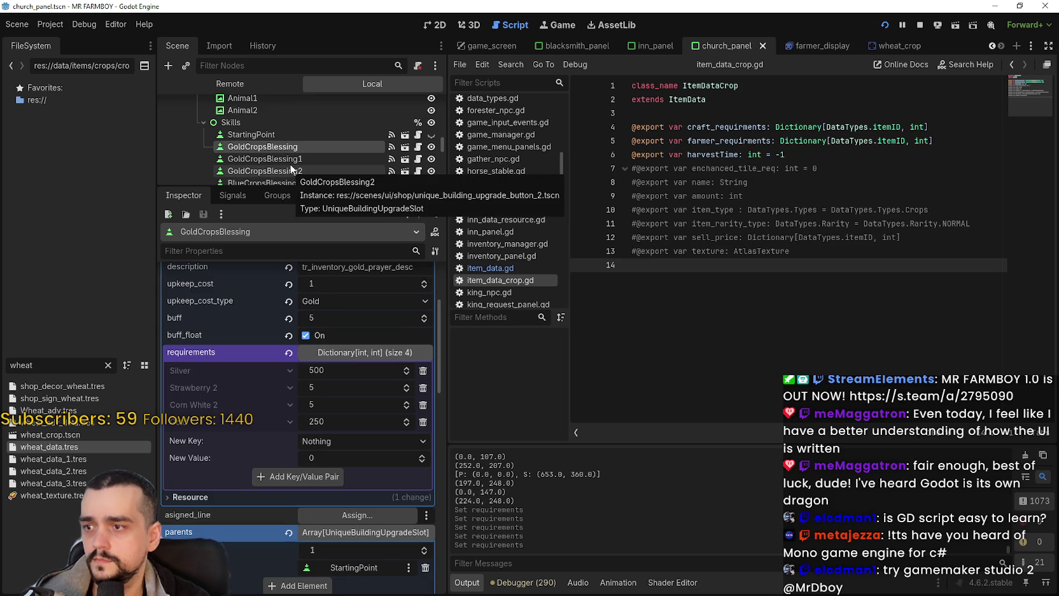
{"action": "left_click", "coordinate": [288, 162]}
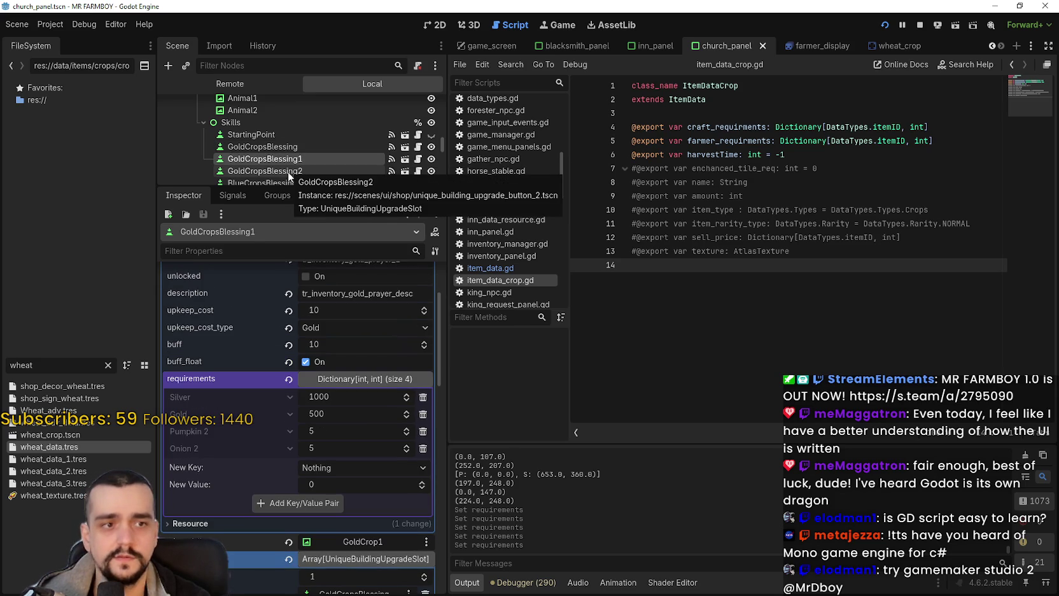
{"action": "left_click", "coordinate": [289, 169]}
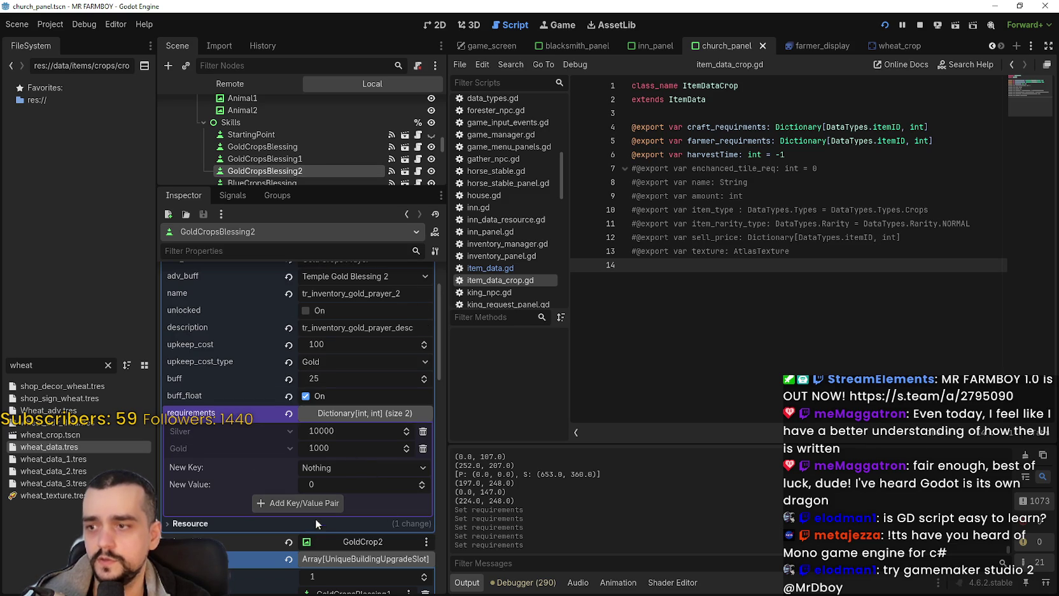
Add an Onion Red 2 = 5 requirement to GoldCropsBlessing2.
{"action": "left_click", "coordinate": [332, 469]}
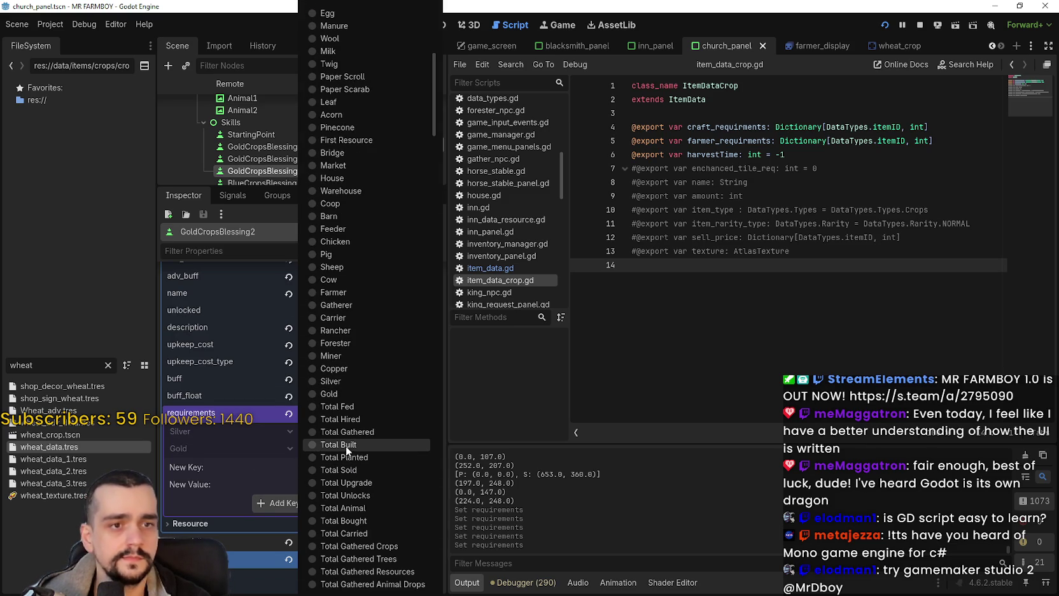
{"action": "scroll", "coordinate": [360, 414], "scroll_direction": "down", "scroll_amount": 3}
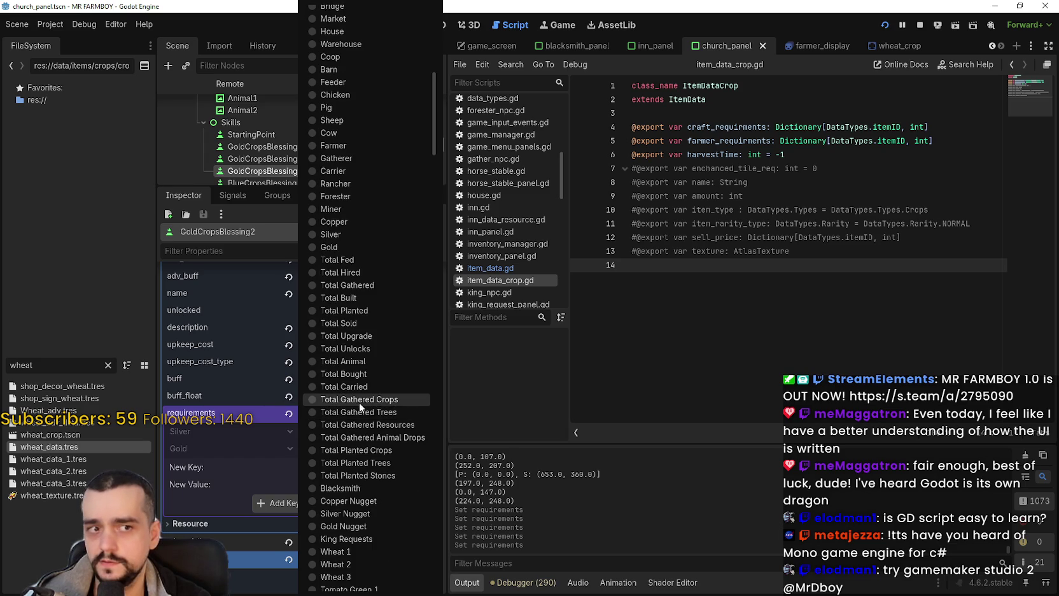
{"action": "mouse_move", "coordinate": [433, 180]}
{"action": "left_mouse_down"}
{"action": "mouse_move", "coordinate": [416, 507]}
{"action": "mouse_move", "coordinate": [427, 593]}
{"action": "mouse_move", "coordinate": [435, 474]}
{"action": "mouse_move", "coordinate": [442, 509]}
{"action": "left_mouse_up"}
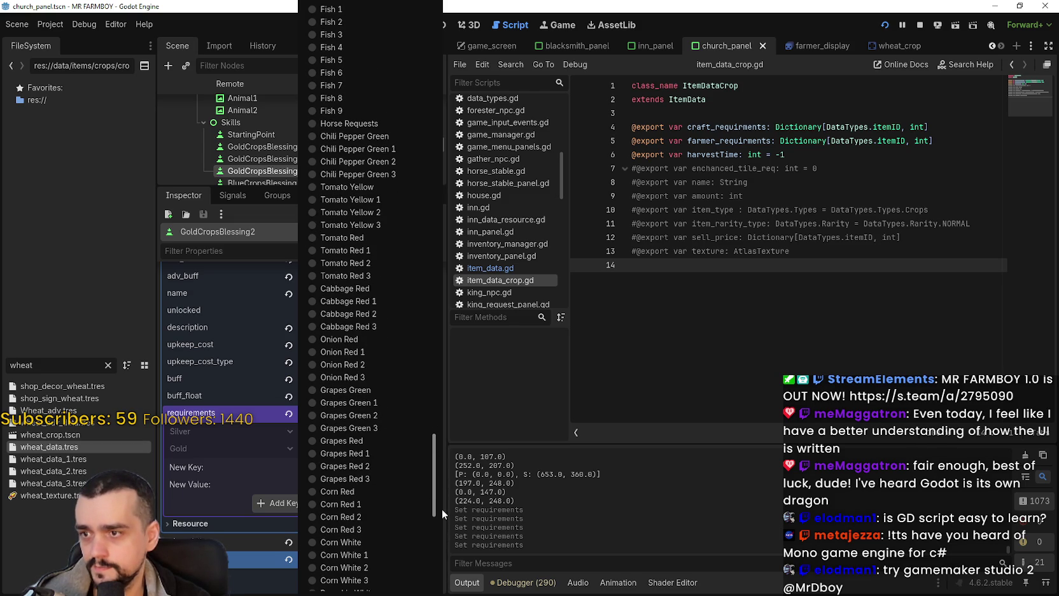
{"action": "left_click", "coordinate": [360, 362]}
{"action": "left_click", "coordinate": [337, 483]}
{"action": "type", "text": "5"}
{"action": "key", "text": "Return"}
{"action": "left_click", "coordinate": [326, 502]}
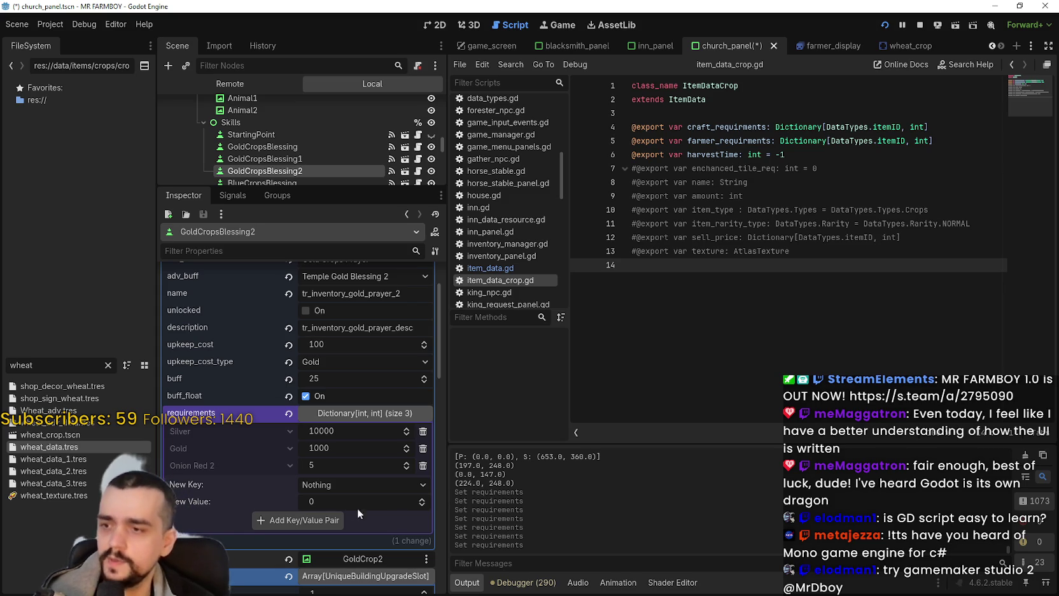
Add a Pumpkin White 2 = 5 requirement and save the scene.
{"action": "left_click", "coordinate": [327, 485]}
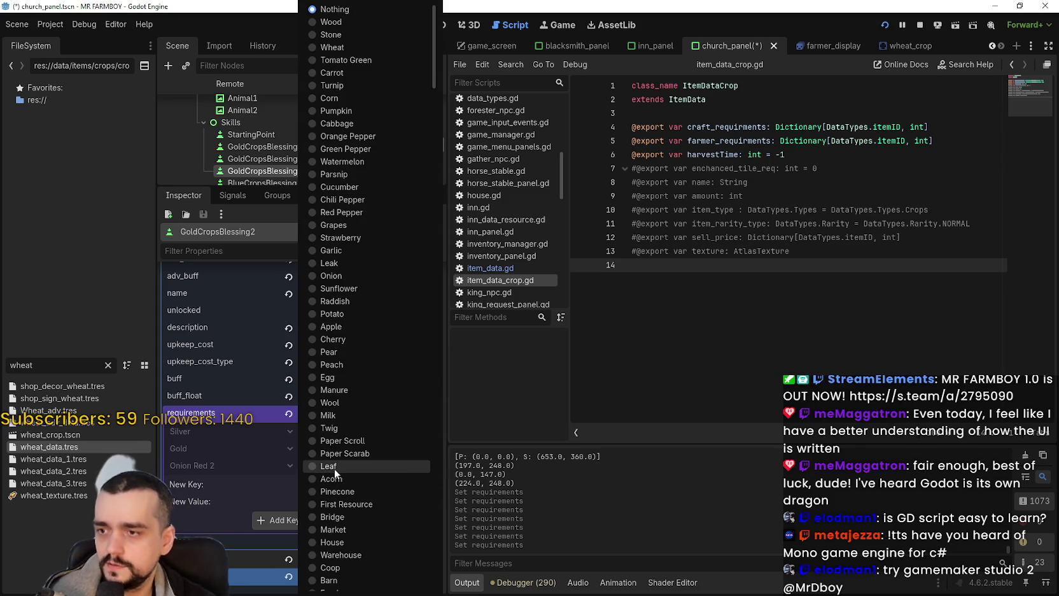
{"action": "scroll", "coordinate": [380, 457], "scroll_direction": "down", "scroll_amount": 20}
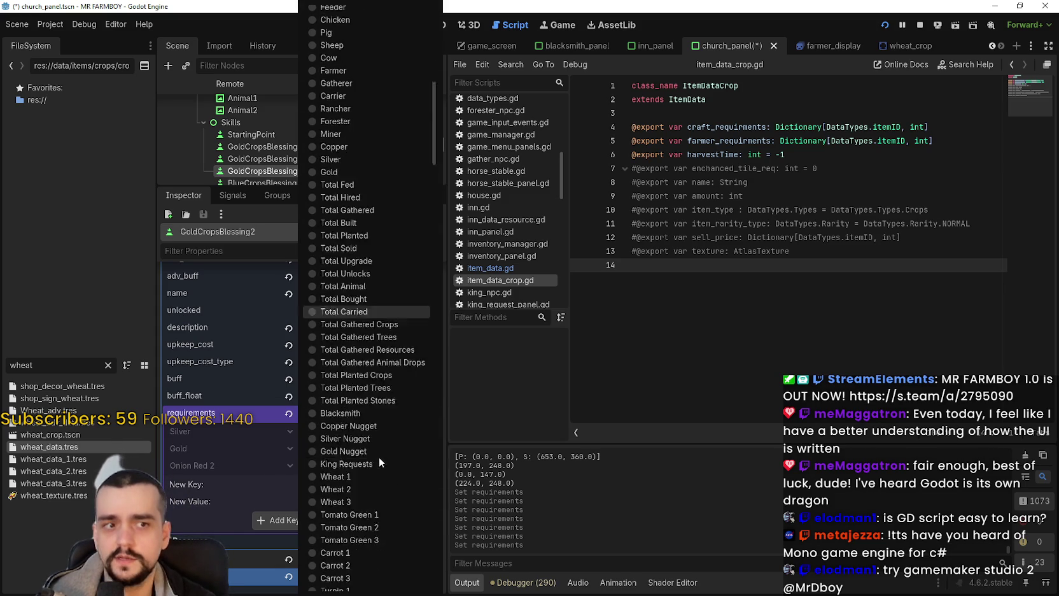
{"action": "mouse_move", "coordinate": [435, 184]}
{"action": "left_mouse_down"}
{"action": "mouse_move", "coordinate": [440, 390]}
{"action": "mouse_move", "coordinate": [423, 472]}
{"action": "left_mouse_up"}
{"action": "scroll", "coordinate": [421, 485], "scroll_direction": "down", "scroll_amount": 10}
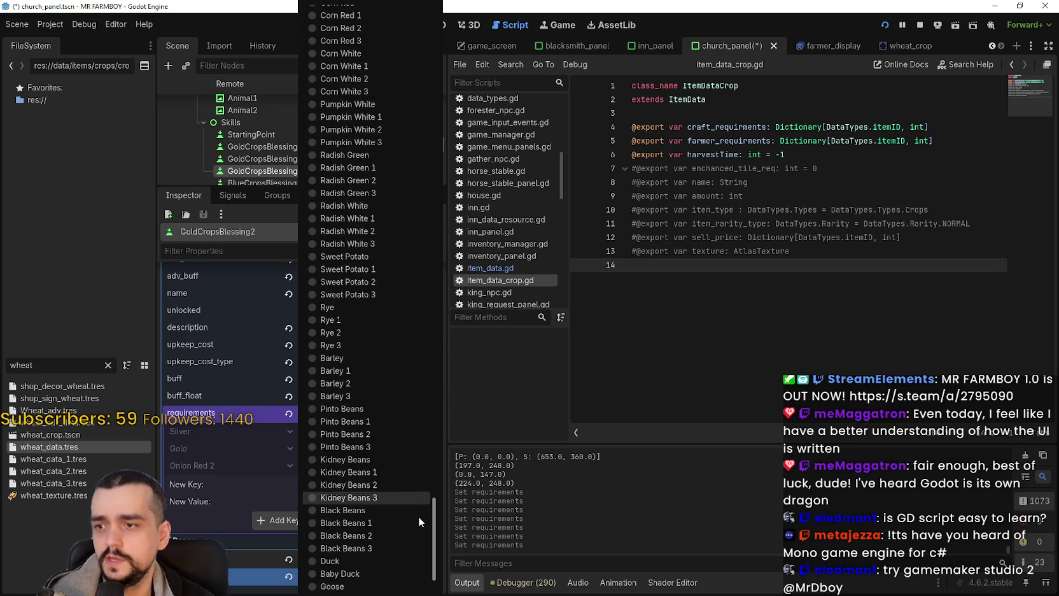
{"action": "scroll", "coordinate": [417, 483], "scroll_direction": "down", "scroll_amount": 10}
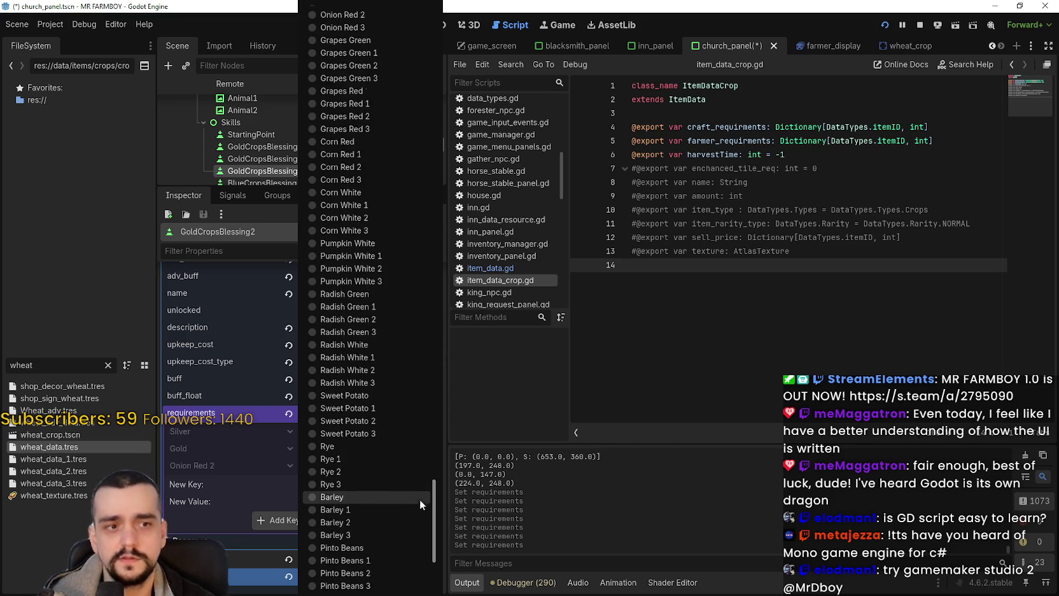
{"action": "scroll", "coordinate": [429, 531], "scroll_direction": "up", "scroll_amount": 10}
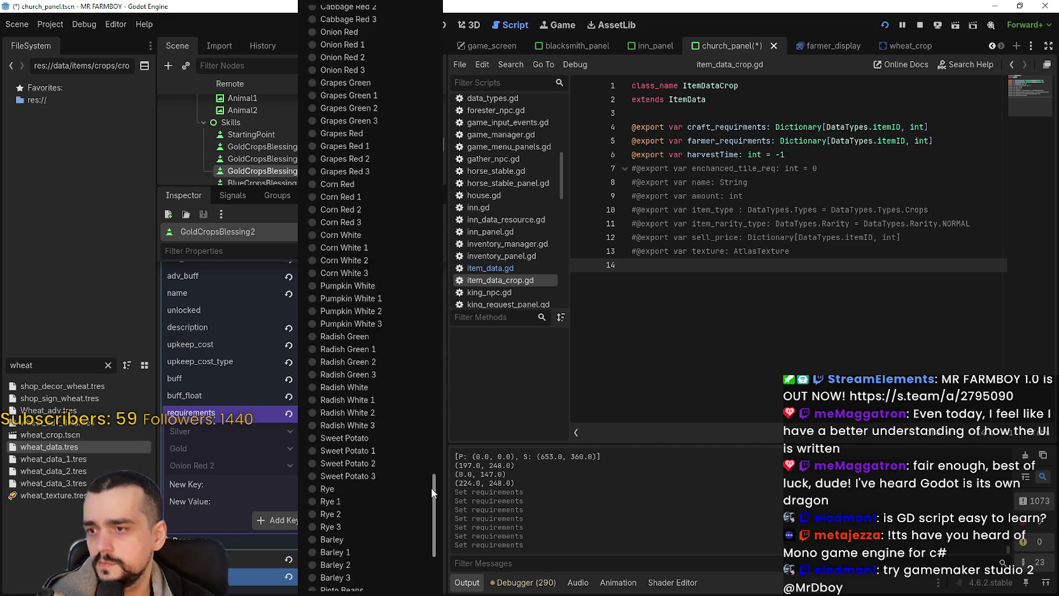
{"action": "scroll", "coordinate": [423, 458], "scroll_direction": "up", "scroll_amount": 7}
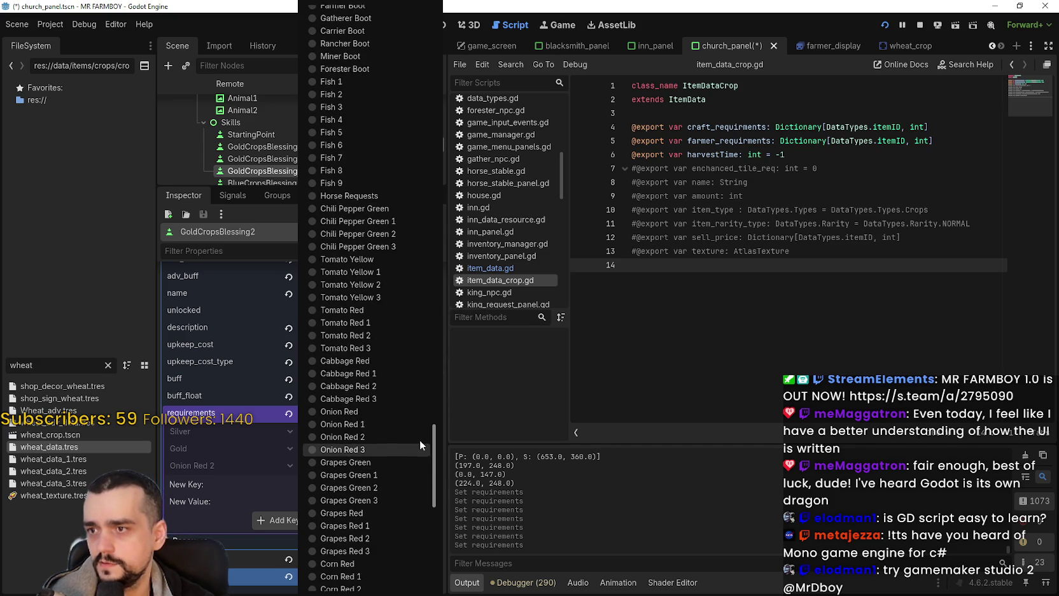
{"action": "scroll", "coordinate": [422, 450], "scroll_direction": "down", "scroll_amount": 5}
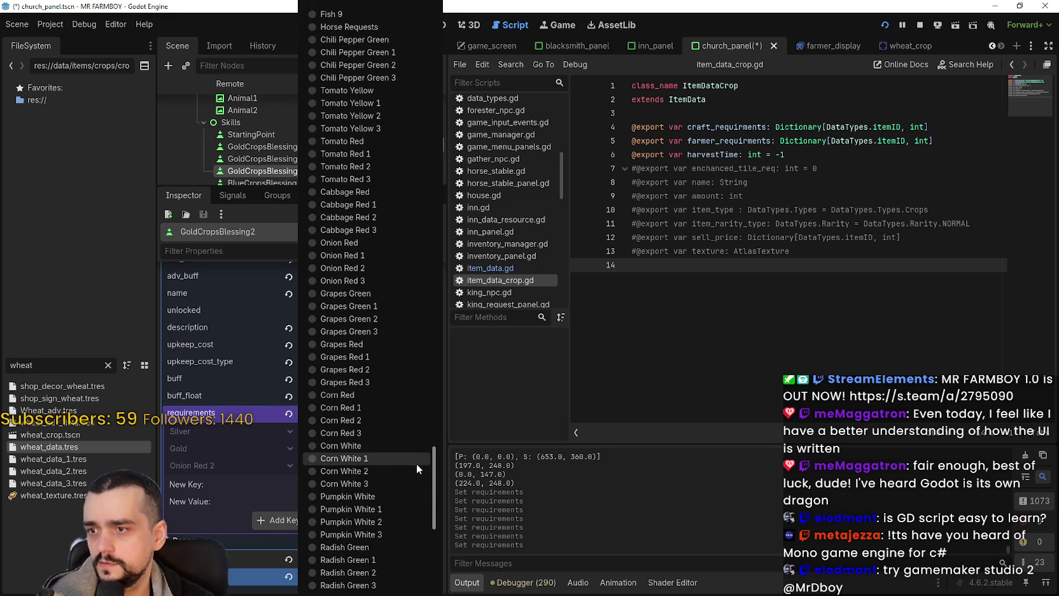
{"action": "left_click", "coordinate": [413, 470]}
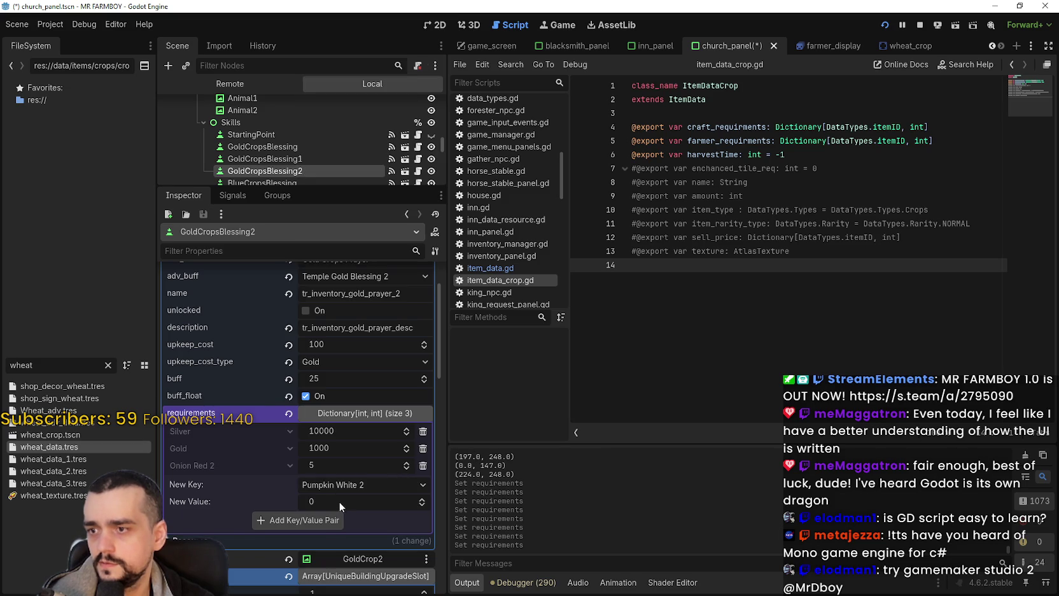
{"action": "left_click", "coordinate": [318, 524]}
{"action": "key", "text": "ctrl+s"}
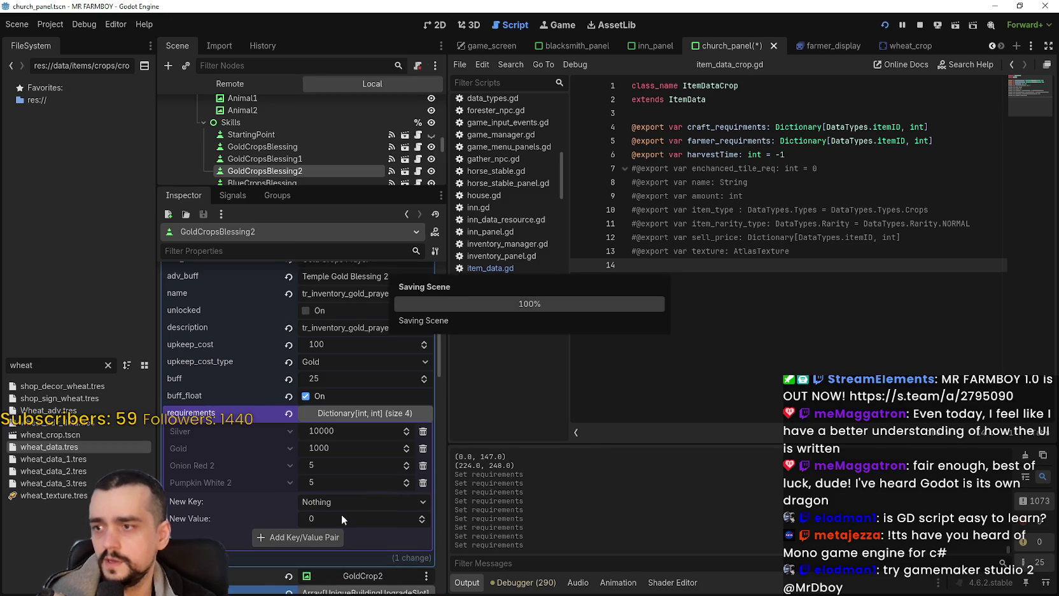
{"action": "scroll", "coordinate": [296, 159], "scroll_direction": "down", "scroll_amount": 2}
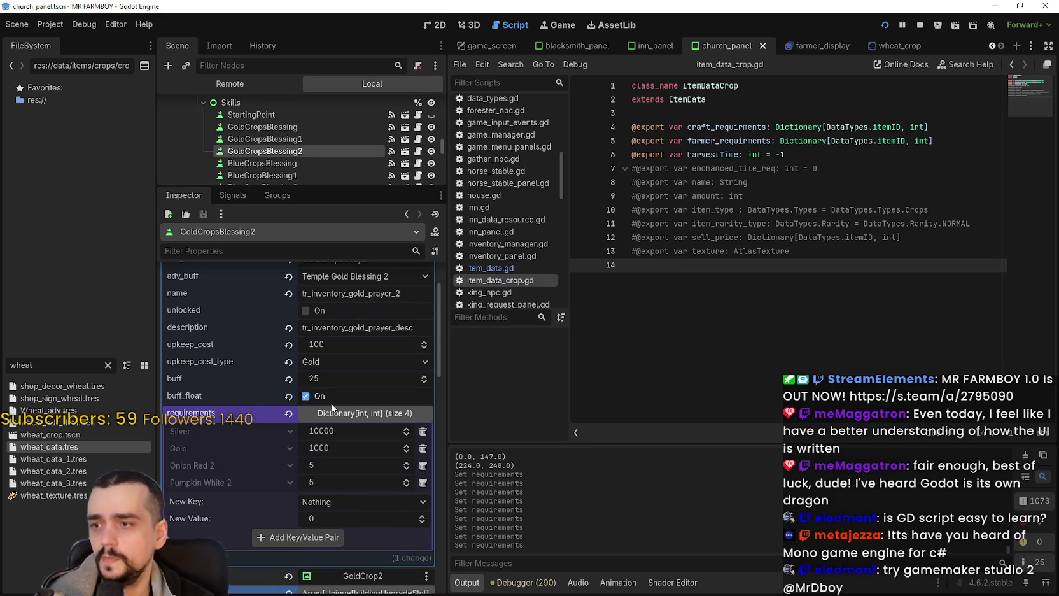
Raise GoldCropsBlessing's Silver requirement from 500 to 5000.
{"action": "left_click", "coordinate": [296, 145]}
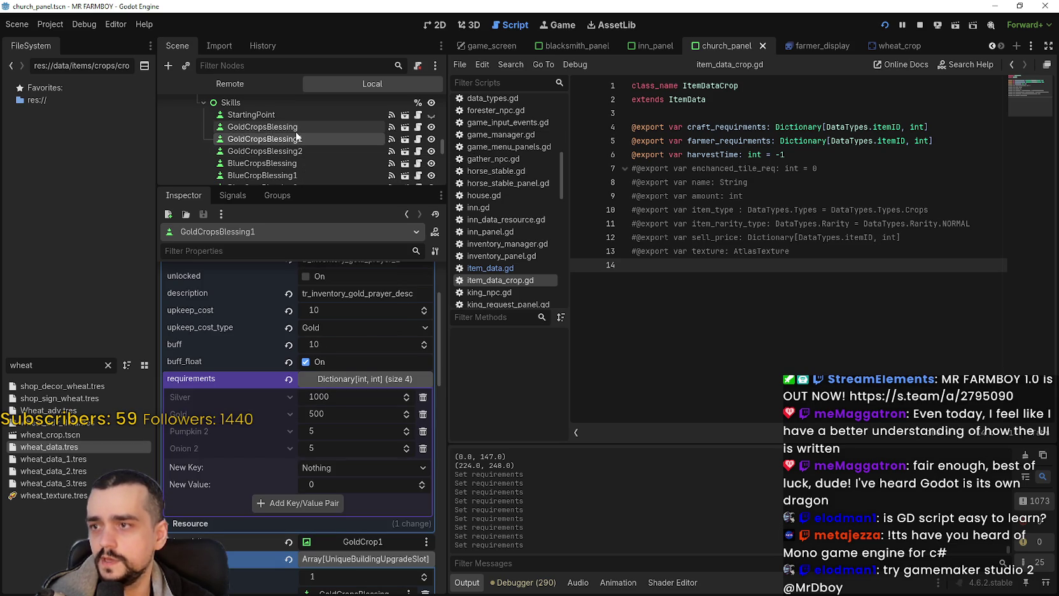
{"action": "left_click", "coordinate": [295, 130]}
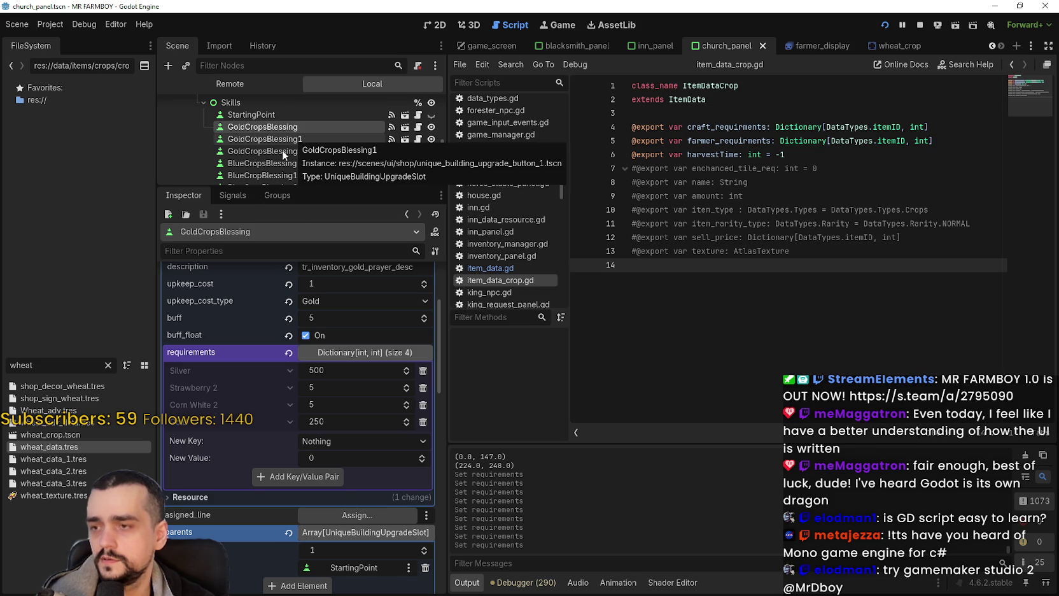
{"action": "left_click", "coordinate": [331, 371]}
{"action": "left_click", "coordinate": [337, 372]}
{"action": "type", "text": "0"}
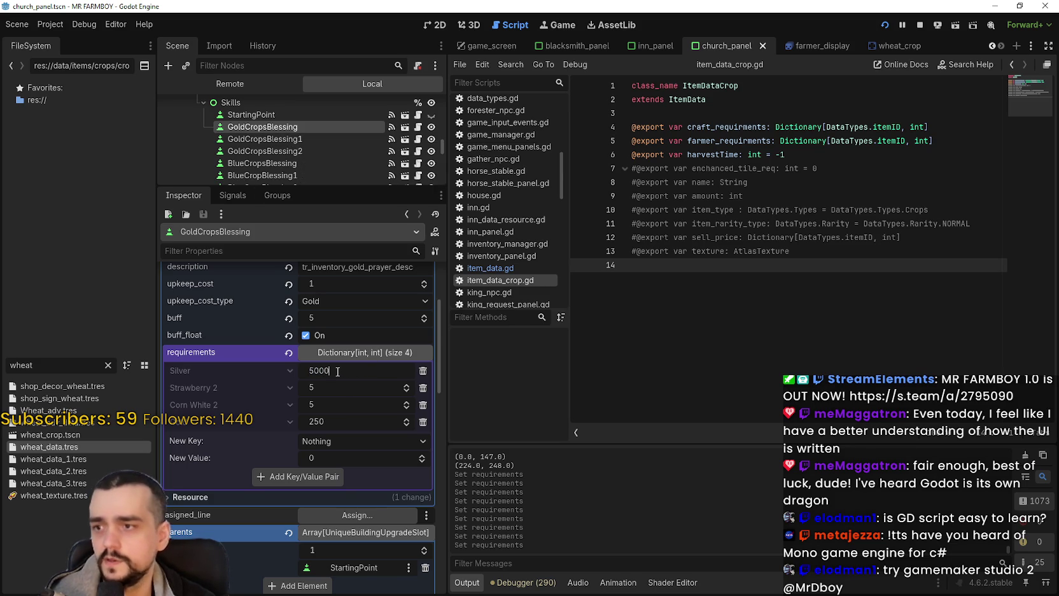
{"action": "key", "text": "Return"}
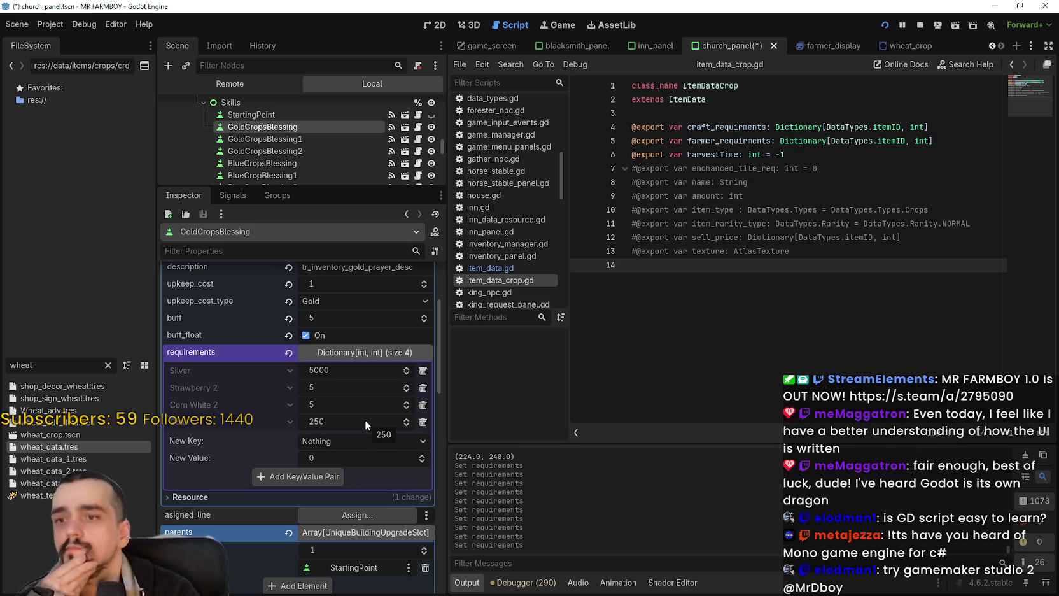
Raise GoldCropsBlessing1's Silver requirement from 1000 to 10000 and save the scene.
{"action": "left_click", "coordinate": [316, 141]}
{"action": "left_click", "coordinate": [336, 400]}
{"action": "type", "text": "0"}
{"action": "key", "text": "Return"}
{"action": "left_click", "coordinate": [280, 129]}
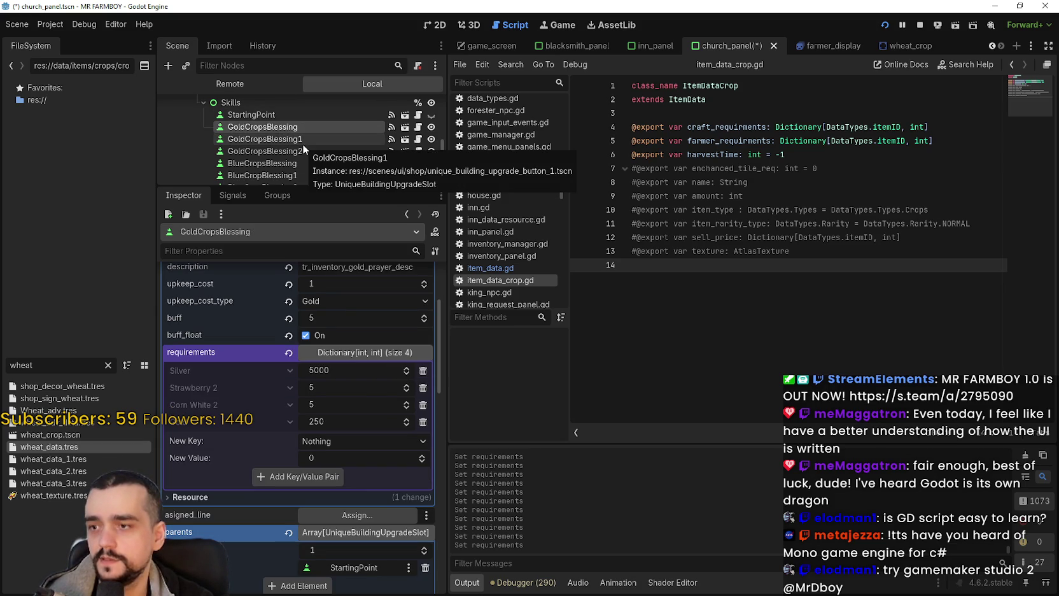
{"action": "left_click", "coordinate": [302, 144]}
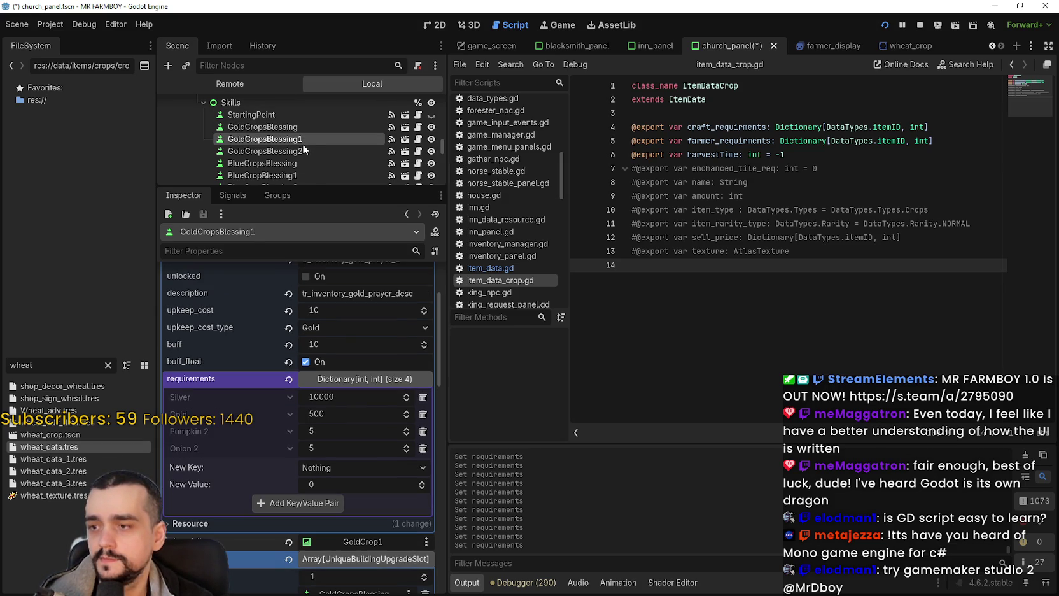
{"action": "left_click", "coordinate": [305, 153]}
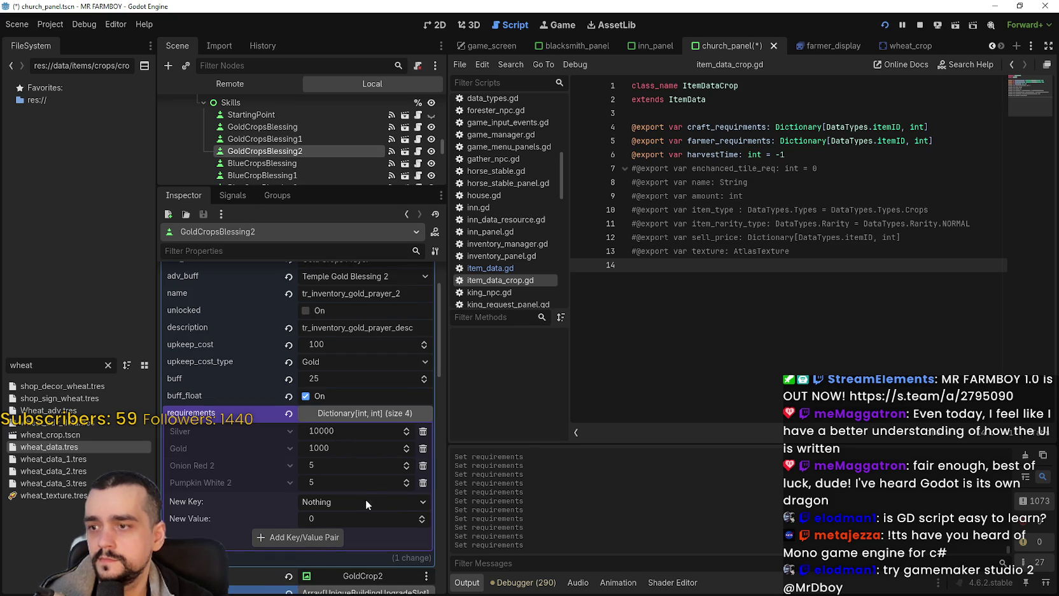
{"action": "key", "text": "ctrl+s"}
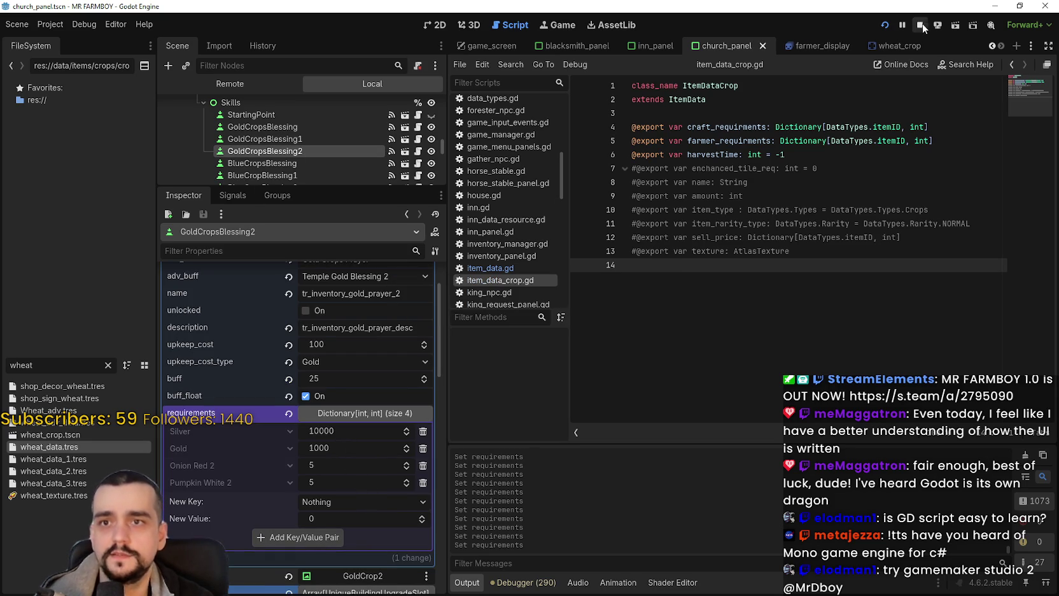
{"action": "left_click", "coordinate": [292, 129]}
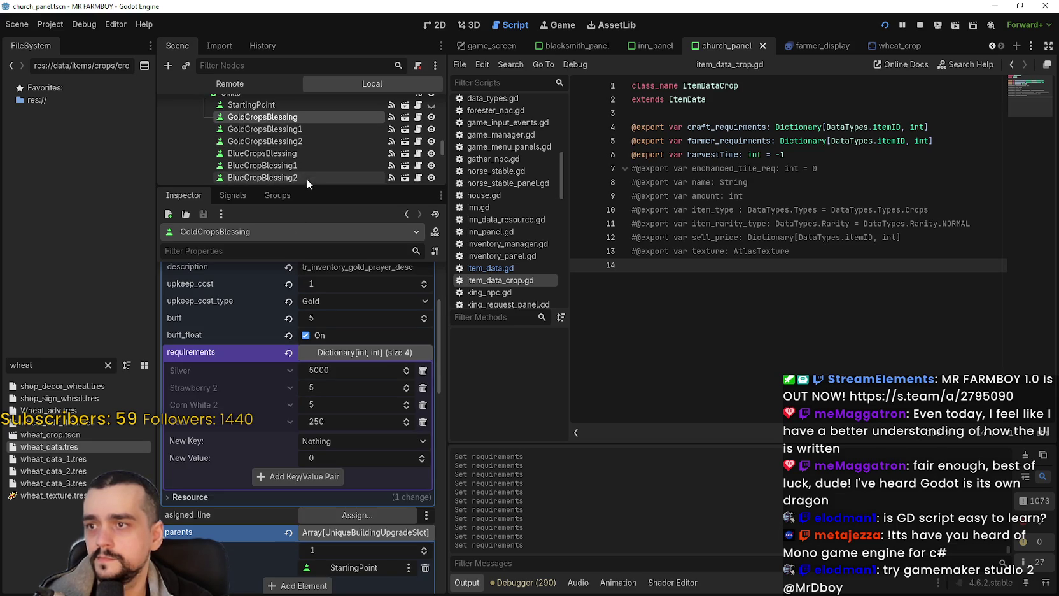
Copy GoldCropsBlessing's requirements dictionary, paste it into BlueCropsBlessing, and save.
{"action": "left_click_drag", "start_coordinate": [306, 186], "coordinate": [306, 374]}
{"action": "scroll", "coordinate": [361, 555], "scroll_direction": "down", "scroll_amount": 2}
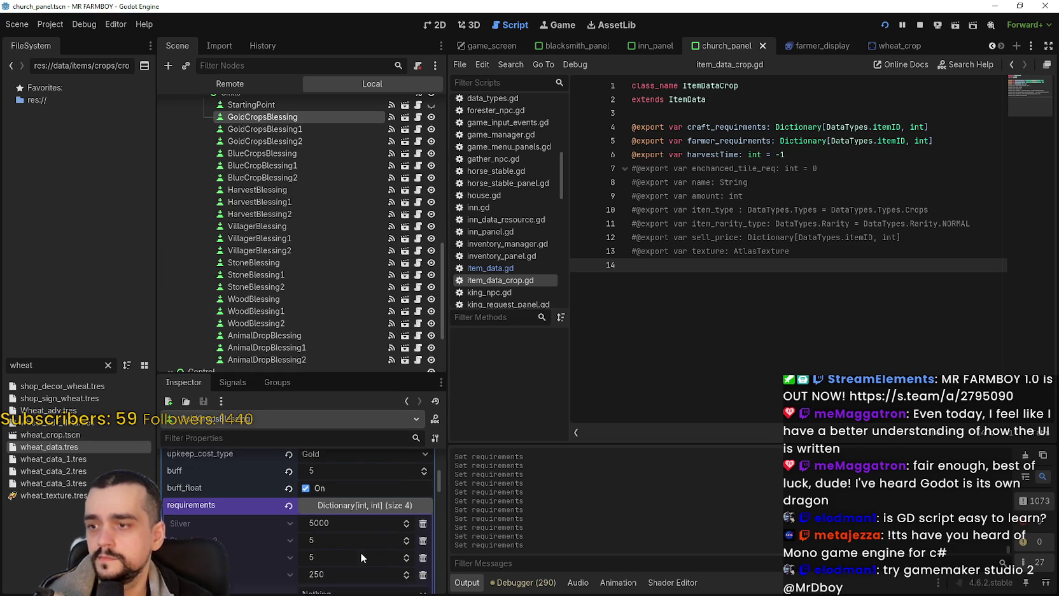
{"action": "right_click", "coordinate": [229, 487]}
{"action": "left_click", "coordinate": [273, 500]}
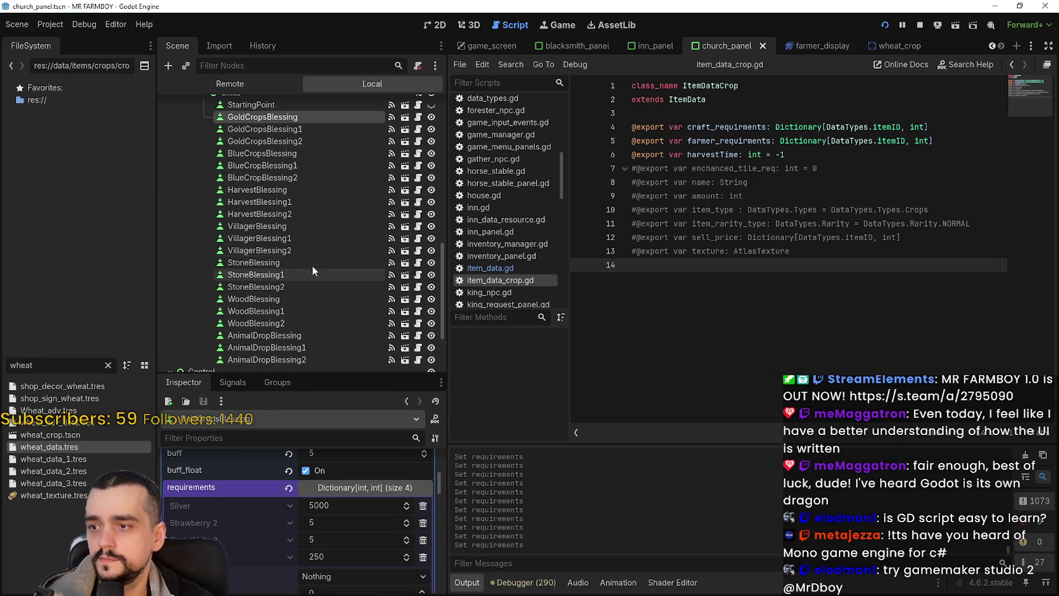
{"action": "left_click", "coordinate": [274, 153]}
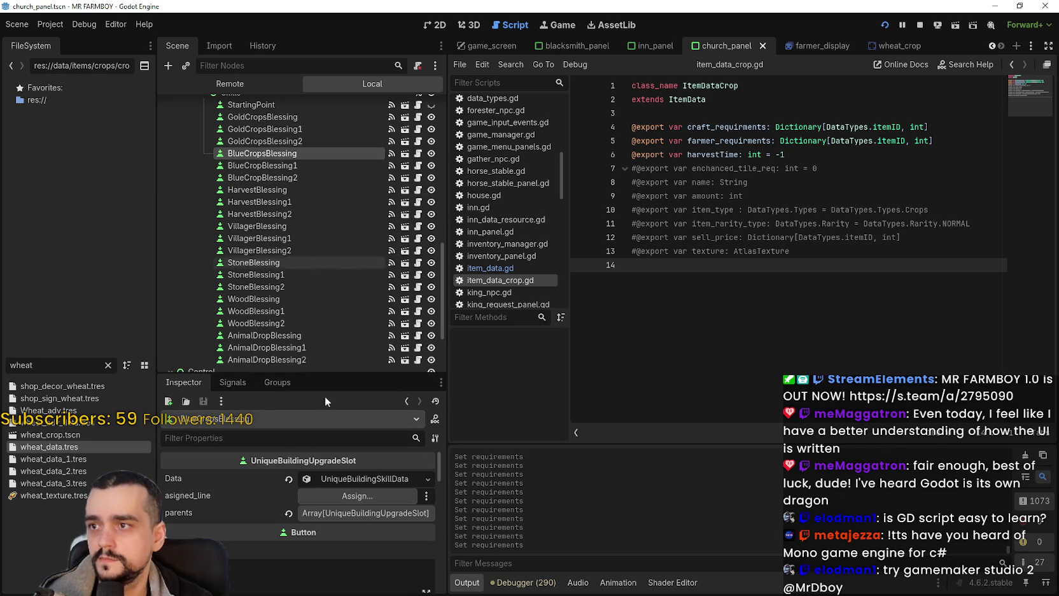
{"action": "scroll", "coordinate": [311, 535], "scroll_direction": "down", "scroll_amount": 5}
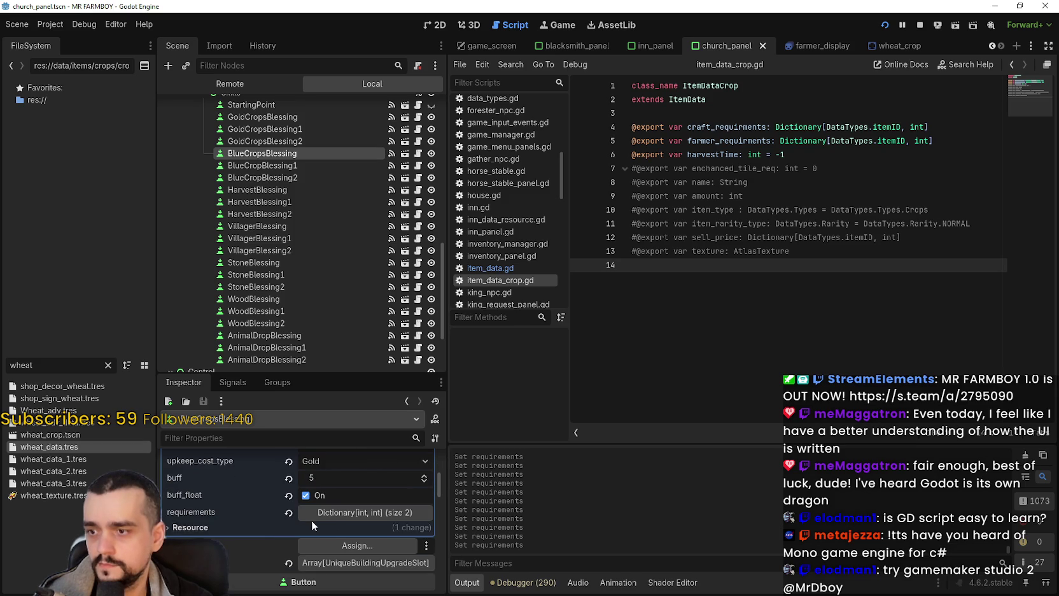
{"action": "left_click", "coordinate": [339, 513]}
{"action": "right_click", "coordinate": [223, 460]}
{"action": "left_click", "coordinate": [267, 483]}
{"action": "key", "text": "ctrl+s"}
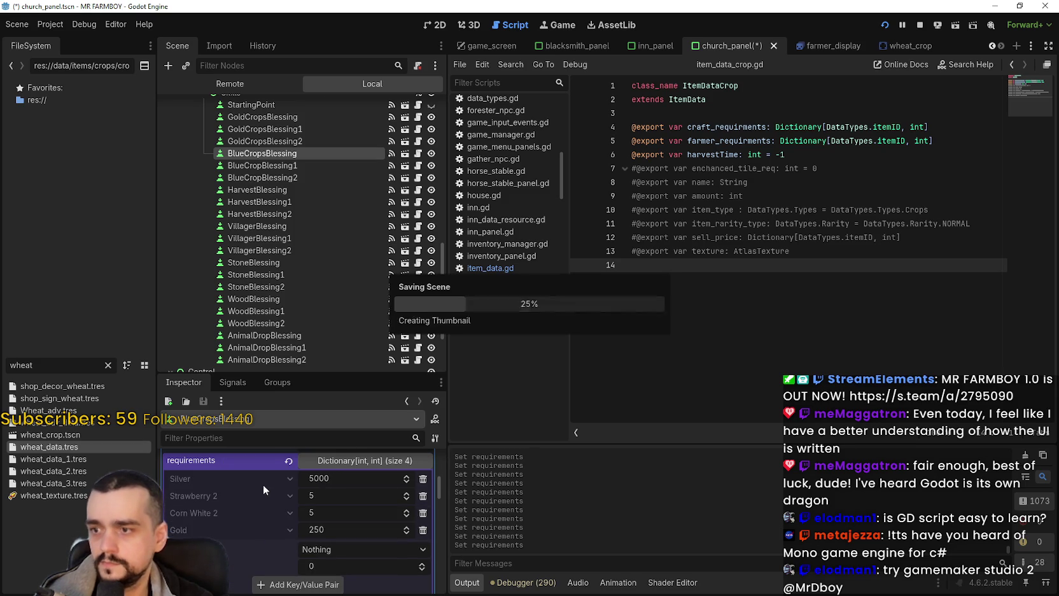
Paste the copied requirements into HarvestBlessing and save.
{"action": "left_click", "coordinate": [275, 190]}
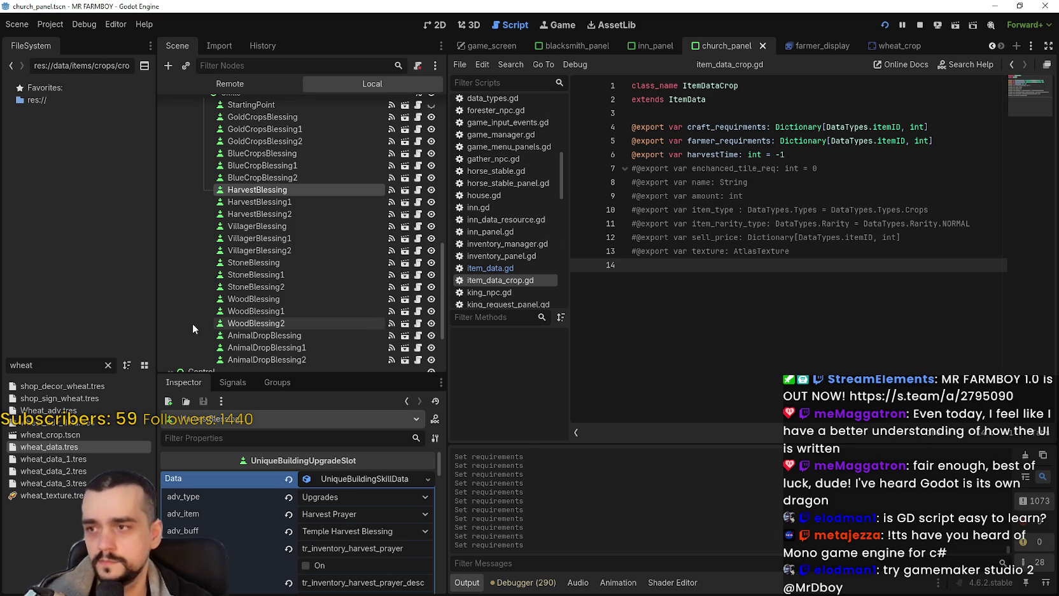
{"action": "scroll", "coordinate": [331, 478], "scroll_direction": "down", "scroll_amount": 3}
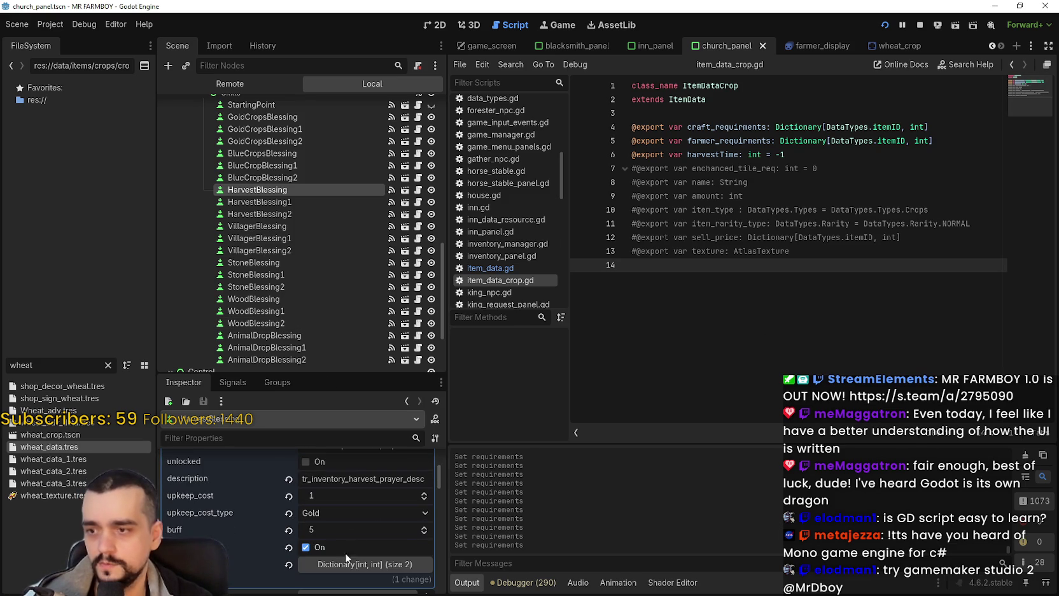
{"action": "left_click", "coordinate": [347, 570]}
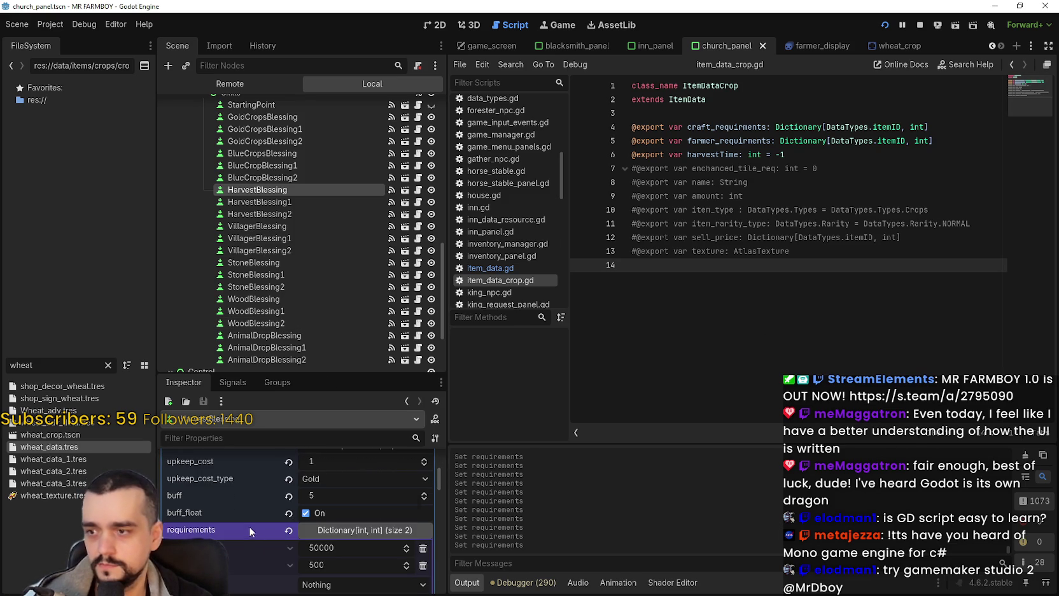
{"action": "right_click", "coordinate": [249, 526]}
{"action": "left_click", "coordinate": [289, 518]}
{"action": "key", "text": "ctrl+s"}
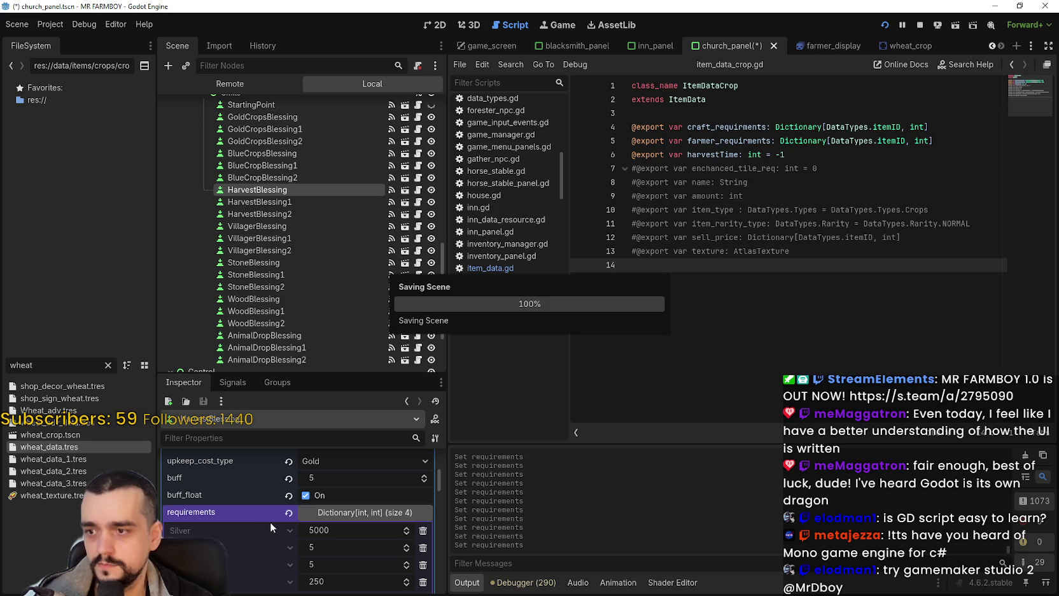
Paste the copied requirements into VillagerBlessing and save the scene.
{"action": "left_click", "coordinate": [298, 225]}
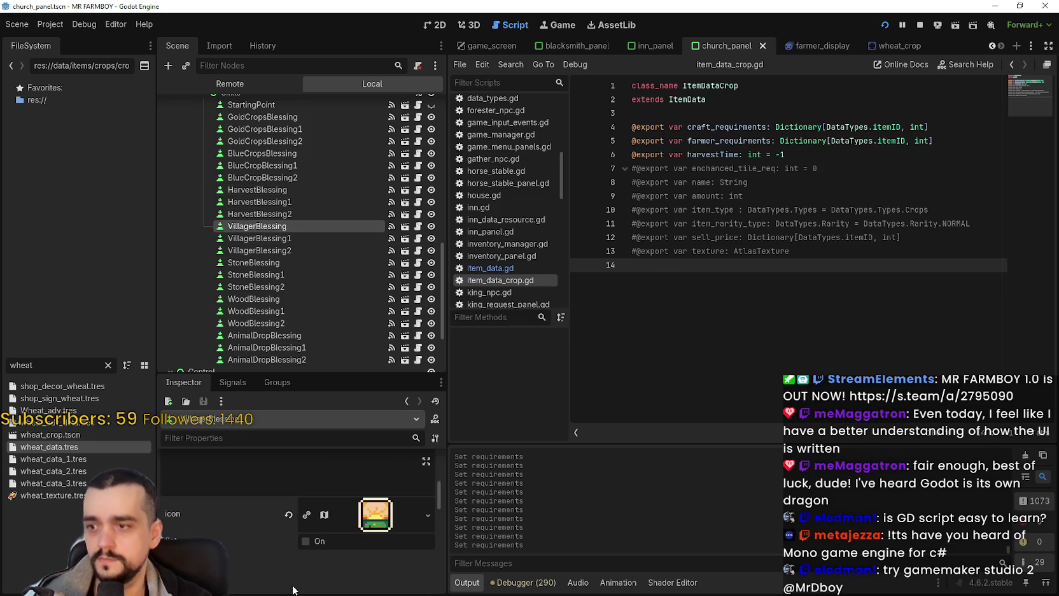
{"action": "scroll", "coordinate": [327, 528], "scroll_direction": "down", "scroll_amount": 5}
{"action": "scroll", "coordinate": [364, 486], "scroll_direction": "up", "scroll_amount": 5}
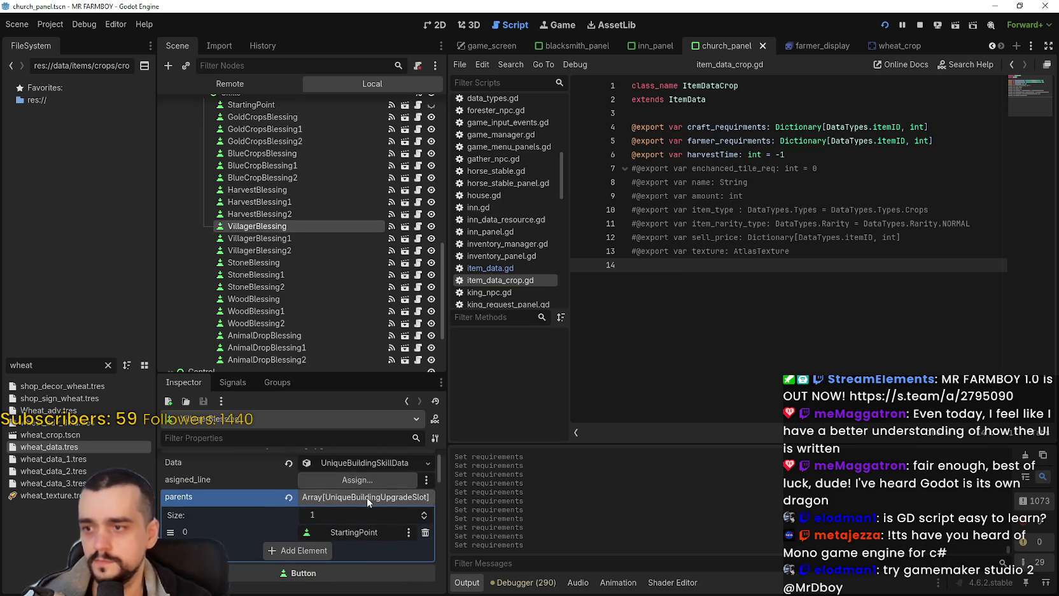
{"action": "scroll", "coordinate": [283, 528], "scroll_direction": "down", "scroll_amount": 5}
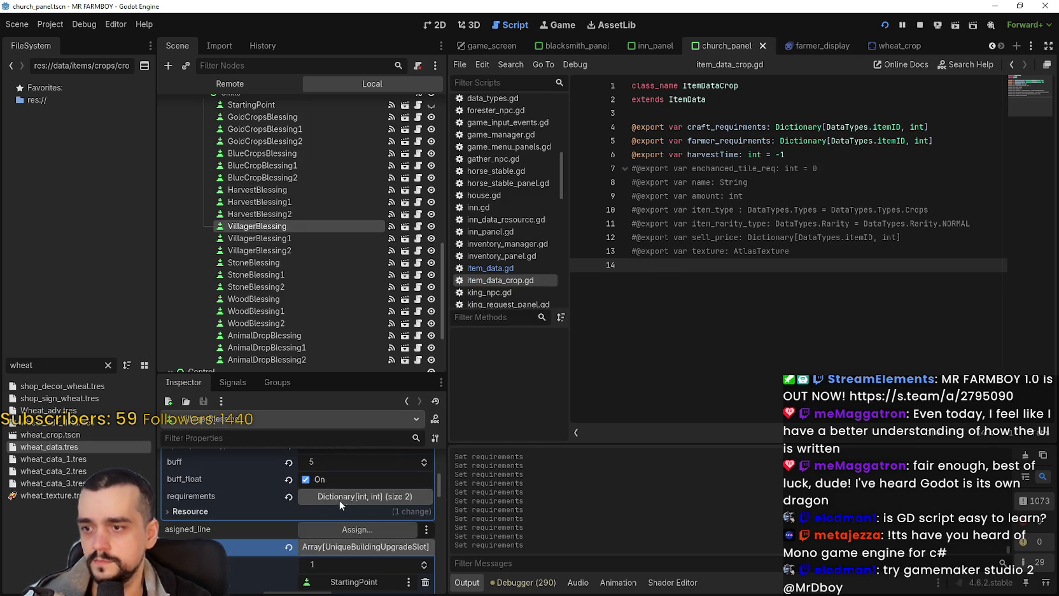
{"action": "right_click", "coordinate": [224, 498]}
{"action": "left_click", "coordinate": [256, 518]}
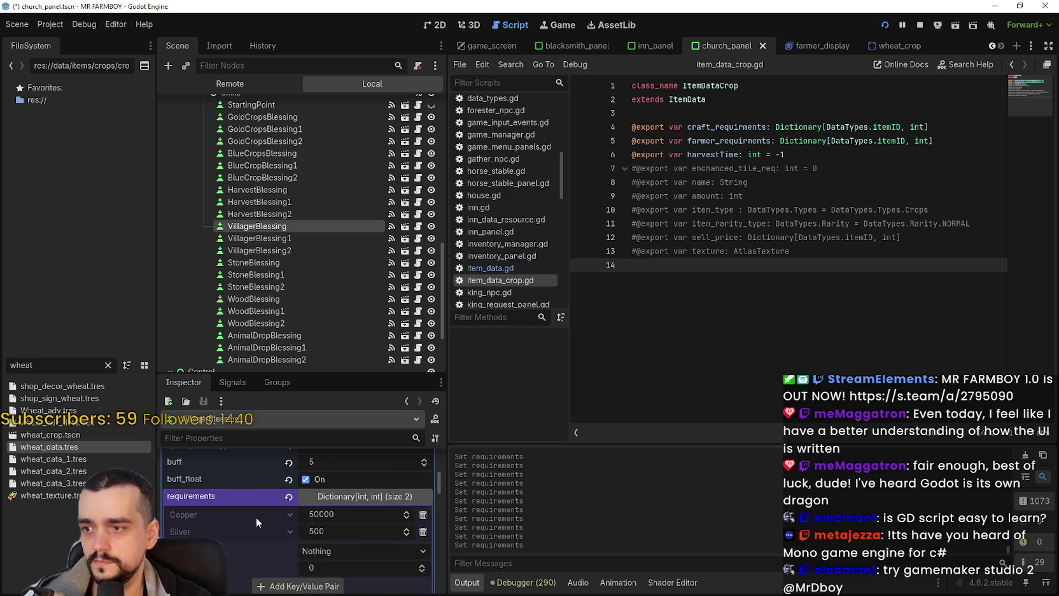
{"action": "key", "text": "ctrl+s"}
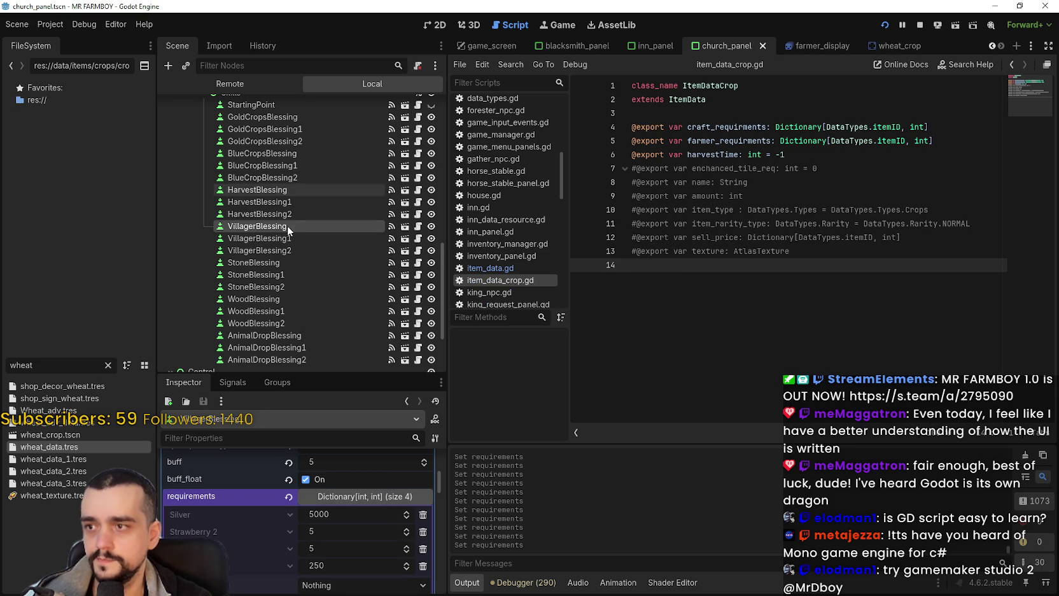
{"action": "scroll", "coordinate": [299, 221], "scroll_direction": "down", "scroll_amount": 1}
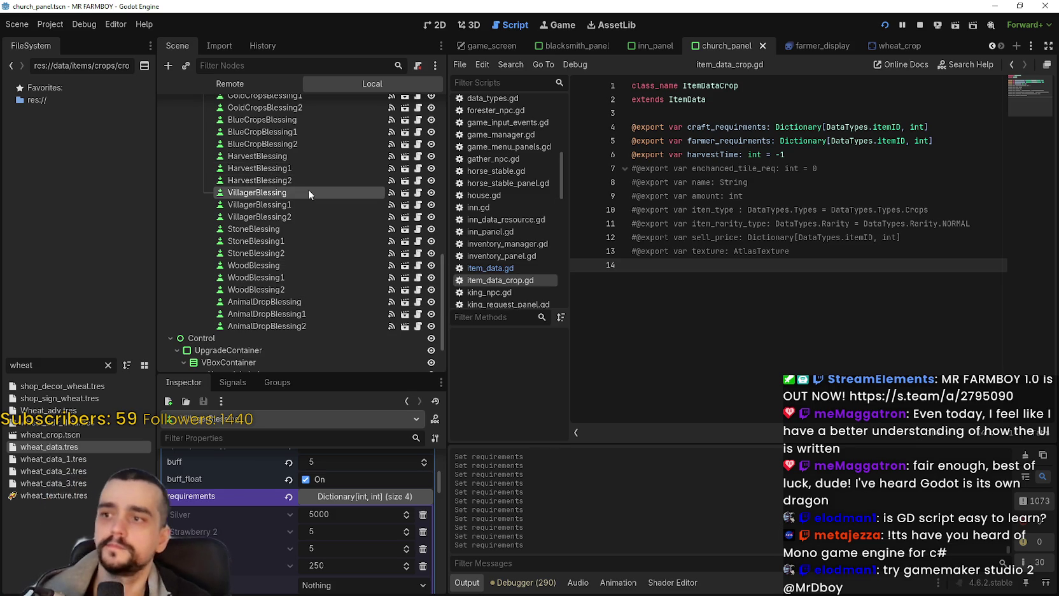
{"action": "scroll", "coordinate": [307, 207], "scroll_direction": "down", "scroll_amount": 2}
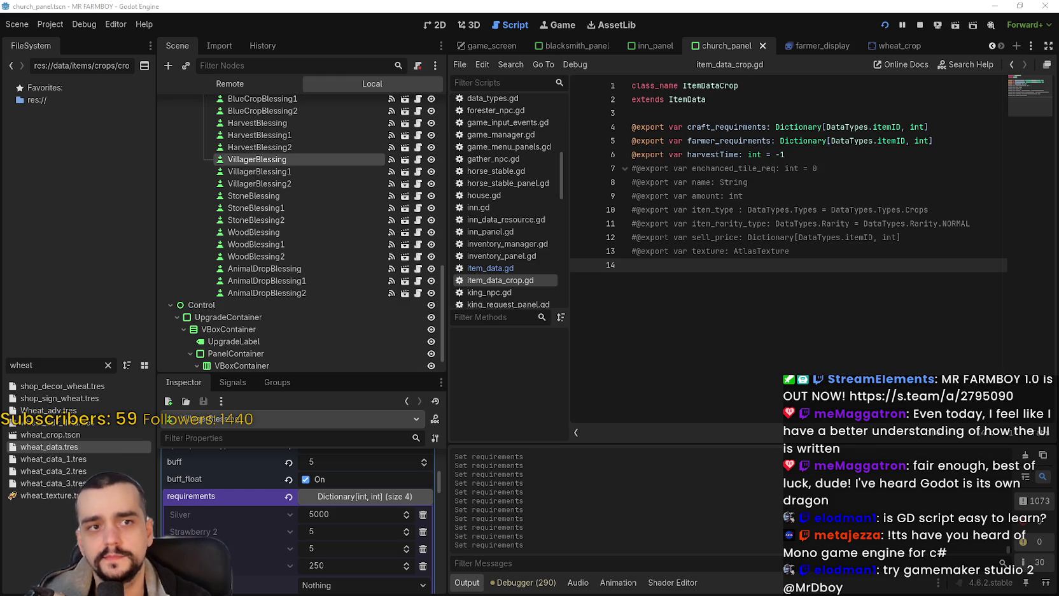
{"action": "key", "text": "alt+Tab"}
{"action": "mouse_move", "coordinate": [522, 478]}
{"action": "left_mouse_down"}
{"action": "mouse_move", "coordinate": [478, 481]}
{"action": "mouse_move", "coordinate": [521, 495]}
{"action": "mouse_move", "coordinate": [507, 493]}
{"action": "mouse_move", "coordinate": [552, 483]}
{"action": "left_mouse_up"}
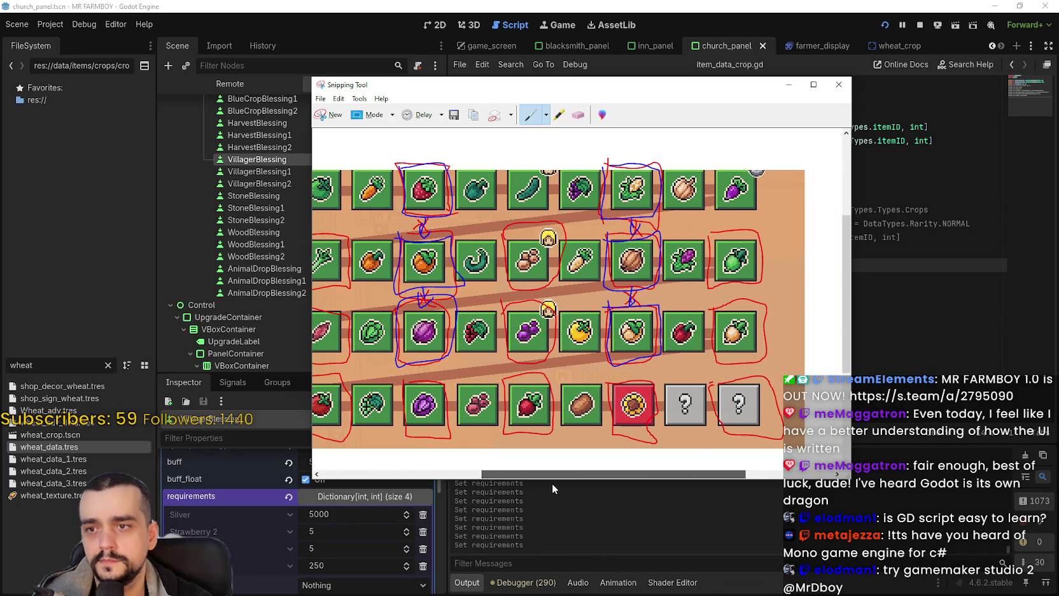
{"action": "mouse_move", "coordinate": [551, 483]}
{"action": "left_mouse_down"}
{"action": "mouse_move", "coordinate": [468, 480]}
{"action": "mouse_move", "coordinate": [543, 494]}
{"action": "left_mouse_up"}
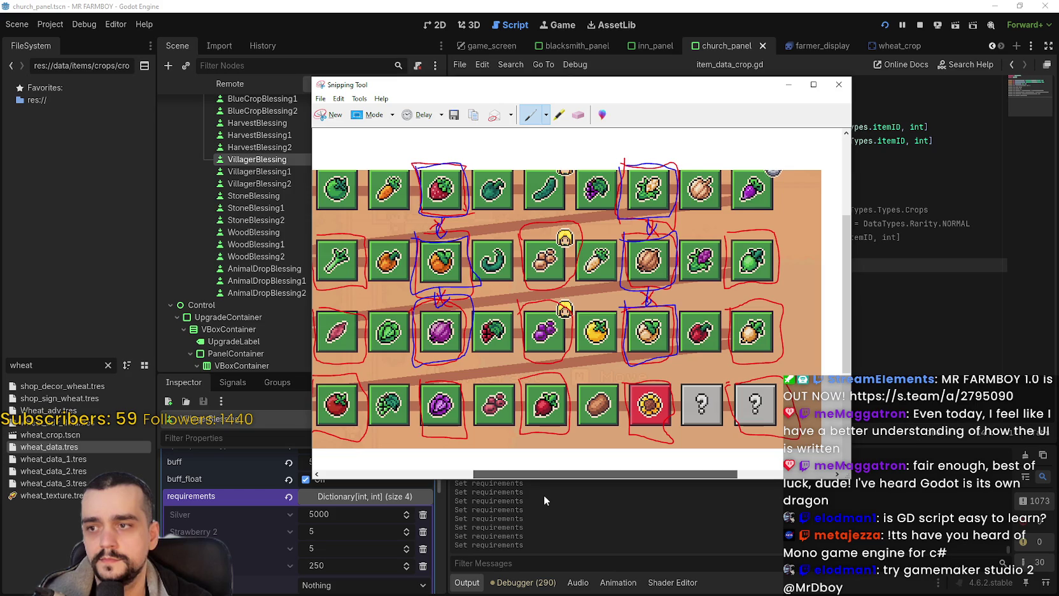
{"action": "mouse_move", "coordinate": [544, 494]}
{"action": "left_mouse_down"}
{"action": "mouse_move", "coordinate": [480, 492]}
{"action": "mouse_move", "coordinate": [561, 488]}
{"action": "mouse_move", "coordinate": [507, 489]}
{"action": "left_mouse_up"}
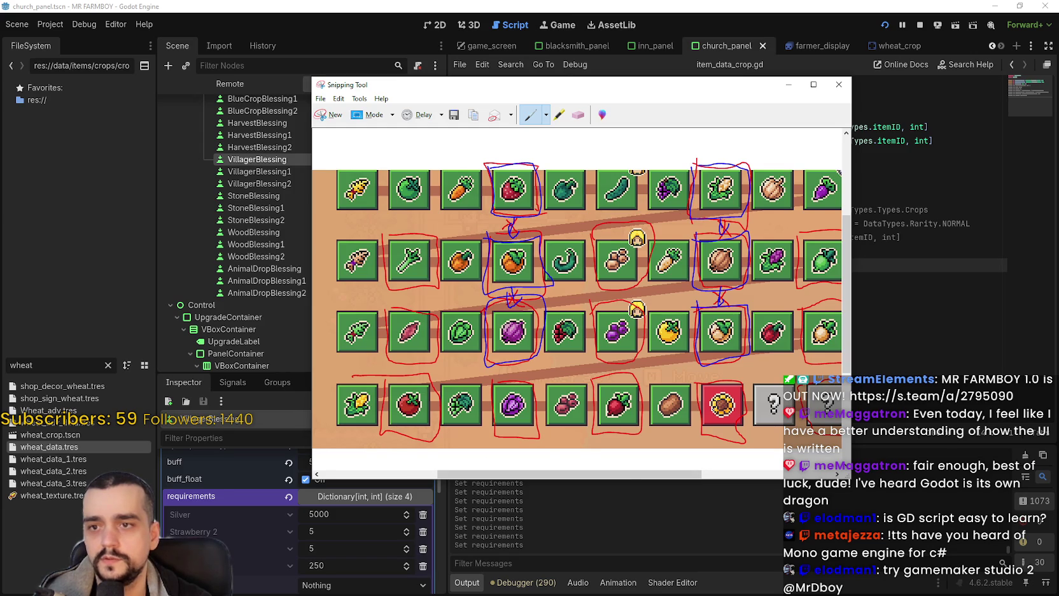
{"action": "mouse_move", "coordinate": [544, 474]}
{"action": "left_mouse_down"}
{"action": "mouse_move", "coordinate": [576, 476]}
{"action": "mouse_move", "coordinate": [539, 473]}
{"action": "left_mouse_up"}
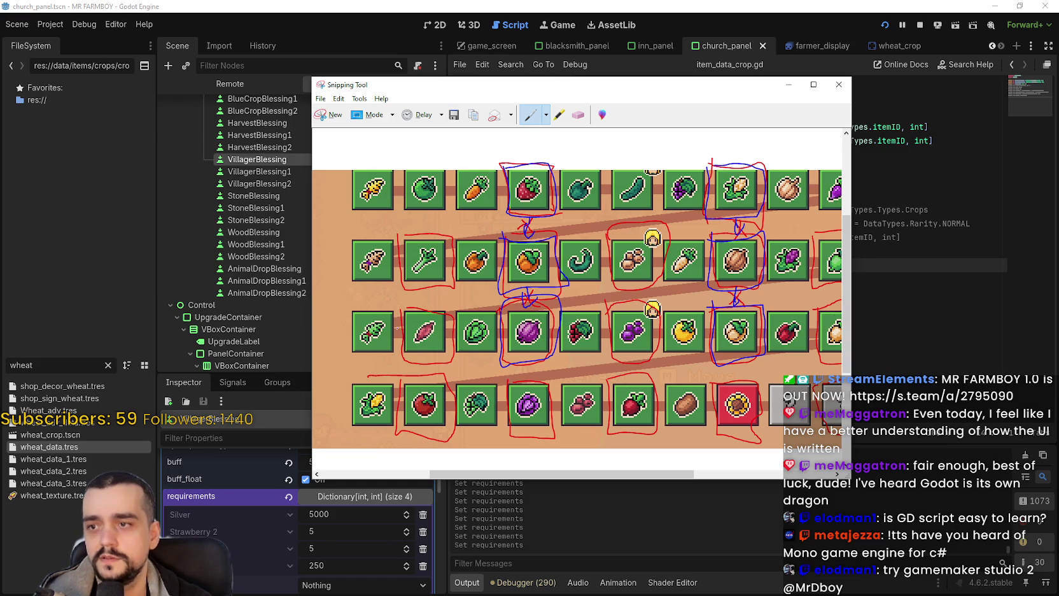
Paste the copied requirements dictionary into StoneBlessing's Data resource.
{"action": "left_click", "coordinate": [787, 84]}
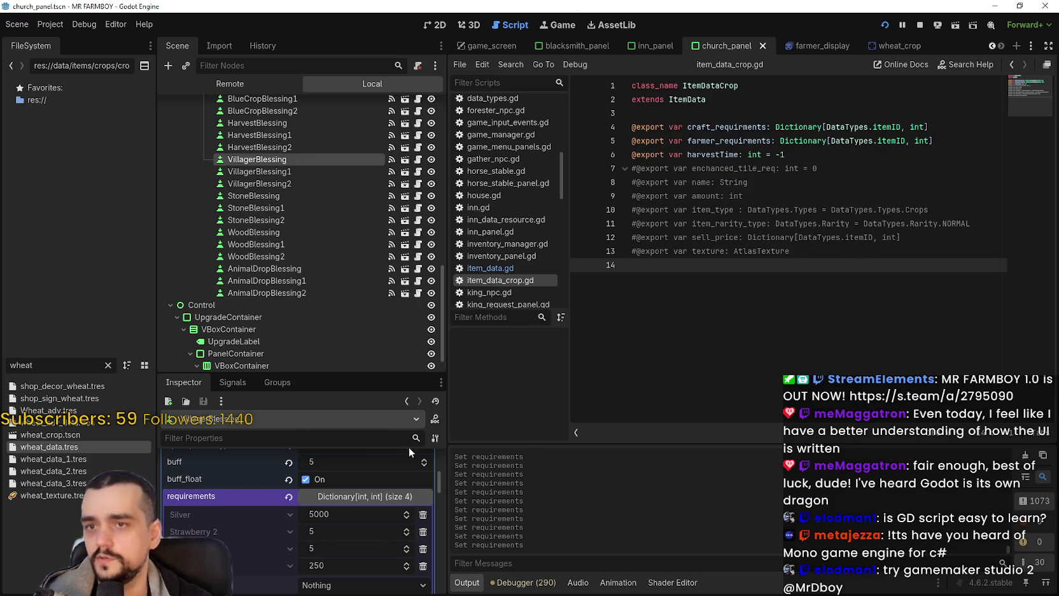
{"action": "scroll", "coordinate": [351, 542], "scroll_direction": "down", "scroll_amount": 2}
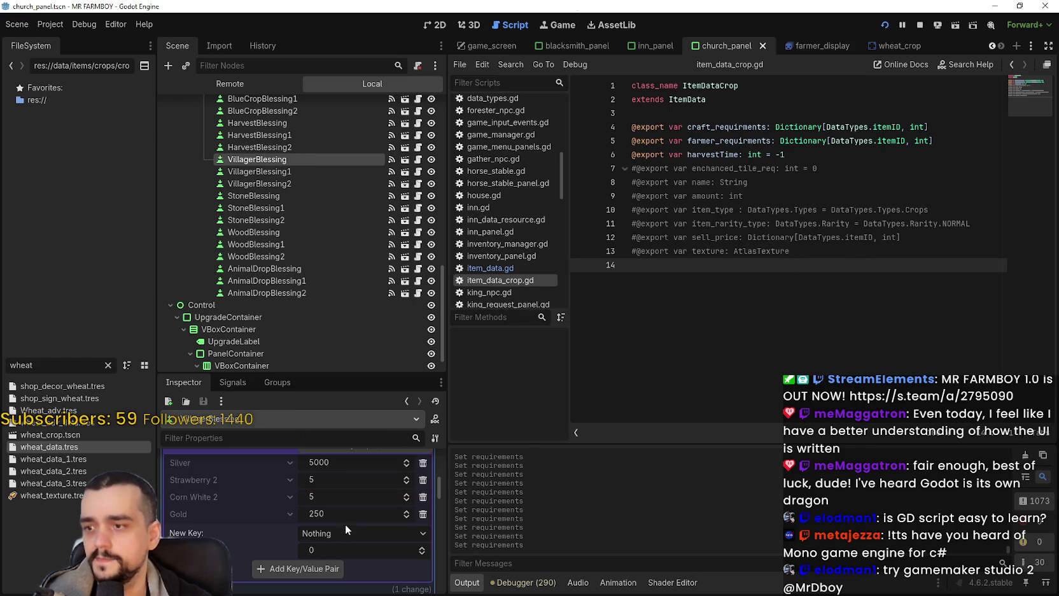
{"action": "left_click", "coordinate": [283, 195]}
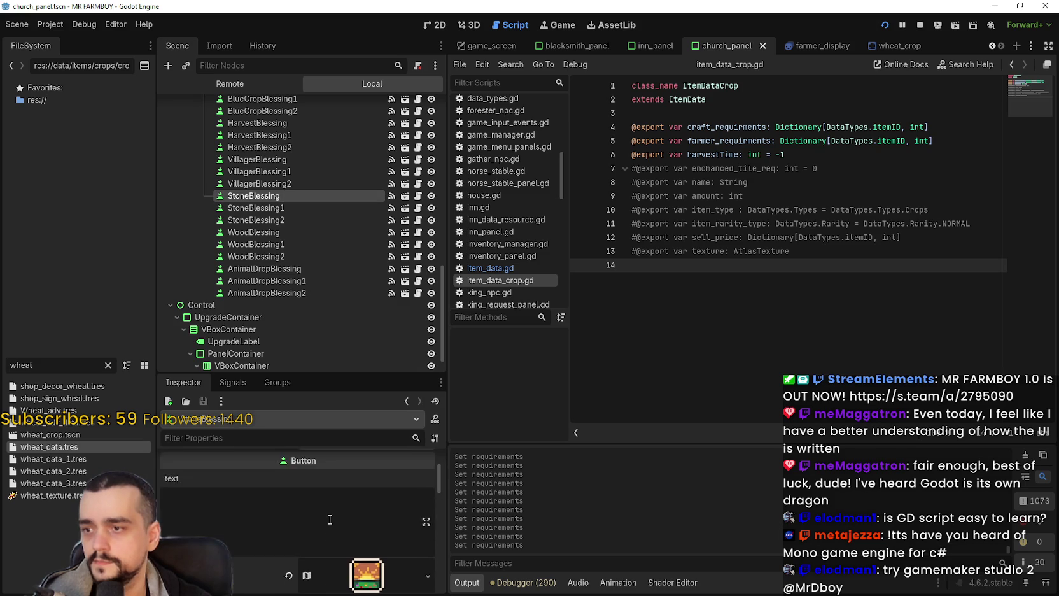
{"action": "left_click", "coordinate": [339, 477]}
{"action": "scroll", "coordinate": [313, 478], "scroll_direction": "down", "scroll_amount": 4}
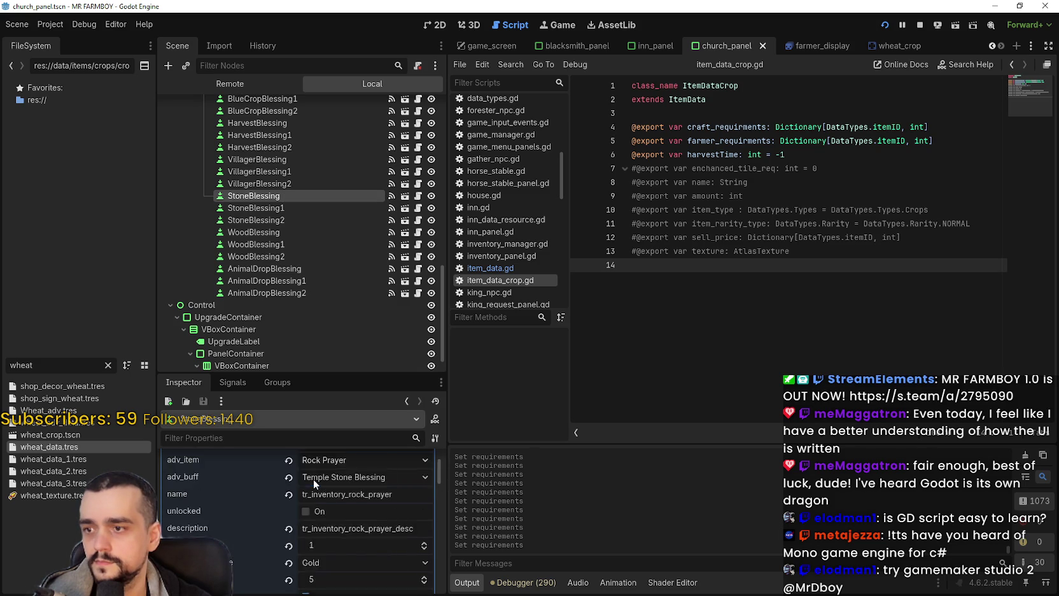
{"action": "scroll", "coordinate": [308, 487], "scroll_direction": "down", "scroll_amount": 2}
{"action": "left_click", "coordinate": [339, 493]}
{"action": "scroll", "coordinate": [312, 485], "scroll_direction": "down", "scroll_amount": 1}
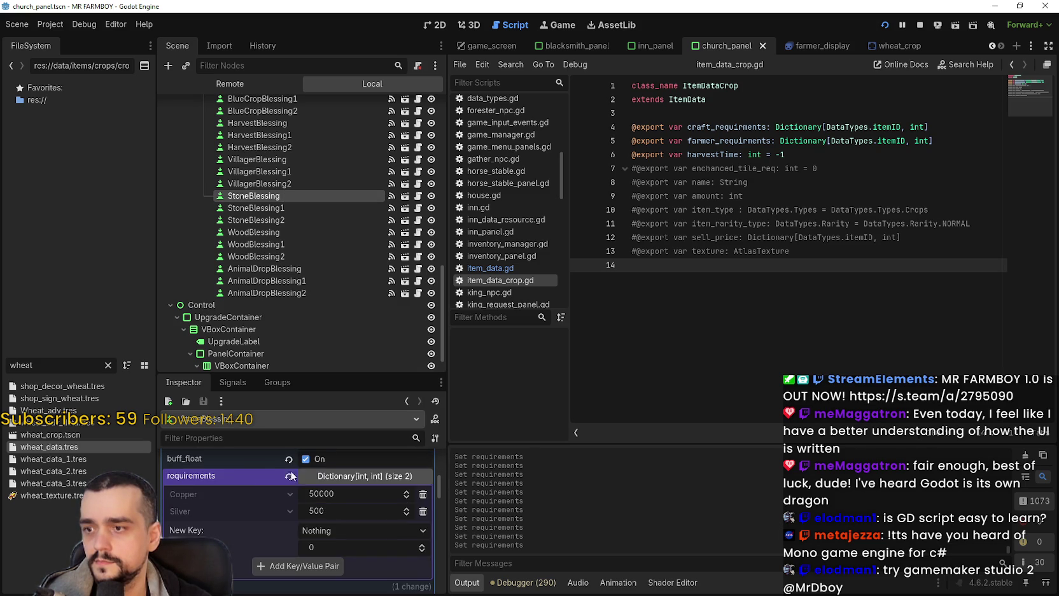
{"action": "right_click", "coordinate": [250, 475]}
{"action": "left_click", "coordinate": [281, 494]}
{"action": "scroll", "coordinate": [271, 486], "scroll_direction": "down", "scroll_amount": 1}
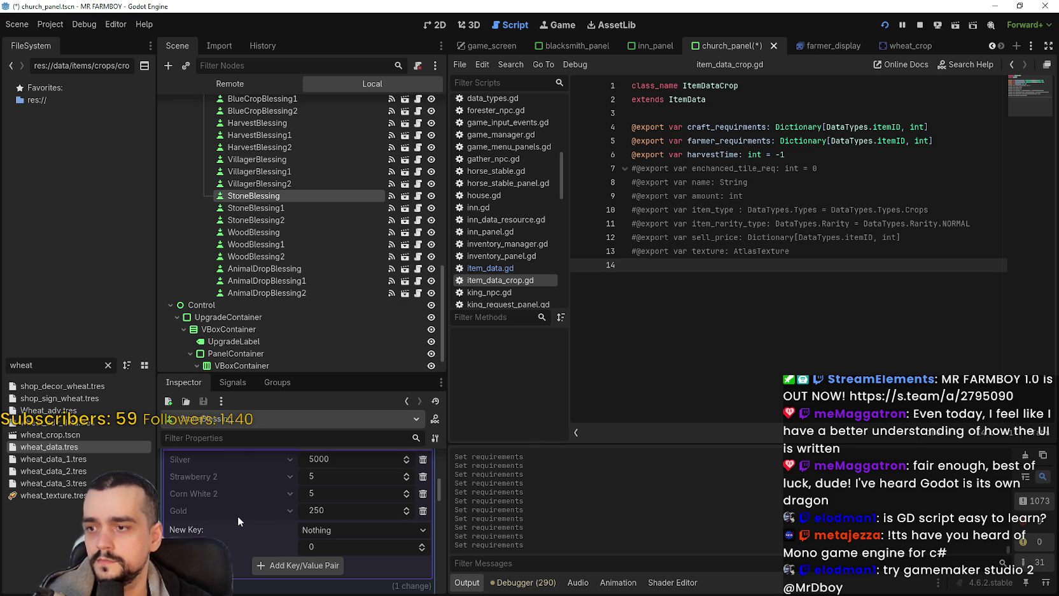
{"action": "scroll", "coordinate": [238, 521], "scroll_direction": "up", "scroll_amount": 1}
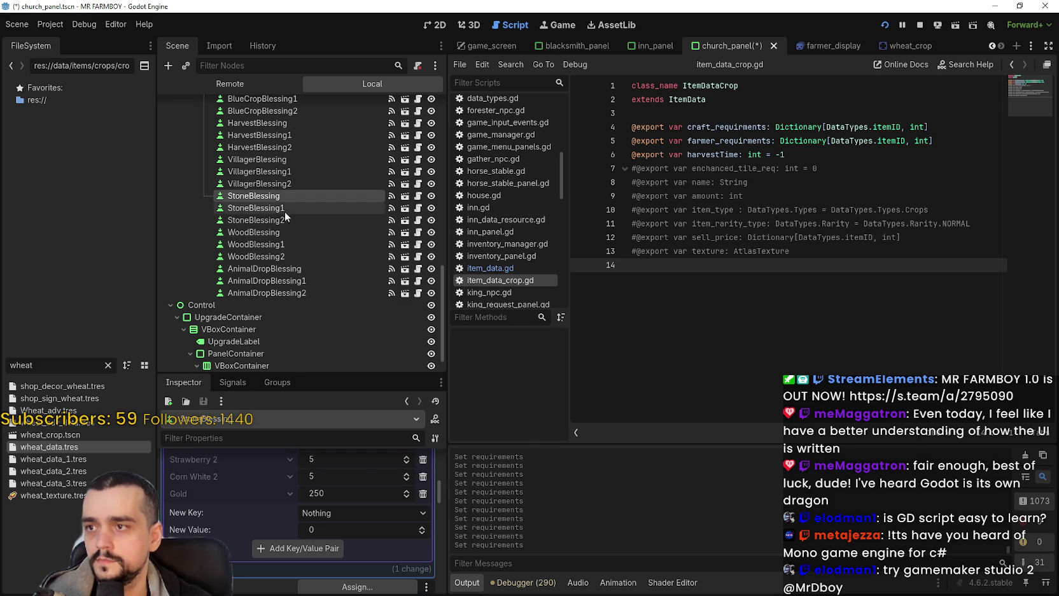
Paste the copied requirements dictionary into WoodBlessing's Data resource.
{"action": "left_click", "coordinate": [274, 233]}
{"action": "scroll", "coordinate": [341, 556], "scroll_direction": "up", "scroll_amount": 2}
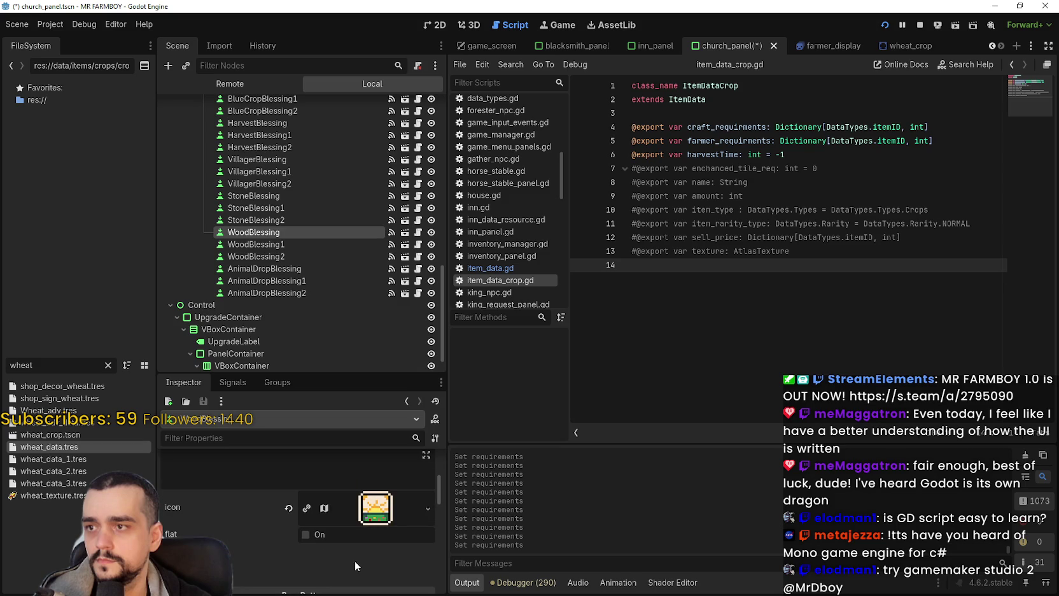
{"action": "scroll", "coordinate": [347, 528], "scroll_direction": "down", "scroll_amount": 5}
{"action": "scroll", "coordinate": [340, 521], "scroll_direction": "up", "scroll_amount": 8}
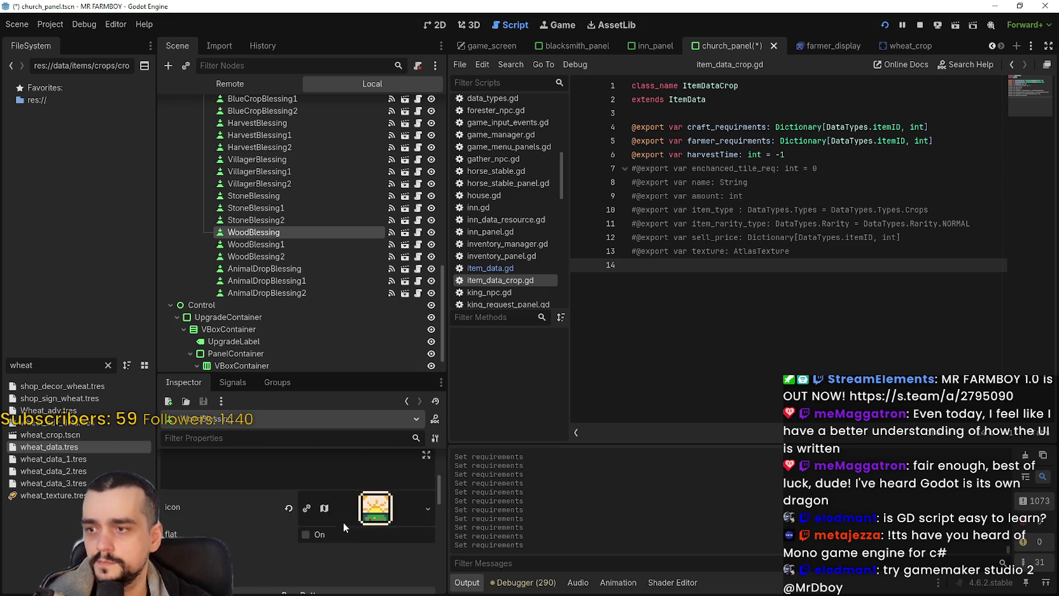
{"action": "scroll", "coordinate": [357, 509], "scroll_direction": "up", "scroll_amount": 1}
{"action": "left_click", "coordinate": [357, 481]}
{"action": "left_click", "coordinate": [359, 500]}
{"action": "scroll", "coordinate": [262, 527], "scroll_direction": "down", "scroll_amount": 5}
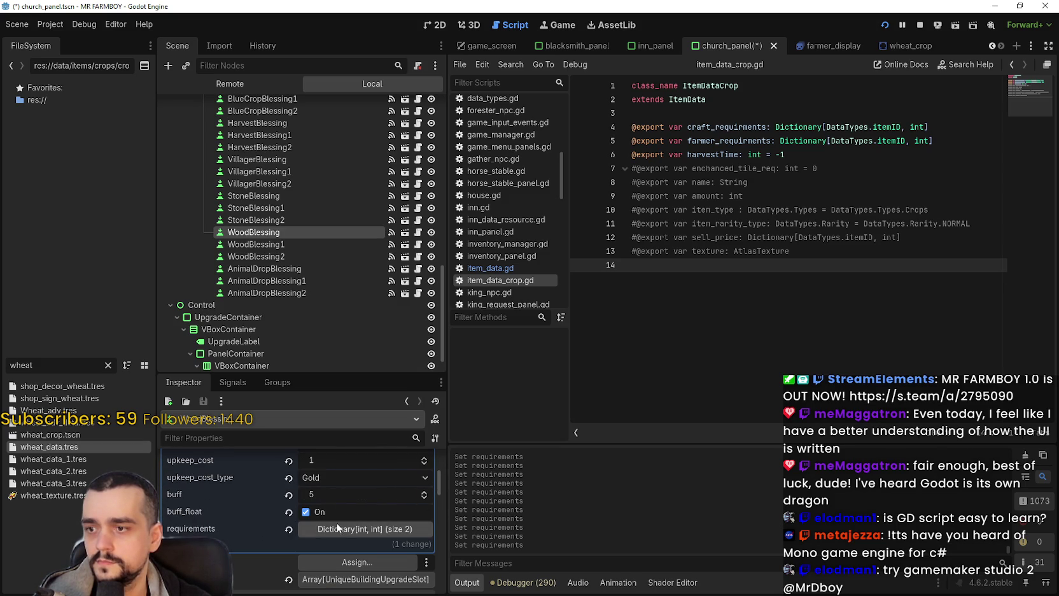
{"action": "left_click", "coordinate": [301, 530]}
{"action": "right_click", "coordinate": [238, 478]}
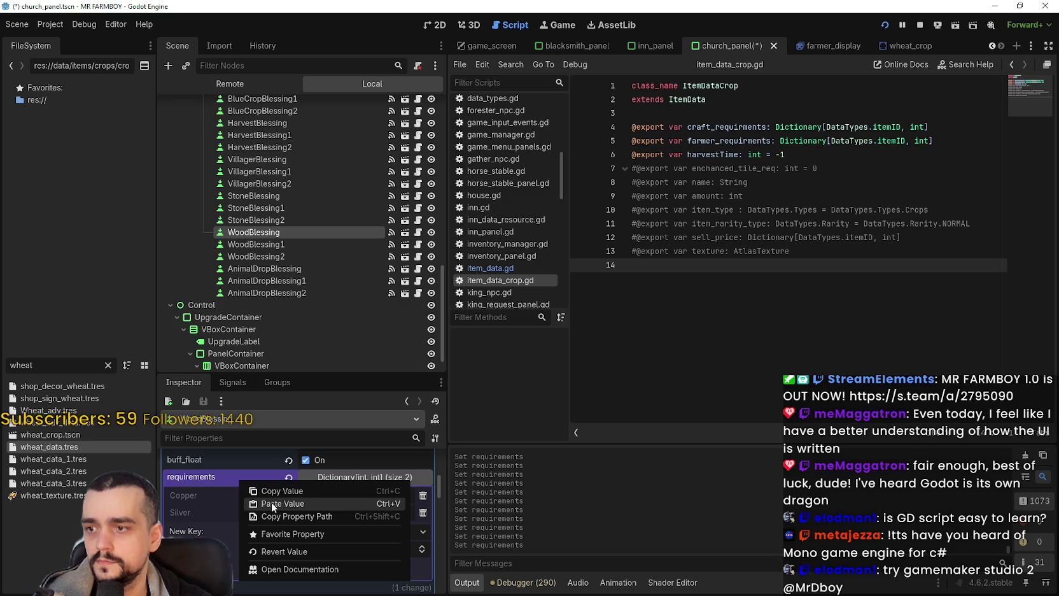
{"action": "left_click", "coordinate": [273, 501]}
{"action": "key", "text": "ctrl+v"}
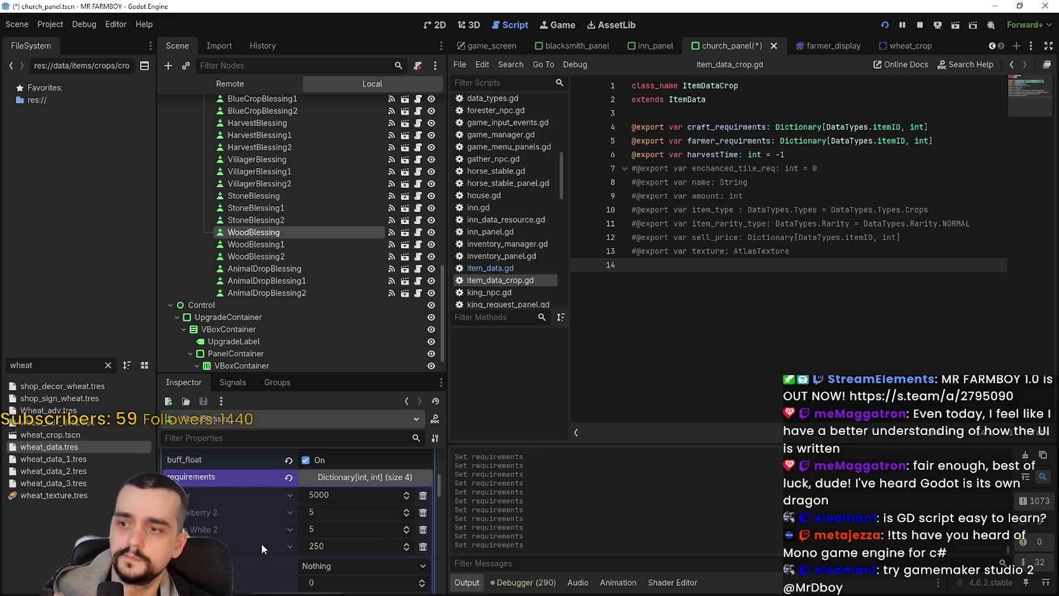
Enlarge the Inspector to show WoodBlessing's requirements: 5000 Silver, 5 Strawberry 2, 5 Corn White 2, 250 Gold.
{"action": "scroll", "coordinate": [268, 545], "scroll_direction": "up", "scroll_amount": 2}
{"action": "scroll", "coordinate": [269, 548], "scroll_direction": "up", "scroll_amount": 3}
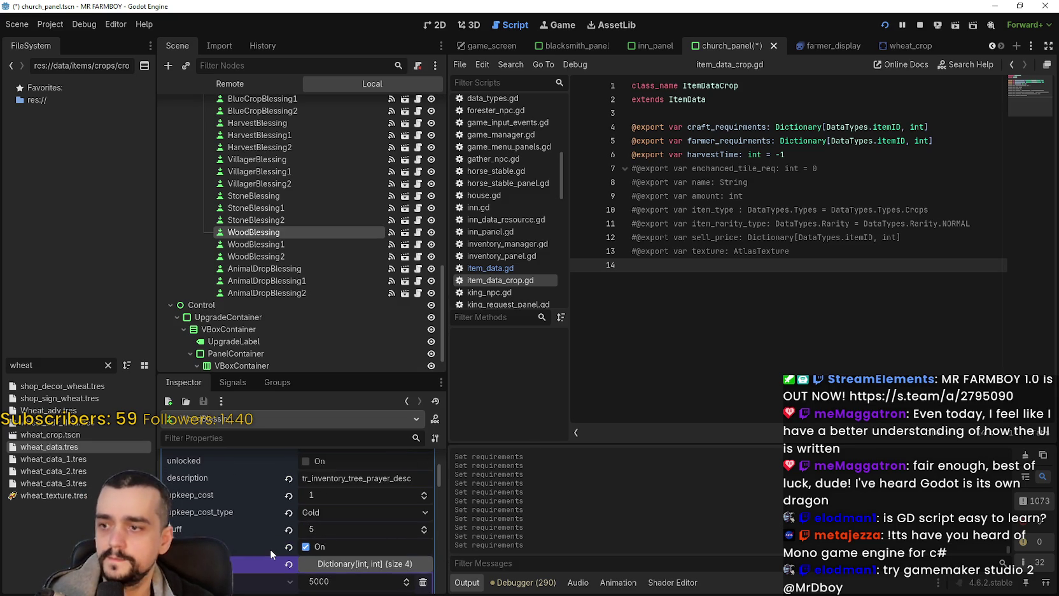
{"action": "scroll", "coordinate": [269, 549], "scroll_direction": "down", "scroll_amount": 4}
{"action": "mouse_move", "coordinate": [337, 374]}
{"action": "left_mouse_down"}
{"action": "mouse_move", "coordinate": [341, 312]}
{"action": "mouse_move", "coordinate": [326, 253]}
{"action": "left_mouse_up"}
{"action": "scroll", "coordinate": [289, 458], "scroll_direction": "up", "scroll_amount": 7}
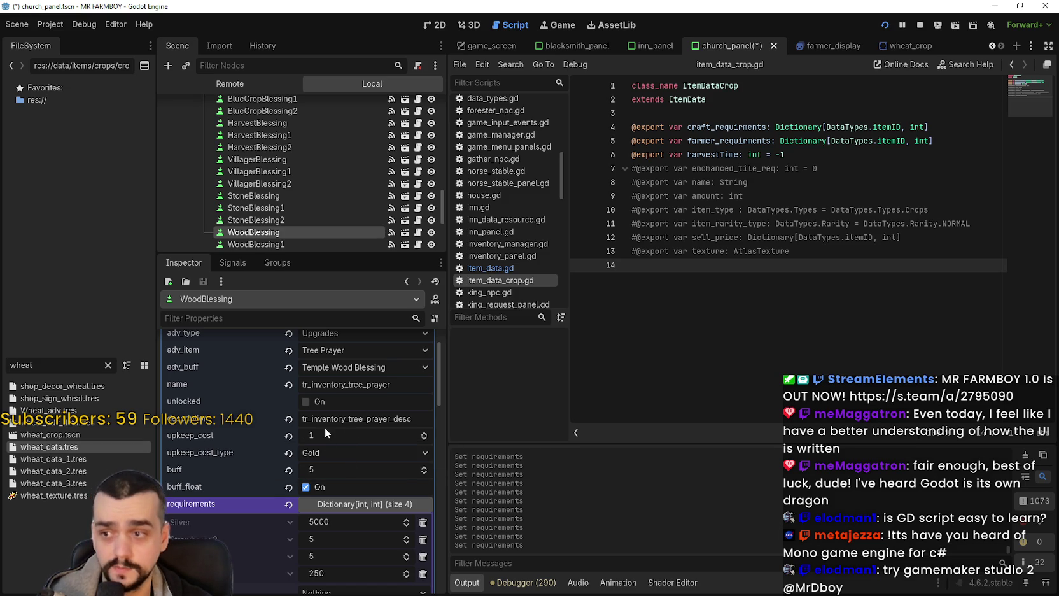
{"action": "scroll", "coordinate": [325, 427], "scroll_direction": "down", "scroll_amount": 2}
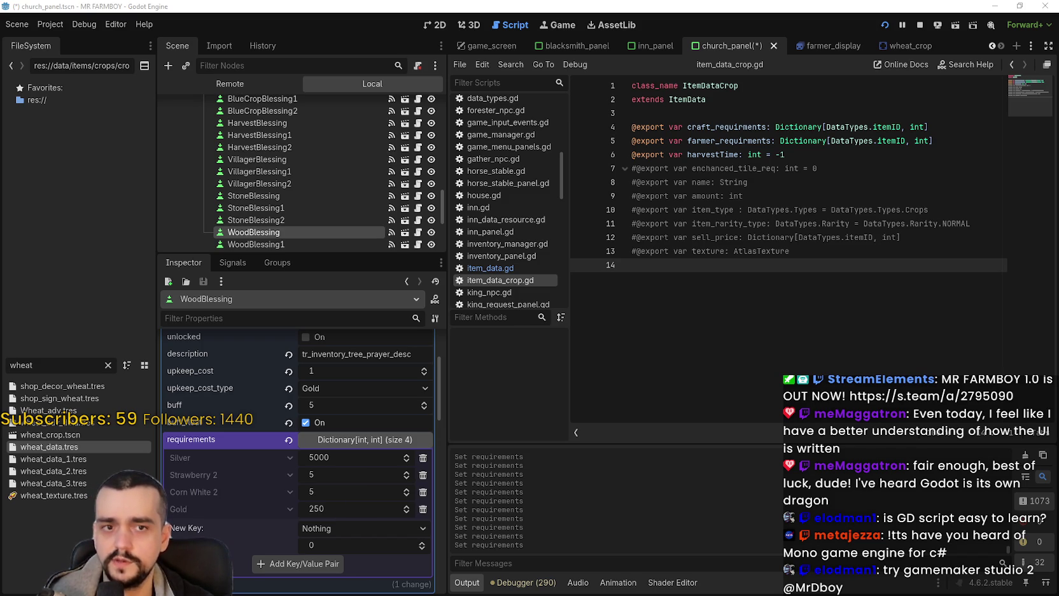
{"action": "key", "text": "XF86Calculator"}
Work out 250 ÷ 60 in the Calculator.
{"action": "left_click_drag", "start_coordinate": [795, 204], "coordinate": [647, 156]}
{"action": "type", "text": "250"}
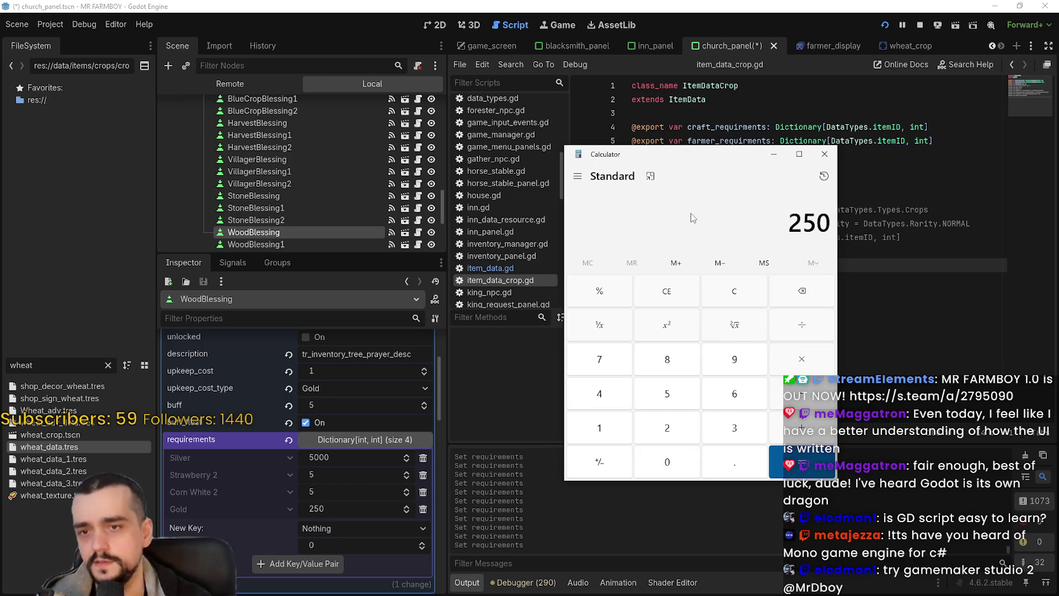
{"action": "type", "text": "/60"}
{"action": "key", "text": "Return"}
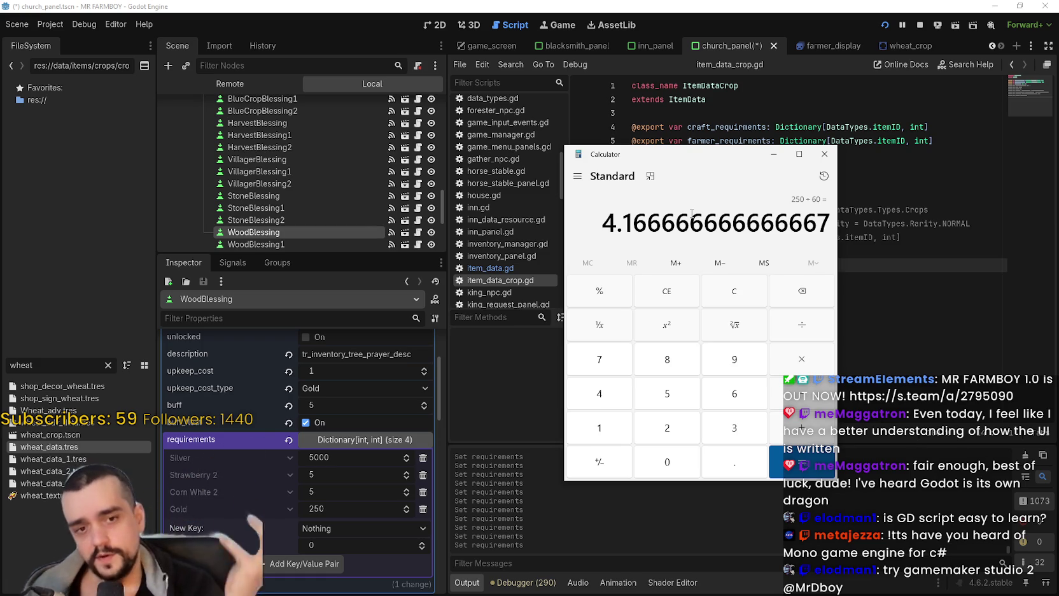
Work out 5000 ÷ 100 (giving 50), then close the Calculator.
{"action": "left_click", "coordinate": [732, 295]}
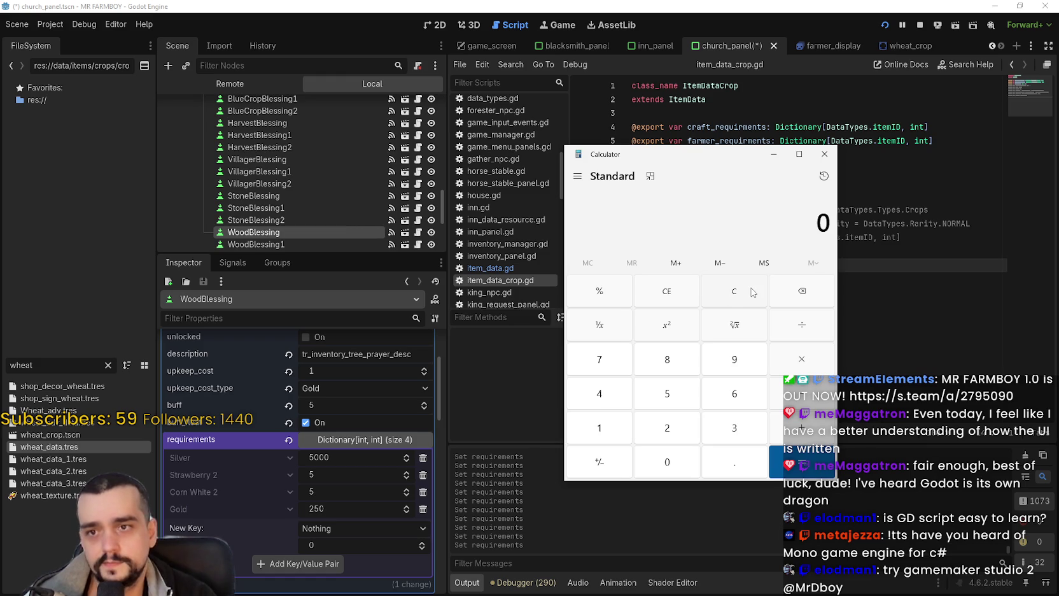
{"action": "type", "text": "5000 ÷ "}
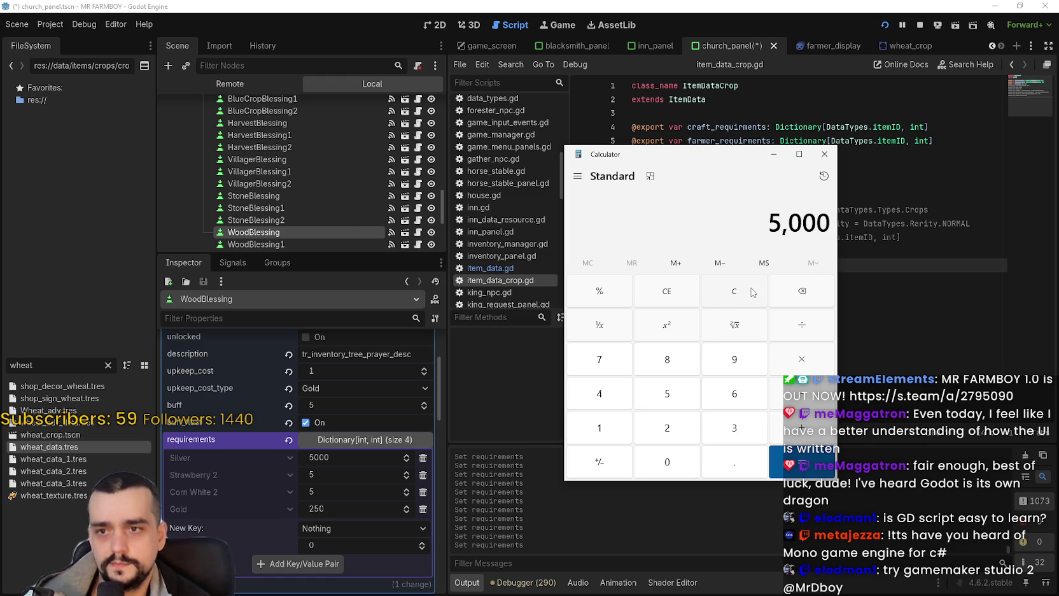
{"action": "type", "text": "100"}
{"action": "key", "text": "Return"}
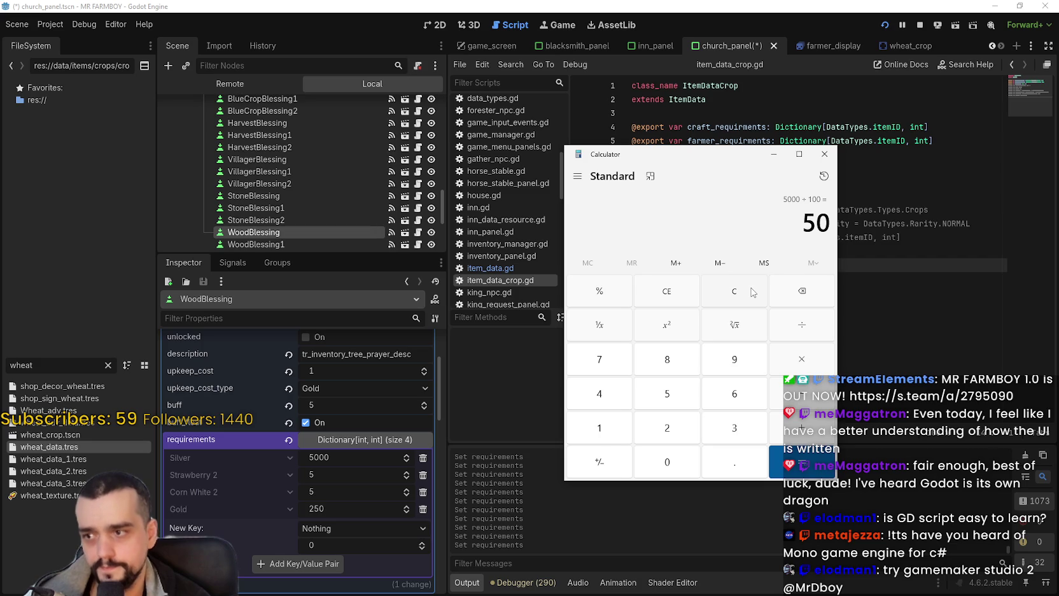
{"action": "left_click", "coordinate": [824, 154]}
{"action": "scroll", "coordinate": [318, 184], "scroll_direction": "down", "scroll_amount": 4}
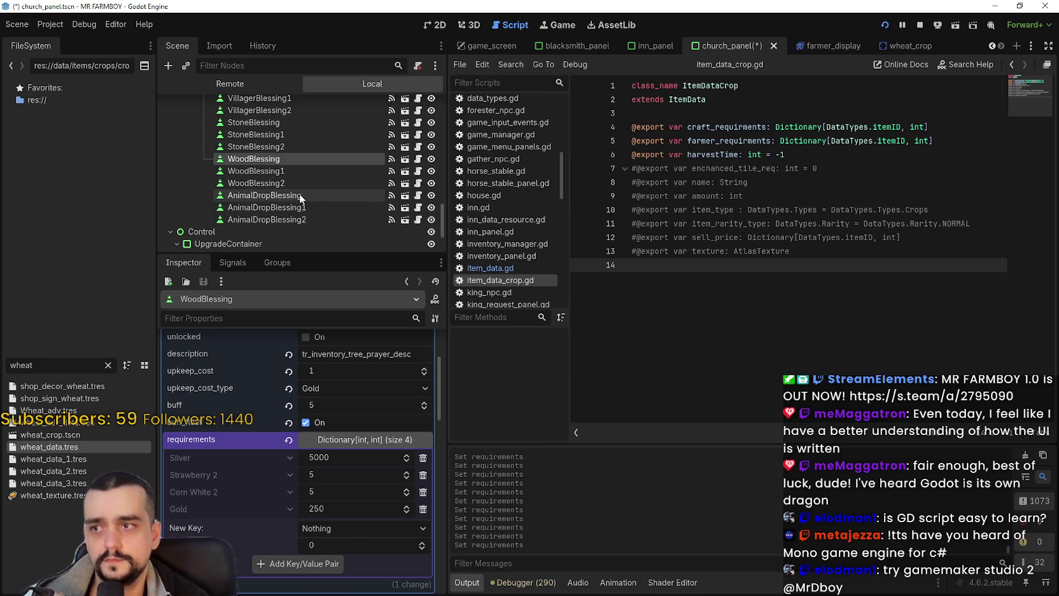
Paste the copied requirements dictionary into AnimalDropBlessing's Data.
{"action": "left_click", "coordinate": [300, 195]}
{"action": "scroll", "coordinate": [344, 407], "scroll_direction": "up", "scroll_amount": 4}
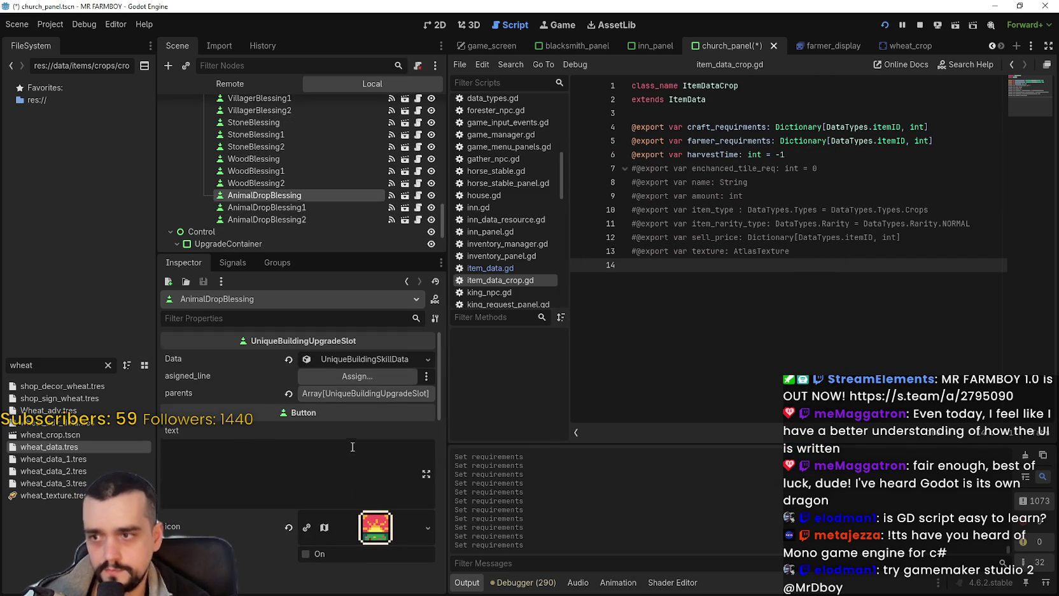
{"action": "left_click", "coordinate": [349, 366]}
{"action": "scroll", "coordinate": [343, 509], "scroll_direction": "down", "scroll_amount": 3}
{"action": "left_click", "coordinate": [343, 486]}
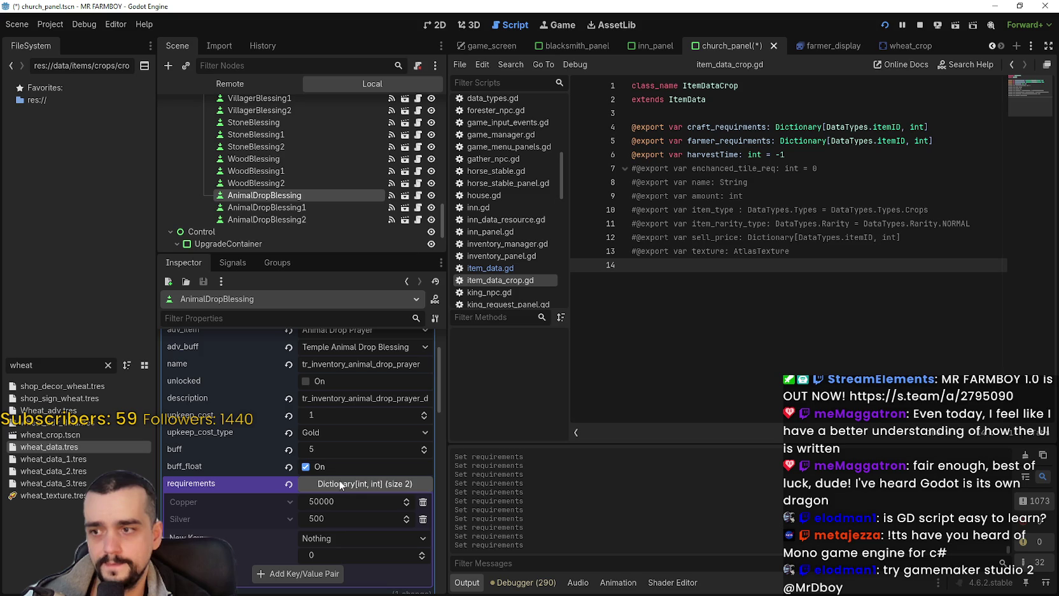
{"action": "scroll", "coordinate": [401, 515], "scroll_direction": "down", "scroll_amount": 2}
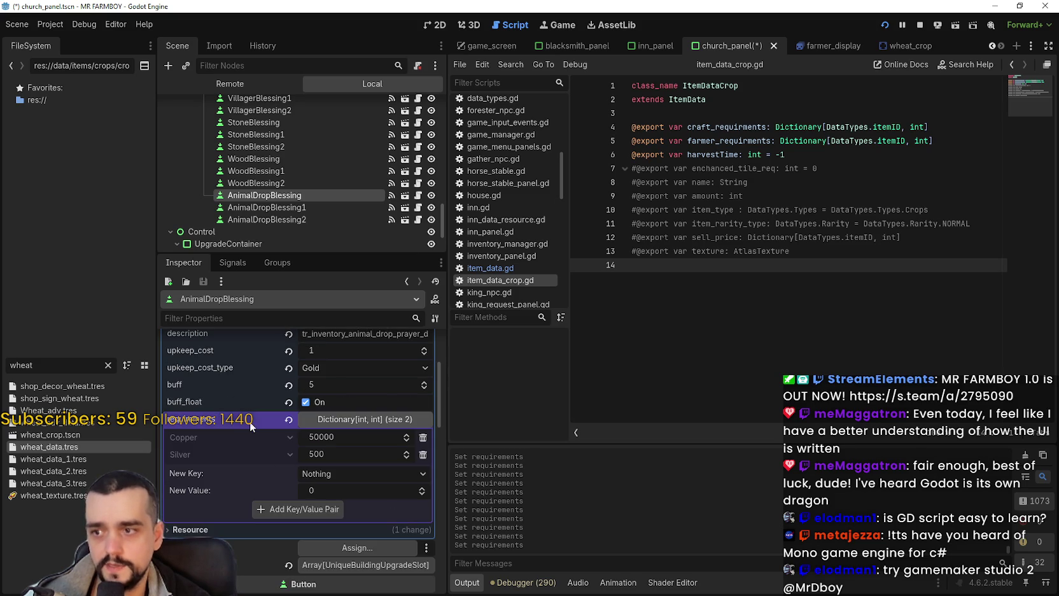
{"action": "right_click", "coordinate": [253, 421]}
{"action": "left_click", "coordinate": [286, 444]}
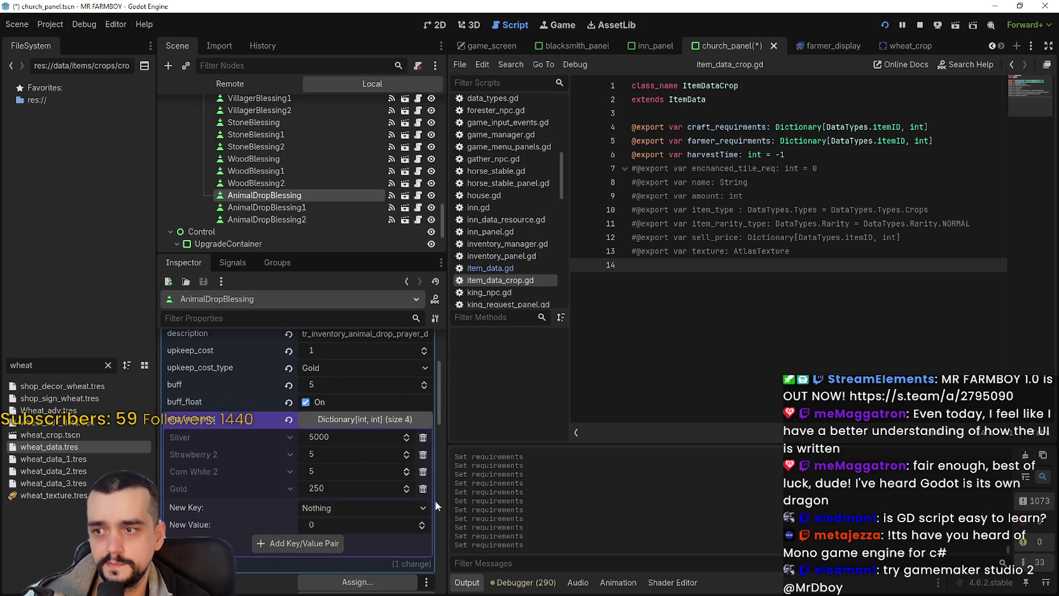
{"action": "scroll", "coordinate": [350, 175], "scroll_direction": "up", "scroll_amount": 5}
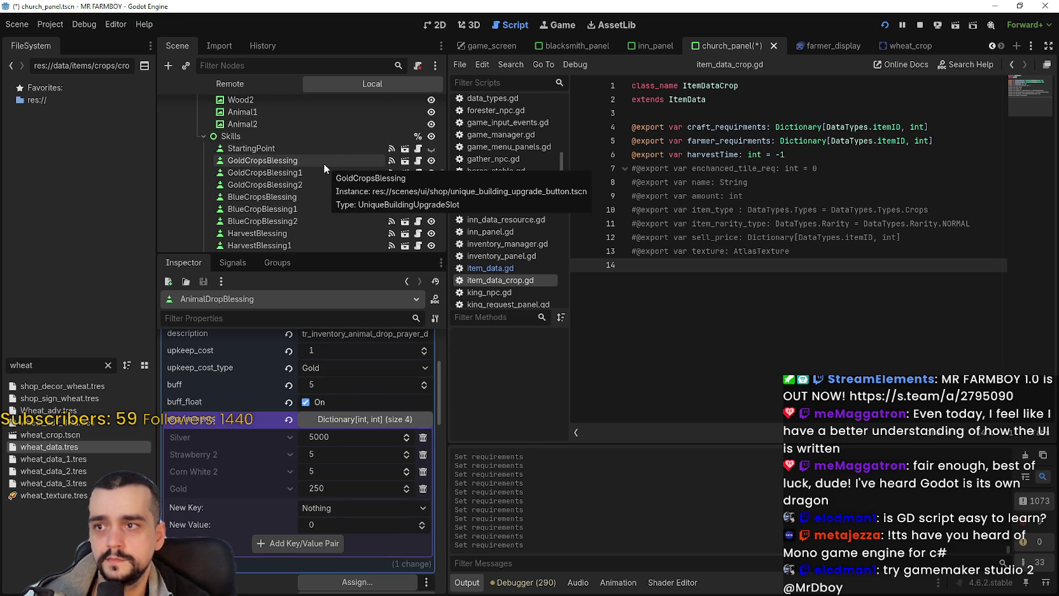
Copy GoldCropsBlessing1's requirements and paste them into BlueCropBlessing1.
{"action": "left_click", "coordinate": [307, 174]}
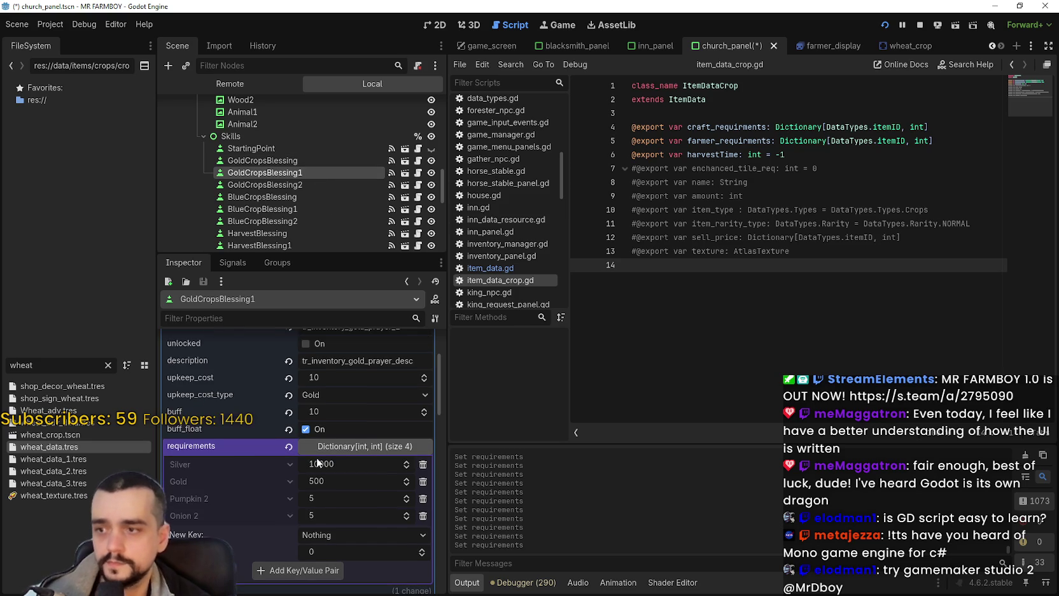
{"action": "right_click", "coordinate": [240, 448]}
{"action": "scroll", "coordinate": [288, 178], "scroll_direction": "down", "scroll_amount": 3}
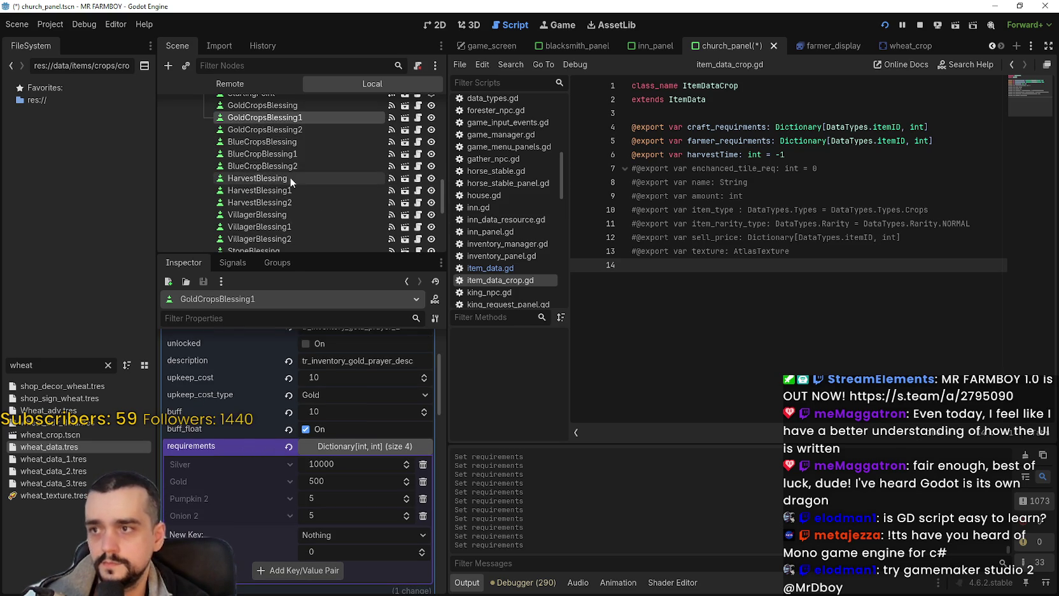
{"action": "left_click", "coordinate": [294, 158]}
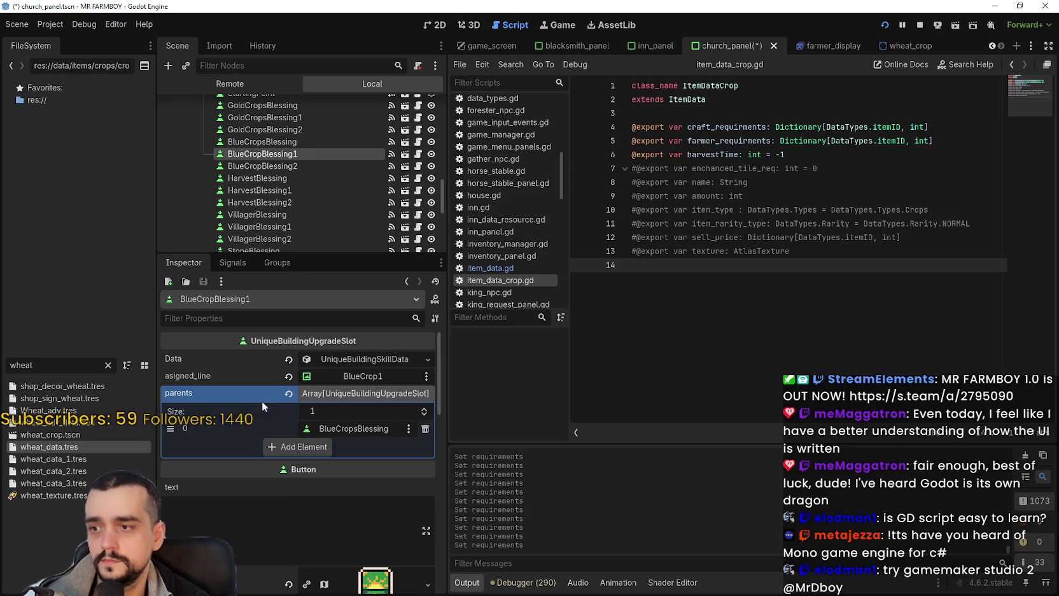
{"action": "left_click", "coordinate": [344, 363]}
{"action": "scroll", "coordinate": [332, 504], "scroll_direction": "down", "scroll_amount": 3}
{"action": "left_click", "coordinate": [351, 486]}
{"action": "scroll", "coordinate": [190, 461], "scroll_direction": "down", "scroll_amount": 3}
{"action": "right_click", "coordinate": [235, 384]}
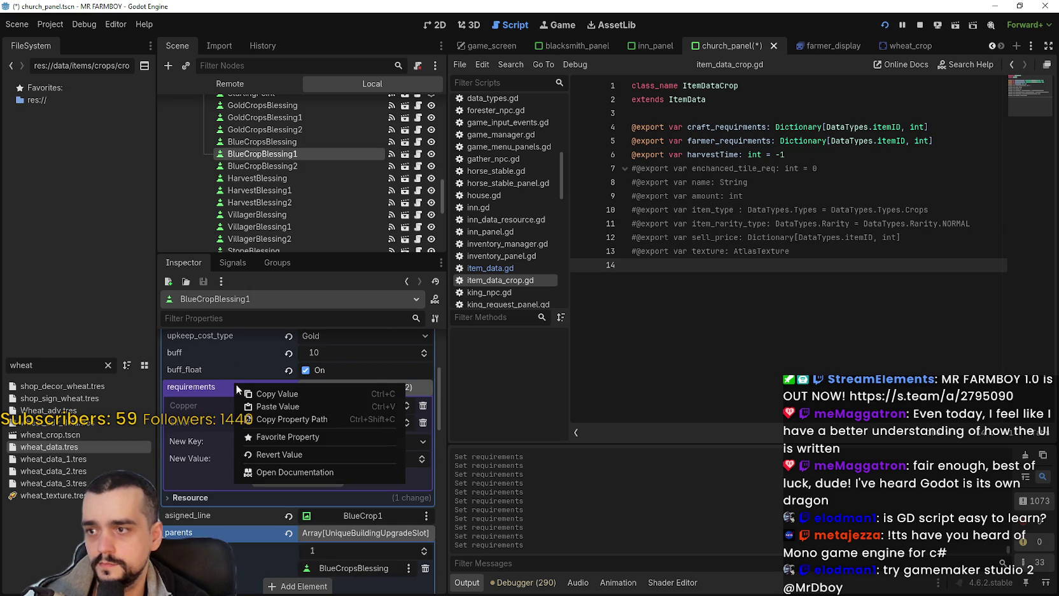
{"action": "left_click", "coordinate": [273, 406]}
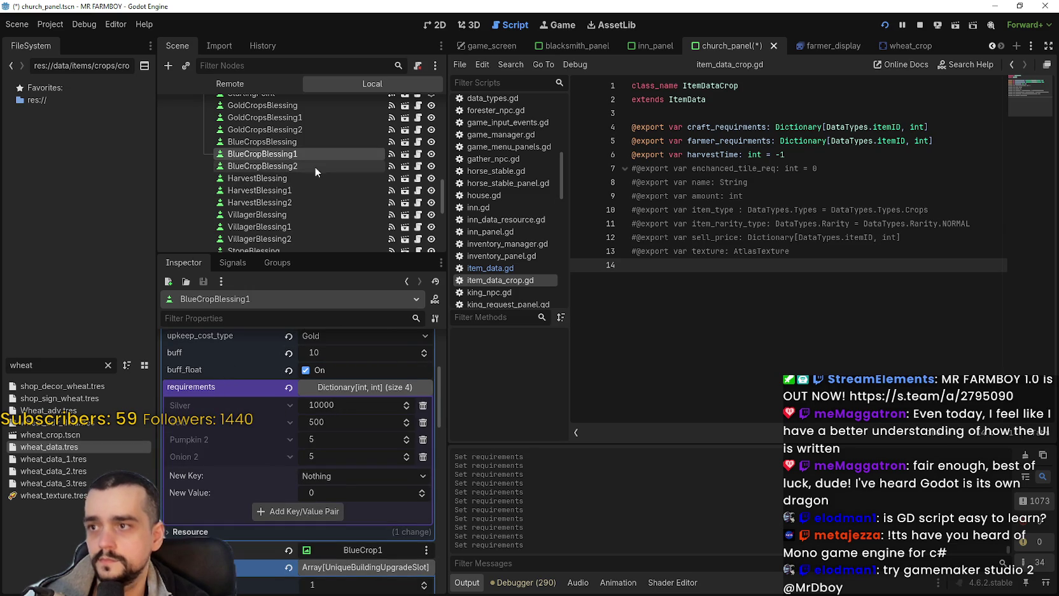
Paste the copied requirements into HarvestBlessing1.
{"action": "left_click", "coordinate": [294, 189]}
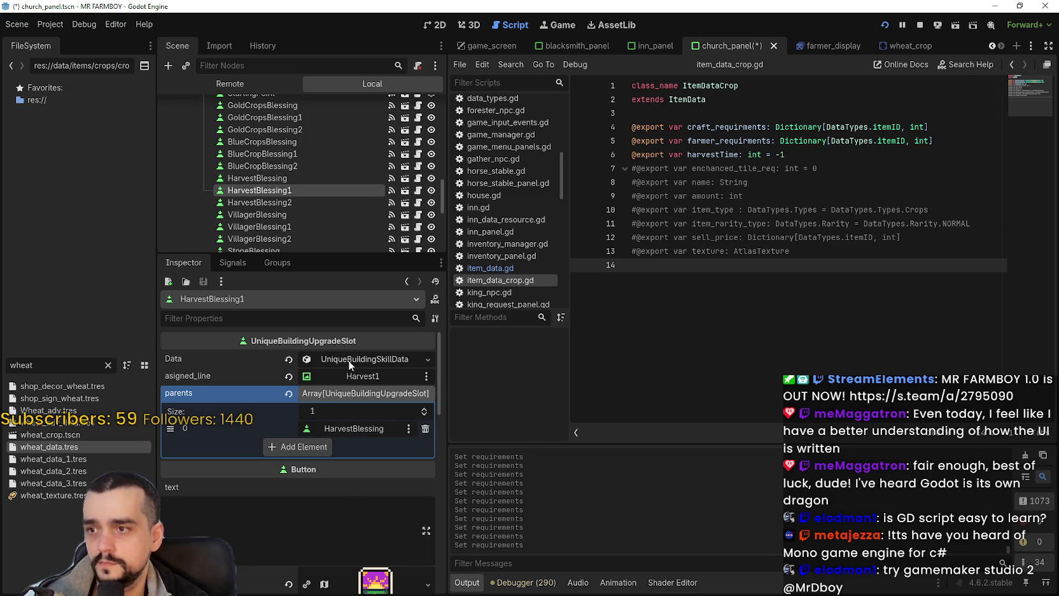
{"action": "left_click", "coordinate": [348, 360]}
{"action": "scroll", "coordinate": [322, 457], "scroll_direction": "down", "scroll_amount": 2}
{"action": "left_click", "coordinate": [348, 483]}
{"action": "scroll", "coordinate": [242, 433], "scroll_direction": "down", "scroll_amount": 2}
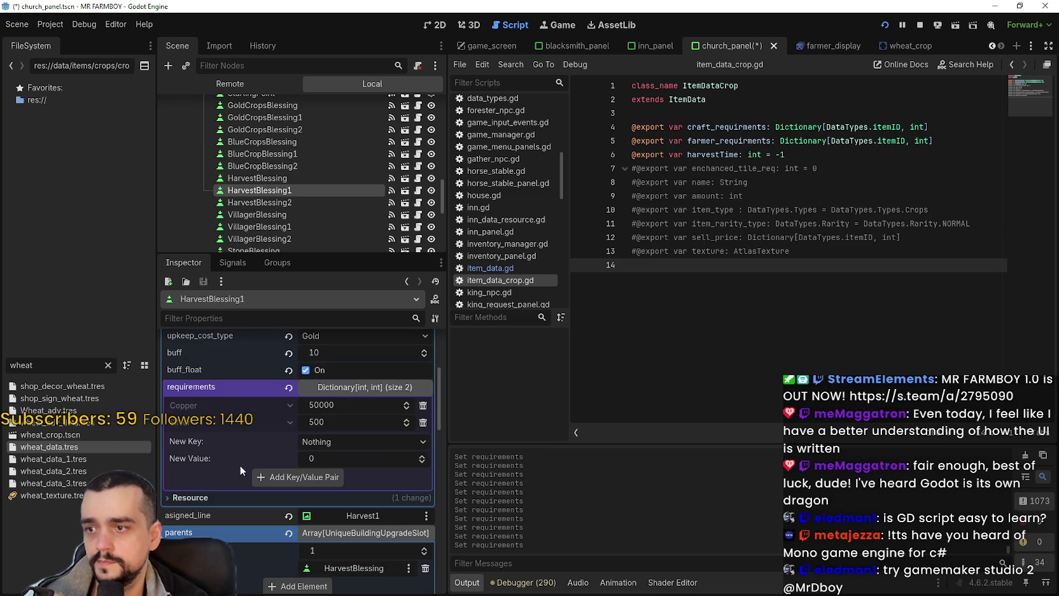
{"action": "right_click", "coordinate": [248, 394]}
{"action": "left_click", "coordinate": [279, 417]}
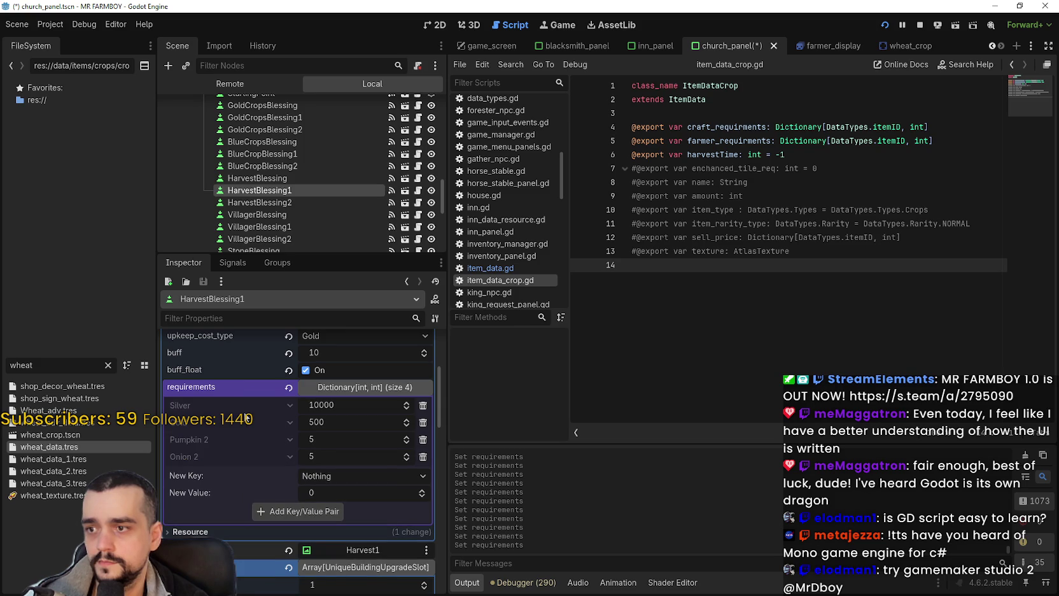
{"action": "scroll", "coordinate": [321, 184], "scroll_direction": "down", "scroll_amount": 2}
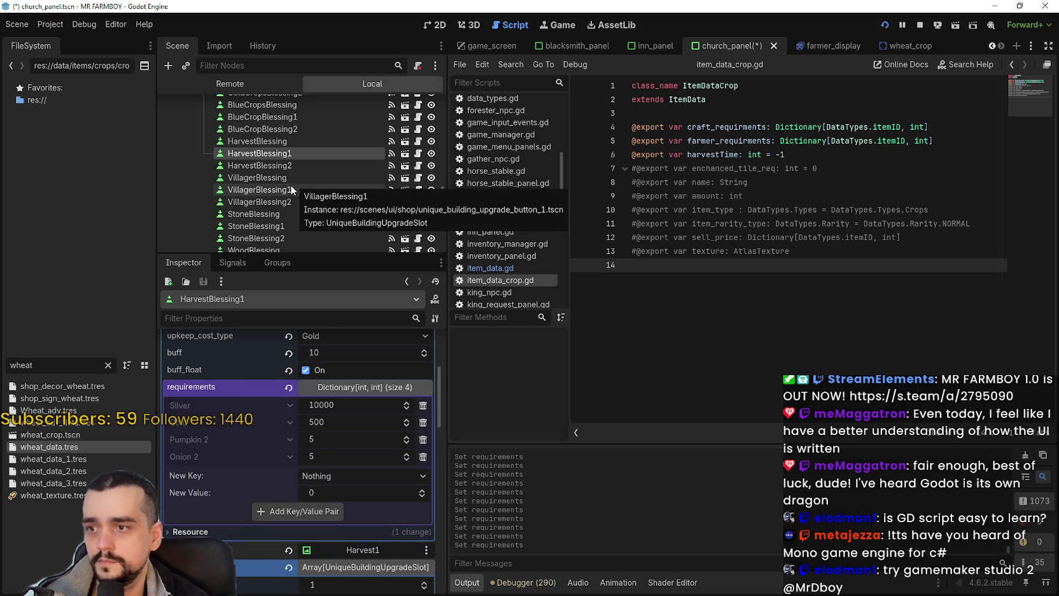
Paste the copied requirements into VillagerBlessing1.
{"action": "left_click", "coordinate": [291, 188]}
{"action": "scroll", "coordinate": [372, 434], "scroll_direction": "up", "scroll_amount": 6}
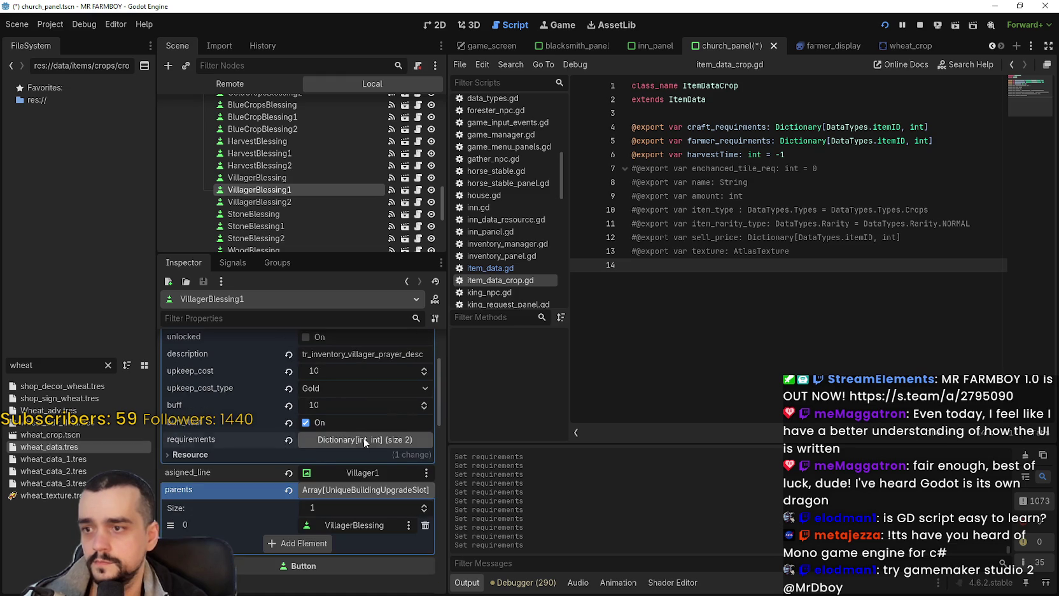
{"action": "left_click", "coordinate": [363, 438]}
{"action": "right_click", "coordinate": [256, 446]}
{"action": "left_click", "coordinate": [308, 471]}
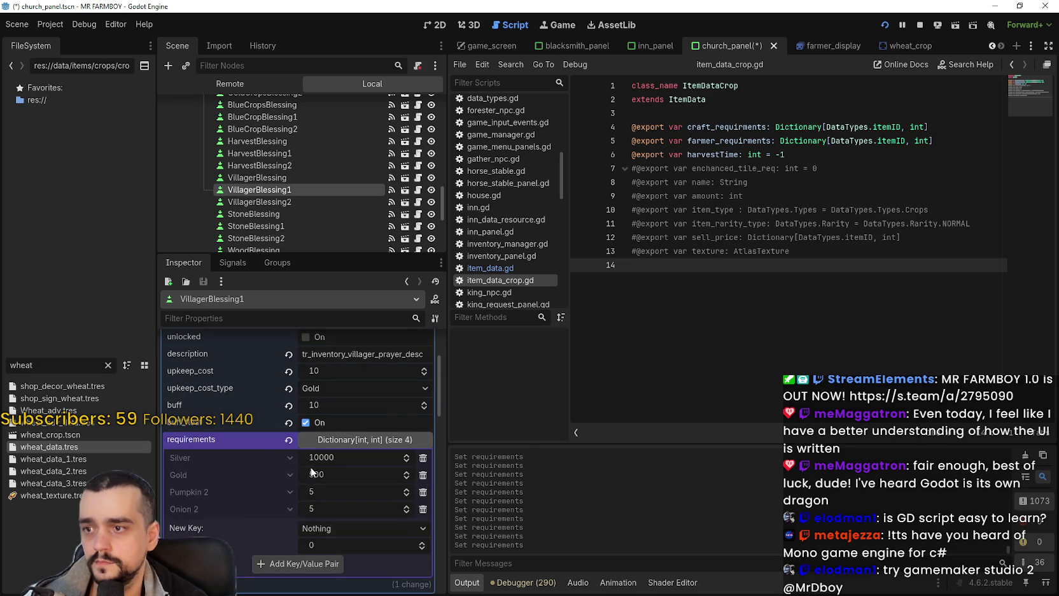
{"action": "scroll", "coordinate": [303, 175], "scroll_direction": "down", "scroll_amount": 3}
Paste the copied requirements into StoneBlessing1.
{"action": "left_click", "coordinate": [296, 170]}
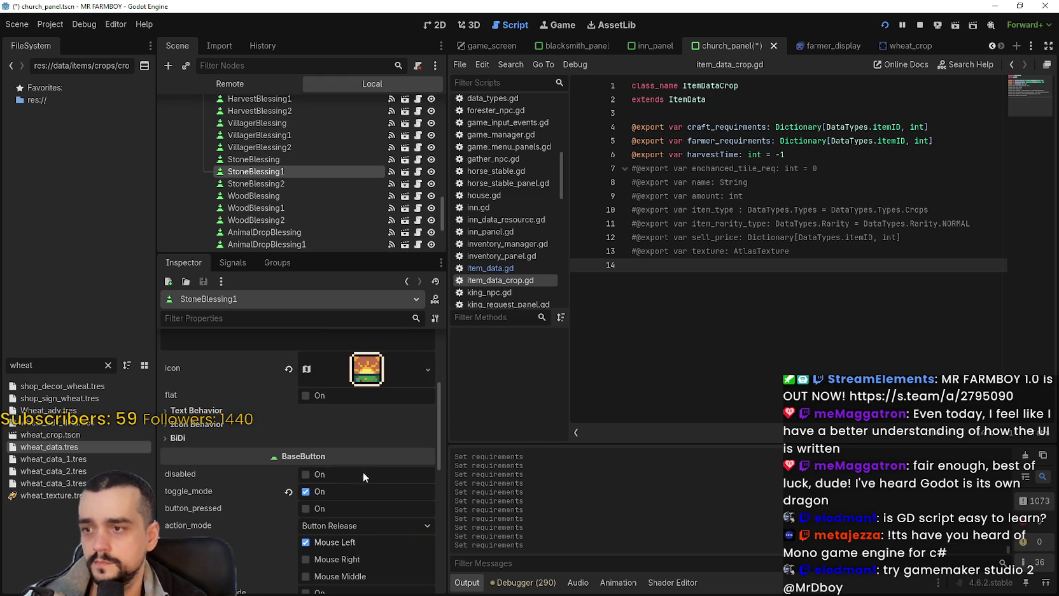
{"action": "scroll", "coordinate": [361, 460], "scroll_direction": "up", "scroll_amount": 3}
{"action": "left_click", "coordinate": [365, 364]}
{"action": "scroll", "coordinate": [347, 509], "scroll_direction": "down", "scroll_amount": 1}
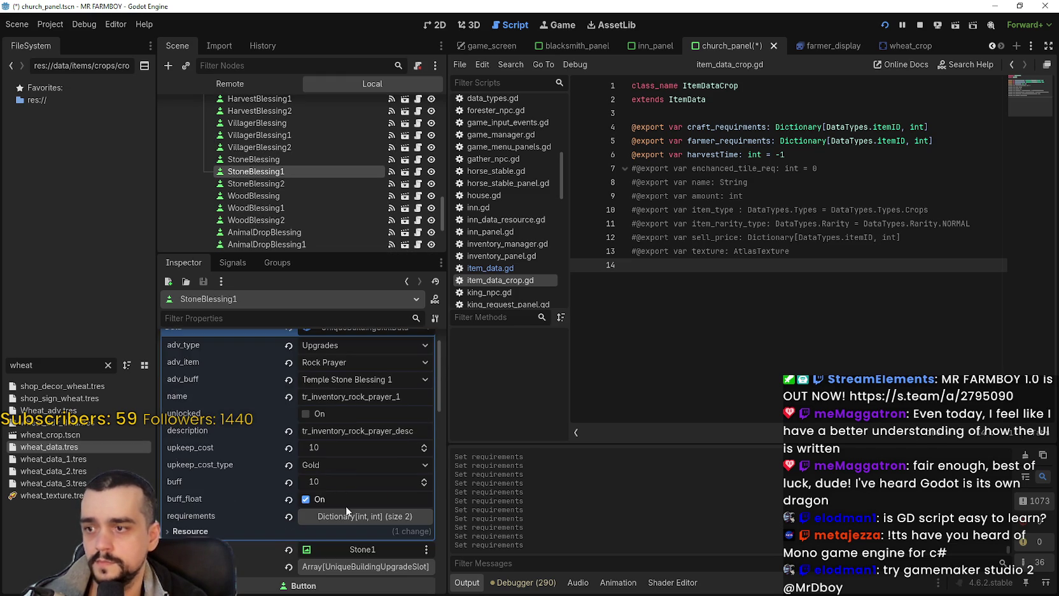
{"action": "left_click", "coordinate": [350, 509]}
{"action": "right_click", "coordinate": [262, 388]}
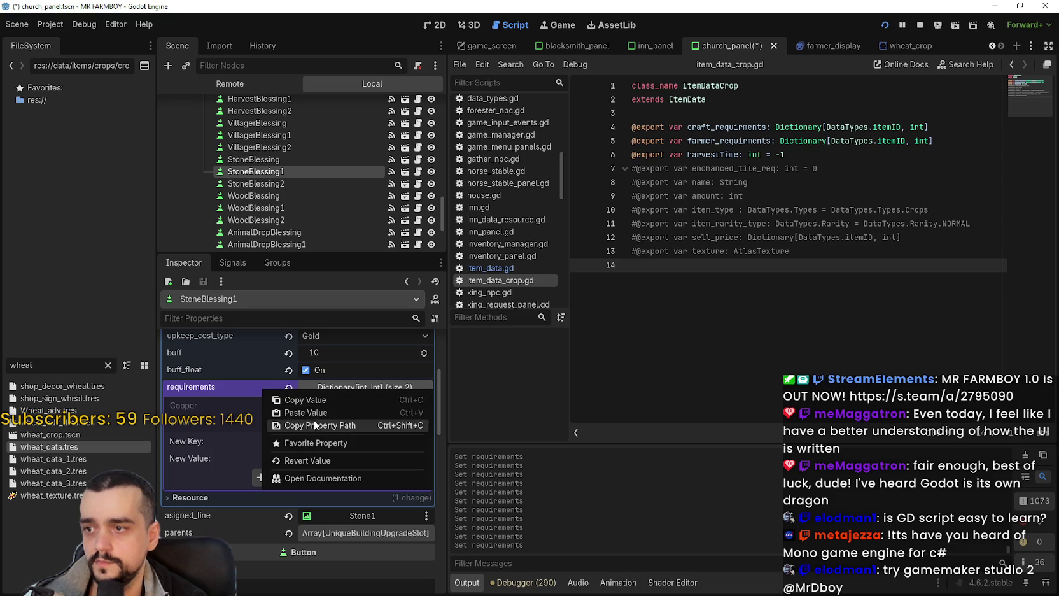
{"action": "left_click", "coordinate": [312, 416]}
{"action": "scroll", "coordinate": [295, 216], "scroll_direction": "down", "scroll_amount": 2}
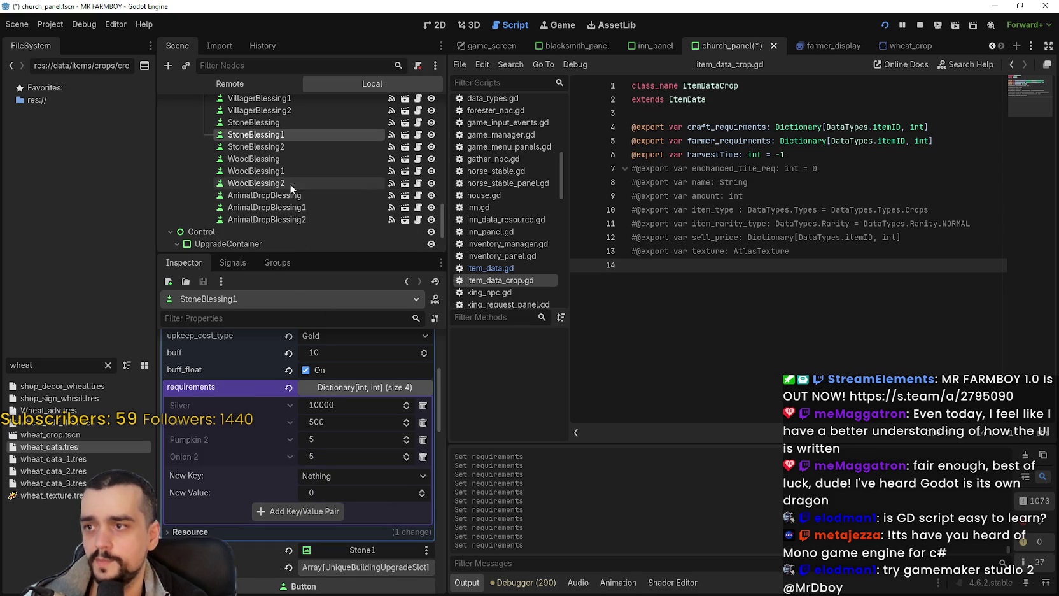
Check WoodBlessing1's requirements: Silver 10000, Gold 500, Pumpkin 2 and Onion 2.
{"action": "left_click", "coordinate": [288, 175]}
{"action": "scroll", "coordinate": [402, 526], "scroll_direction": "up", "scroll_amount": 6}
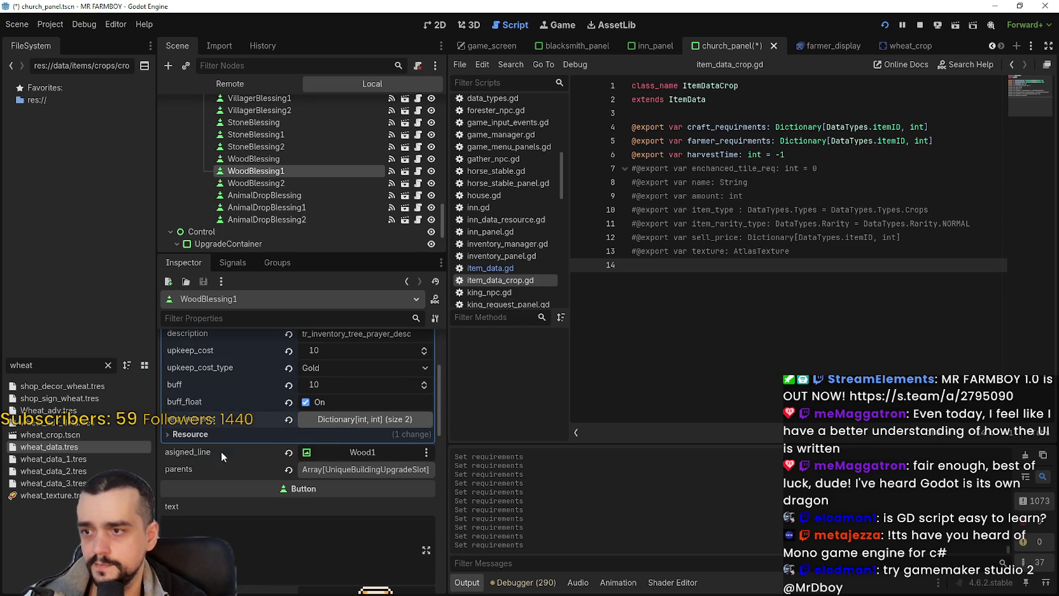
{"action": "left_click", "coordinate": [349, 419]}
{"action": "right_click", "coordinate": [224, 420]}
{"action": "left_click", "coordinate": [251, 441]}
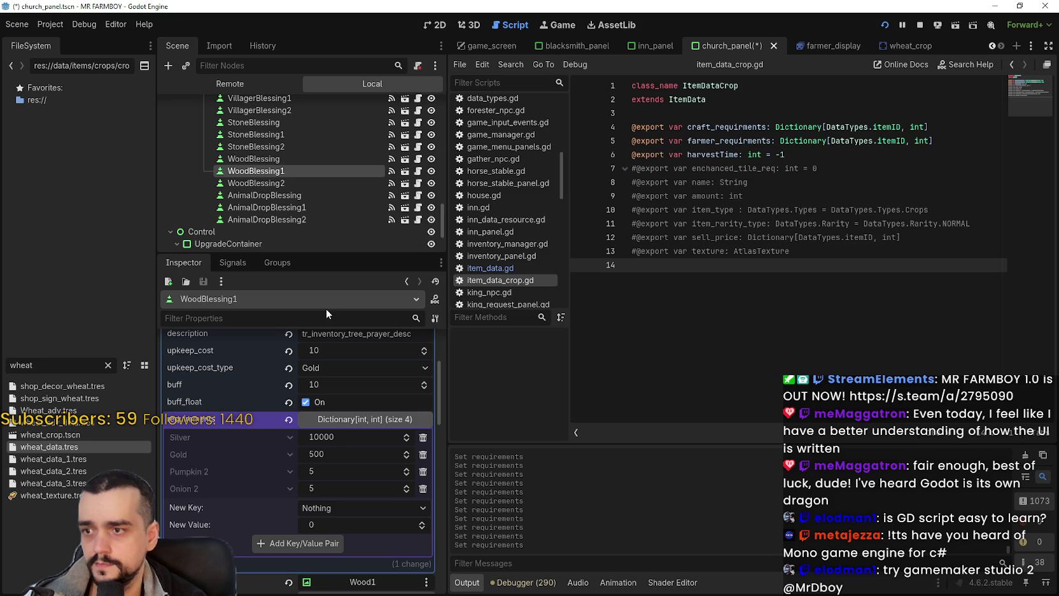
{"action": "scroll", "coordinate": [311, 196], "scroll_direction": "down", "scroll_amount": 2}
Paste the same requirements into AnimalDropBlessing1.
{"action": "left_click", "coordinate": [300, 171]}
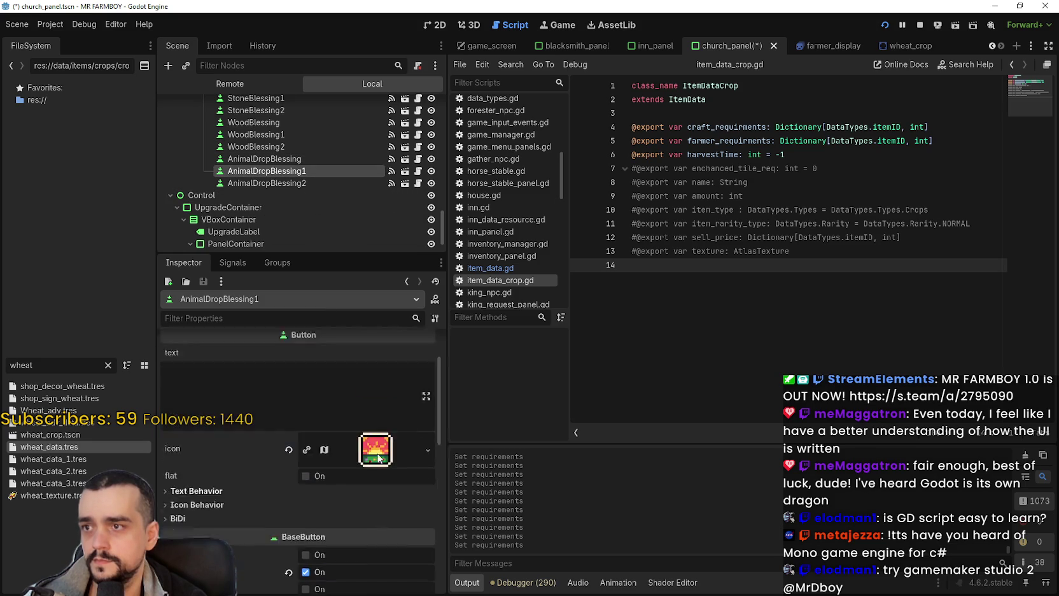
{"action": "left_click", "coordinate": [361, 362]}
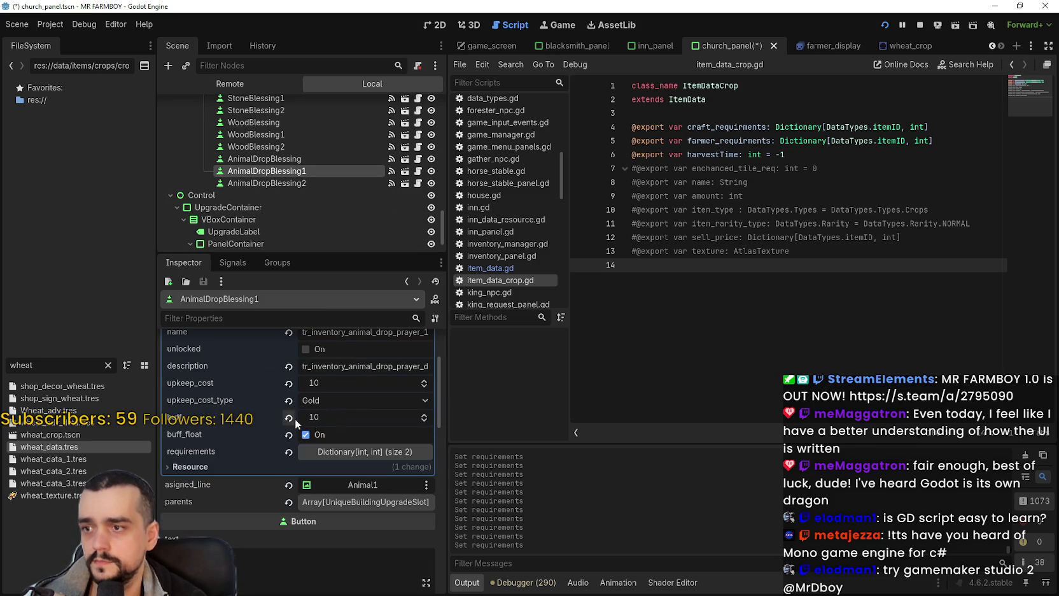
{"action": "left_click", "coordinate": [358, 453]}
{"action": "right_click", "coordinate": [254, 425]}
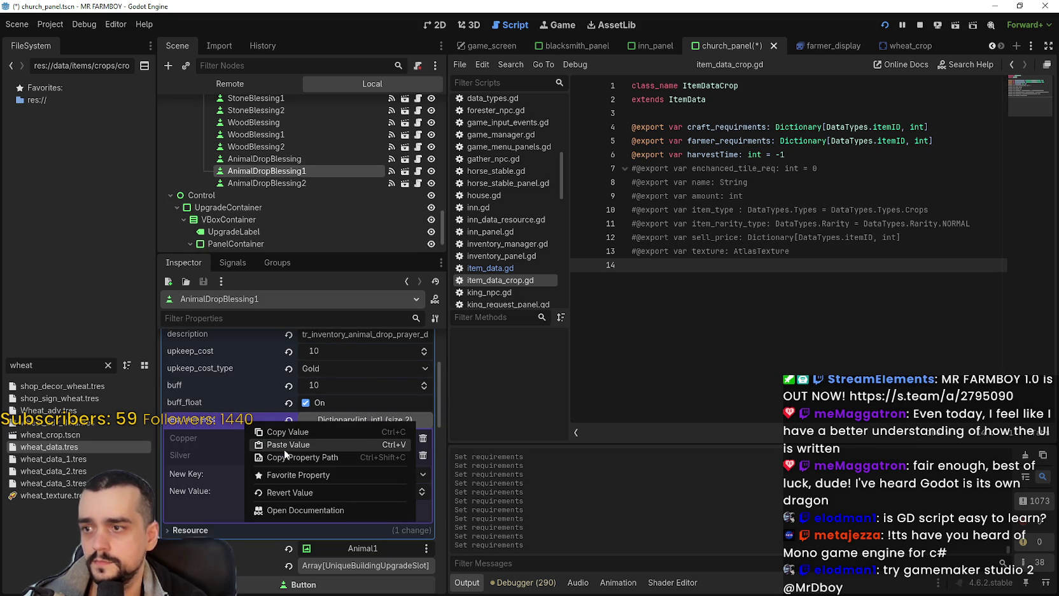
{"action": "left_click", "coordinate": [283, 448]}
{"action": "scroll", "coordinate": [301, 180], "scroll_direction": "up", "scroll_amount": 8}
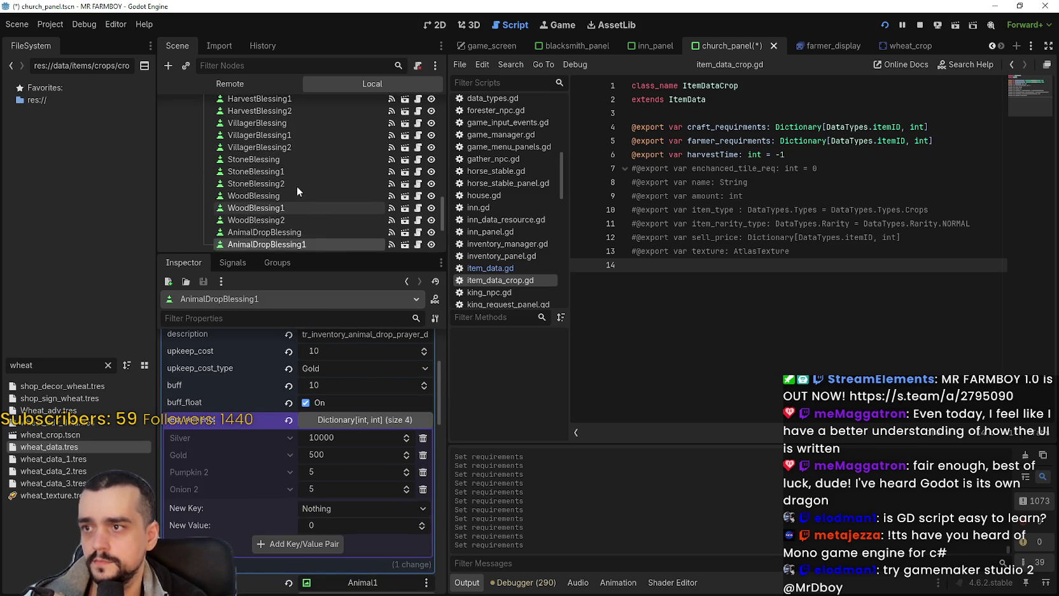
{"action": "left_click", "coordinate": [305, 157]}
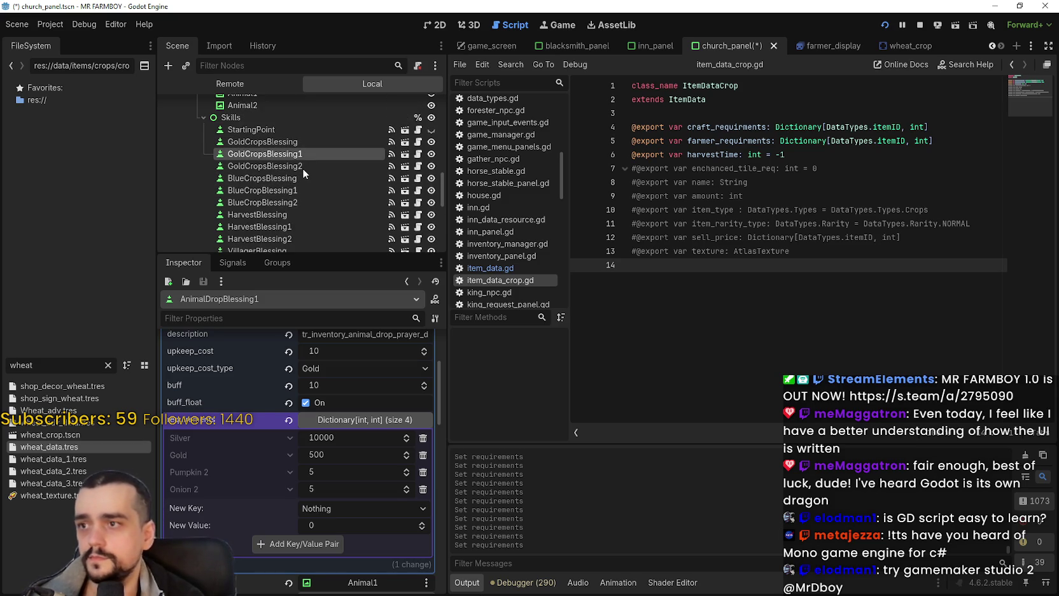
Copy GoldCropsBlessing2's requirements dictionary.
{"action": "left_click", "coordinate": [293, 170]}
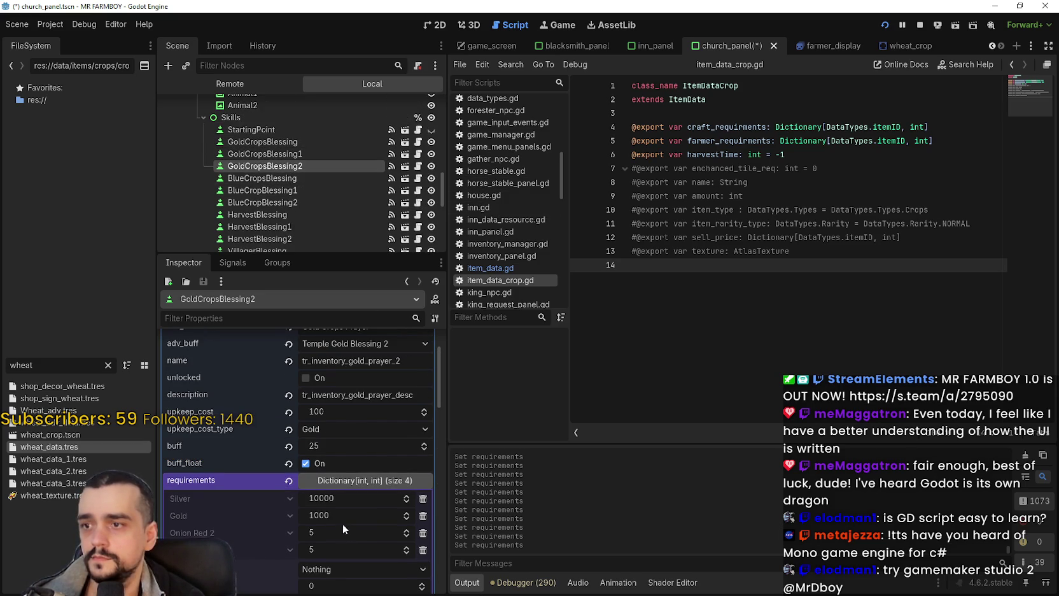
{"action": "scroll", "coordinate": [358, 493], "scroll_direction": "up", "scroll_amount": 3}
{"action": "right_click", "coordinate": [347, 358]}
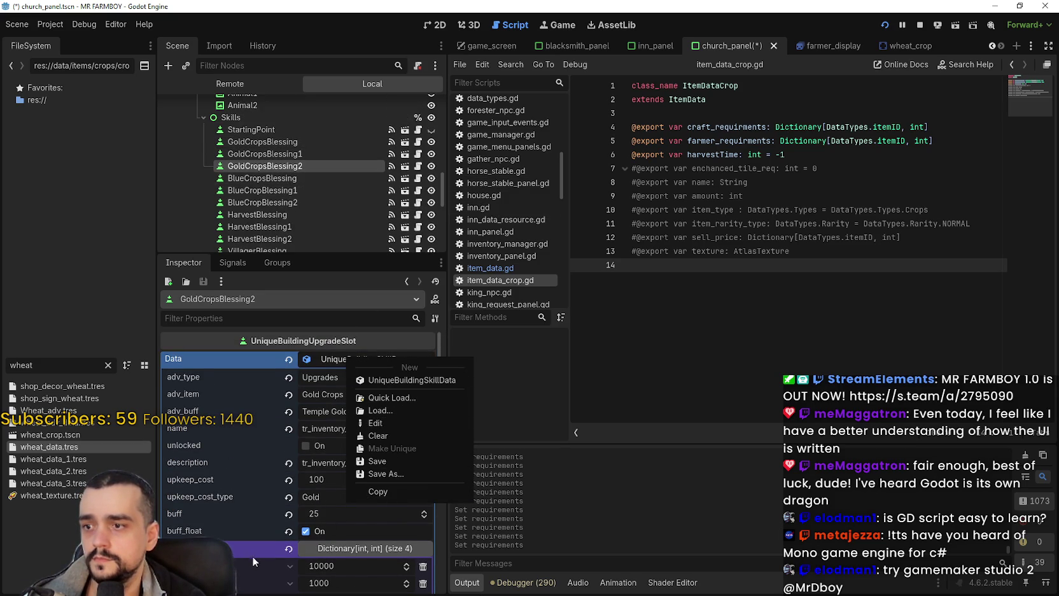
{"action": "scroll", "coordinate": [261, 529], "scroll_direction": "down", "scroll_amount": 2}
{"action": "right_click", "coordinate": [263, 484]}
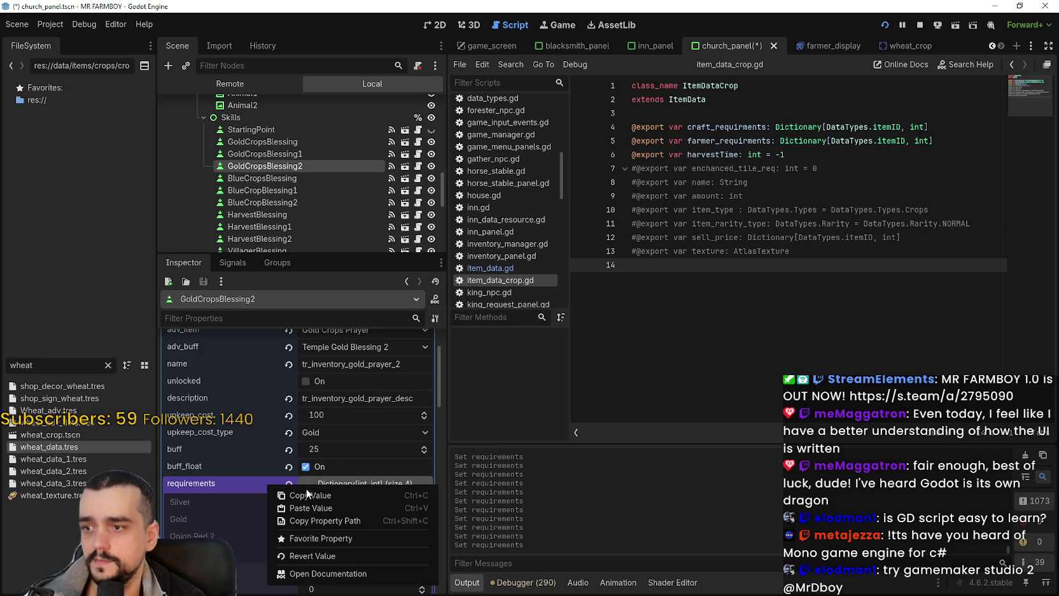
{"action": "left_click", "coordinate": [308, 496]}
{"action": "scroll", "coordinate": [382, 507], "scroll_direction": "down", "scroll_amount": 1}
{"action": "right_click", "coordinate": [227, 449]}
{"action": "left_click", "coordinate": [255, 464]}
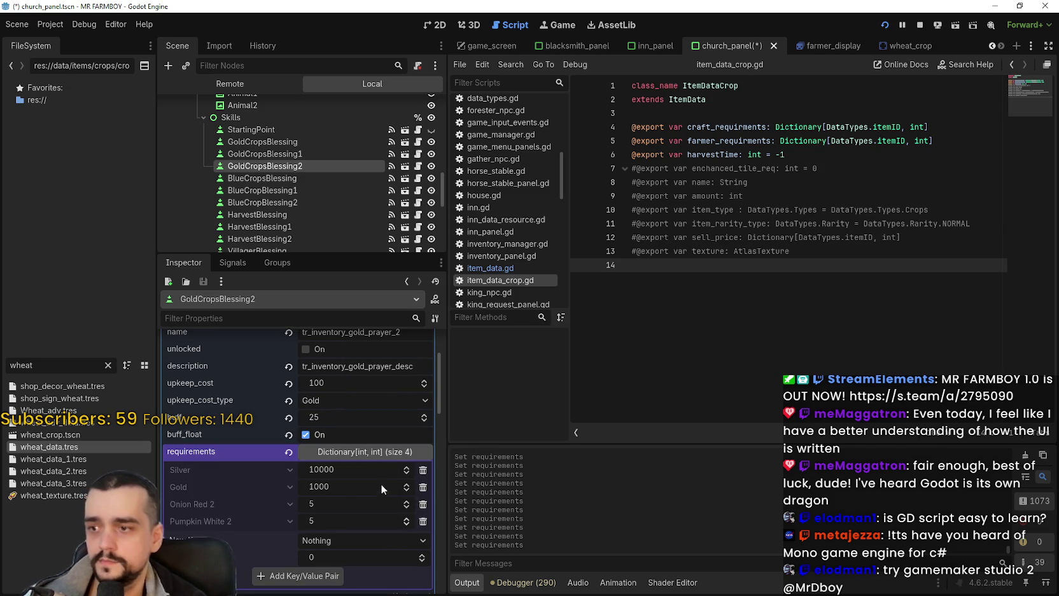
{"action": "scroll", "coordinate": [292, 168], "scroll_direction": "down", "scroll_amount": 2}
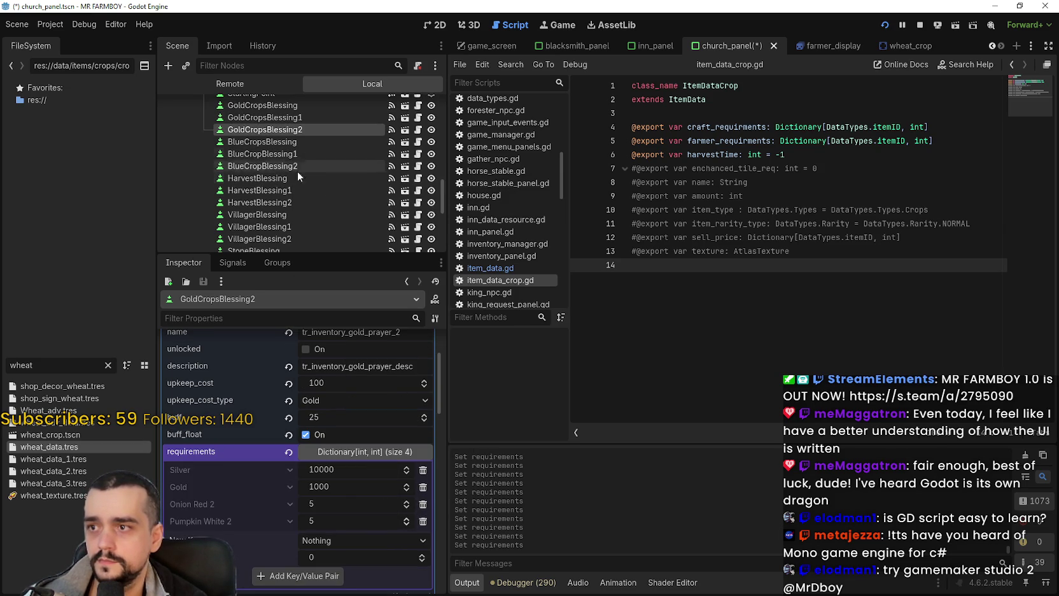
Paste the copied requirements into BlueCropBlessing2.
{"action": "left_click", "coordinate": [326, 167]}
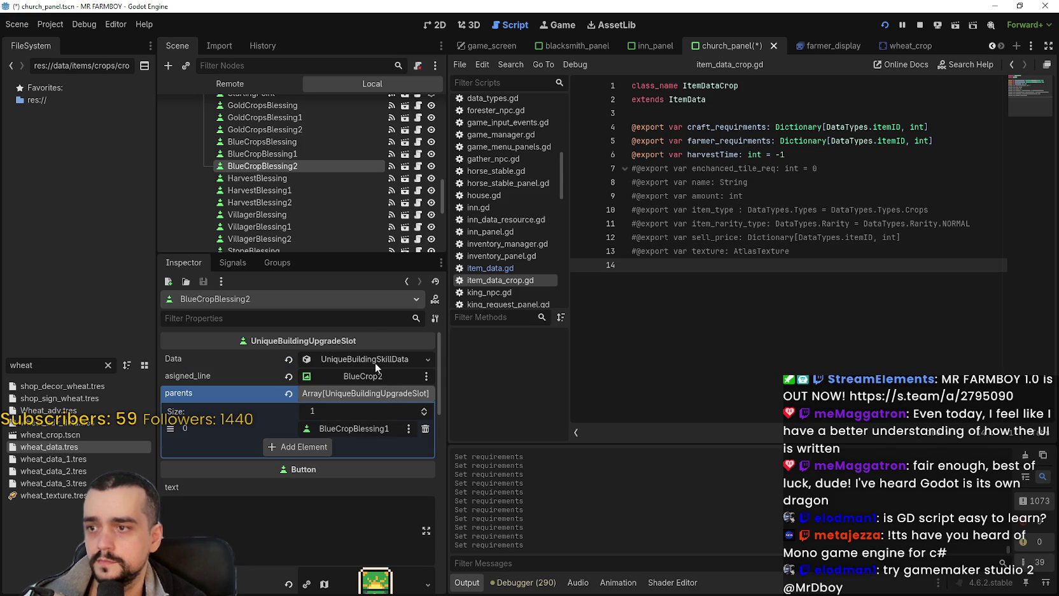
{"action": "left_click", "coordinate": [370, 355]}
{"action": "scroll", "coordinate": [337, 470], "scroll_direction": "down", "scroll_amount": 3}
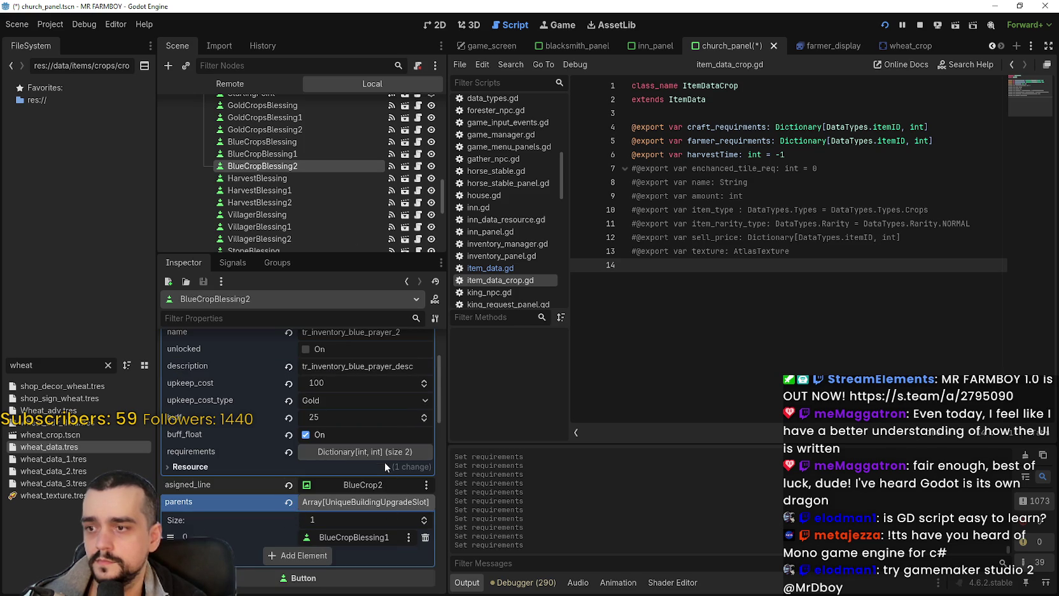
{"action": "left_click", "coordinate": [383, 458]}
{"action": "right_click", "coordinate": [254, 458]}
{"action": "left_click", "coordinate": [292, 481]}
Paste the copied requirements into HarvestBlessing2.
{"action": "left_click", "coordinate": [308, 203]}
{"action": "left_click", "coordinate": [360, 361]}
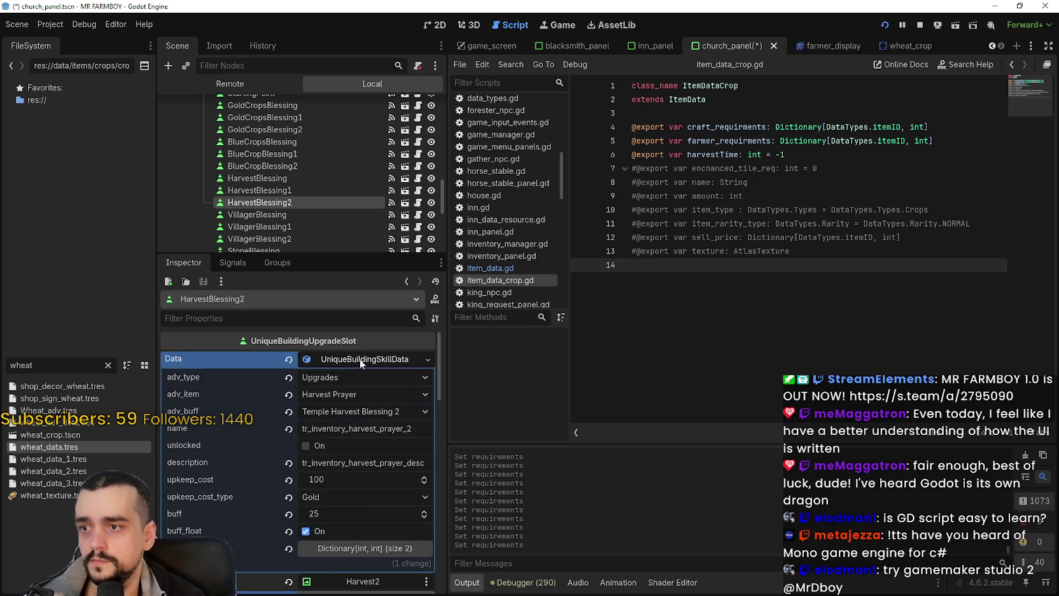
{"action": "scroll", "coordinate": [356, 505], "scroll_direction": "down", "scroll_amount": 3}
{"action": "left_click", "coordinate": [364, 453]}
{"action": "right_click", "coordinate": [235, 451]}
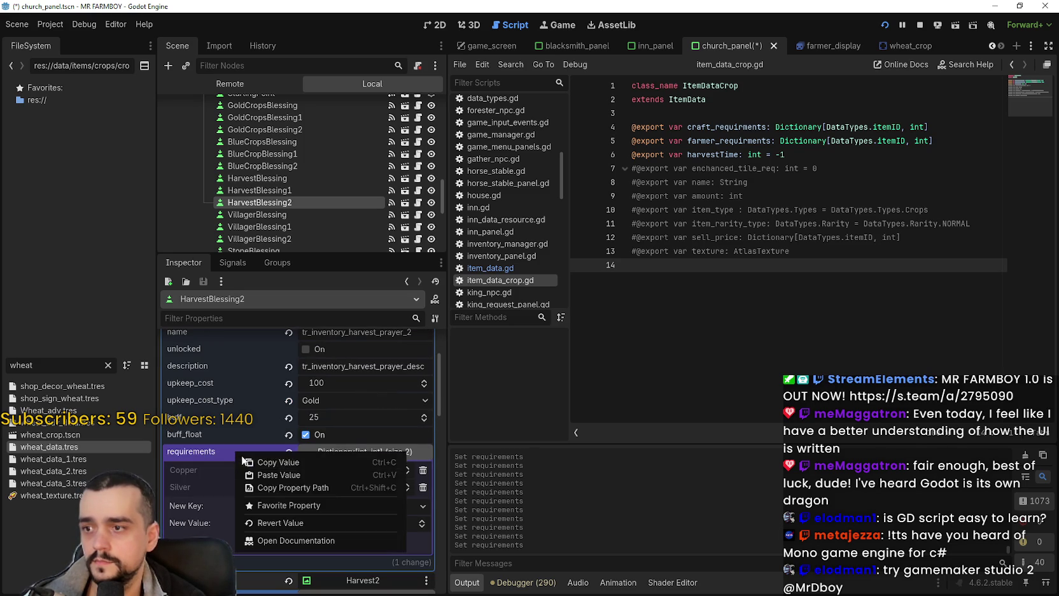
{"action": "left_click", "coordinate": [276, 474]}
{"action": "scroll", "coordinate": [318, 204], "scroll_direction": "down", "scroll_amount": 2}
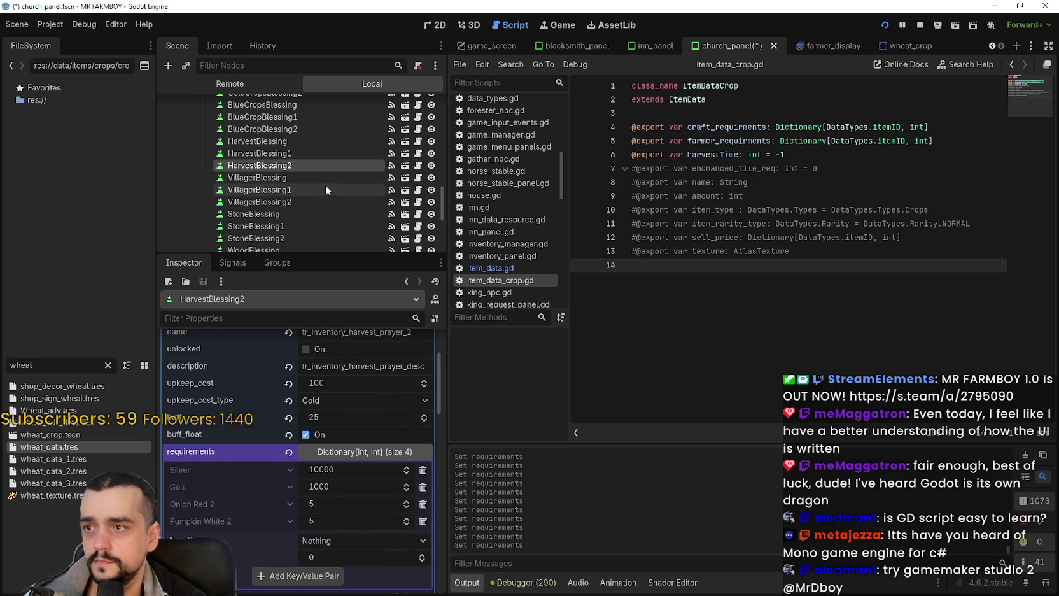
Paste the copied requirements into VillagerBlessing2.
{"action": "left_click", "coordinate": [309, 199]}
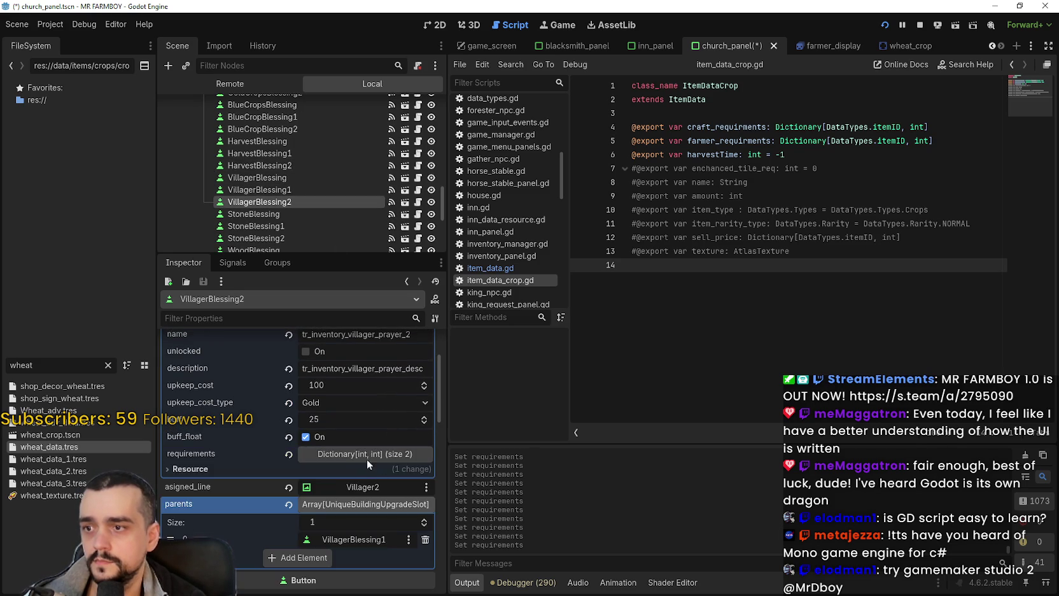
{"action": "left_click", "coordinate": [324, 453]}
{"action": "right_click", "coordinate": [261, 450]}
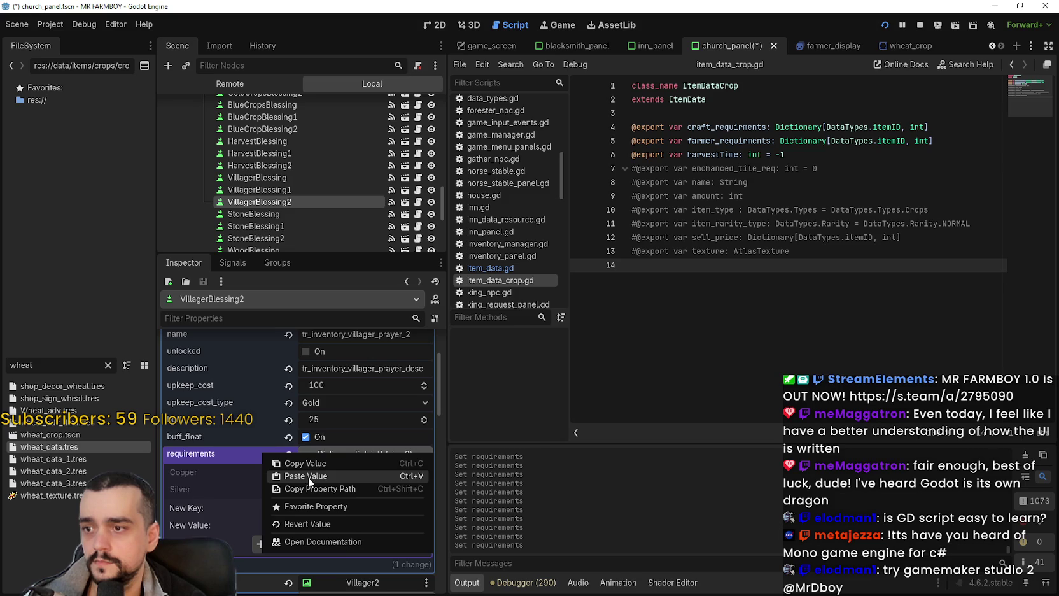
{"action": "left_click", "coordinate": [308, 476]}
{"action": "scroll", "coordinate": [340, 180], "scroll_direction": "down", "scroll_amount": 3}
Give WoodBlessing2 Silver 10000, Gold 1000, Onion Red 2 and Pumpkin White 2.
{"action": "left_click", "coordinate": [287, 181]}
{"action": "scroll", "coordinate": [345, 445], "scroll_direction": "up", "scroll_amount": 5}
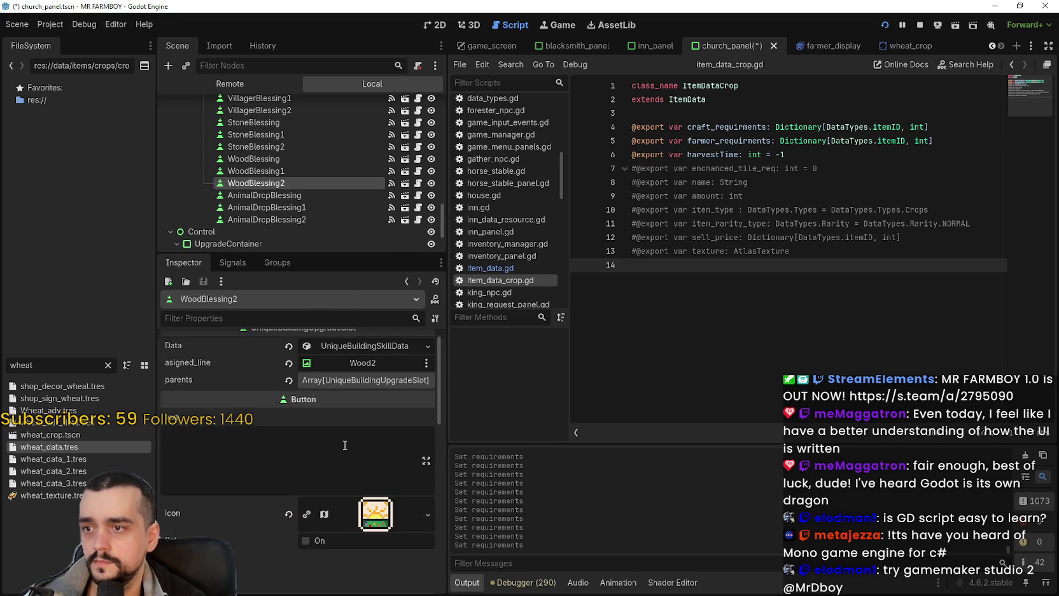
{"action": "scroll", "coordinate": [344, 445], "scroll_direction": "up", "scroll_amount": 1}
{"action": "left_click", "coordinate": [341, 393]}
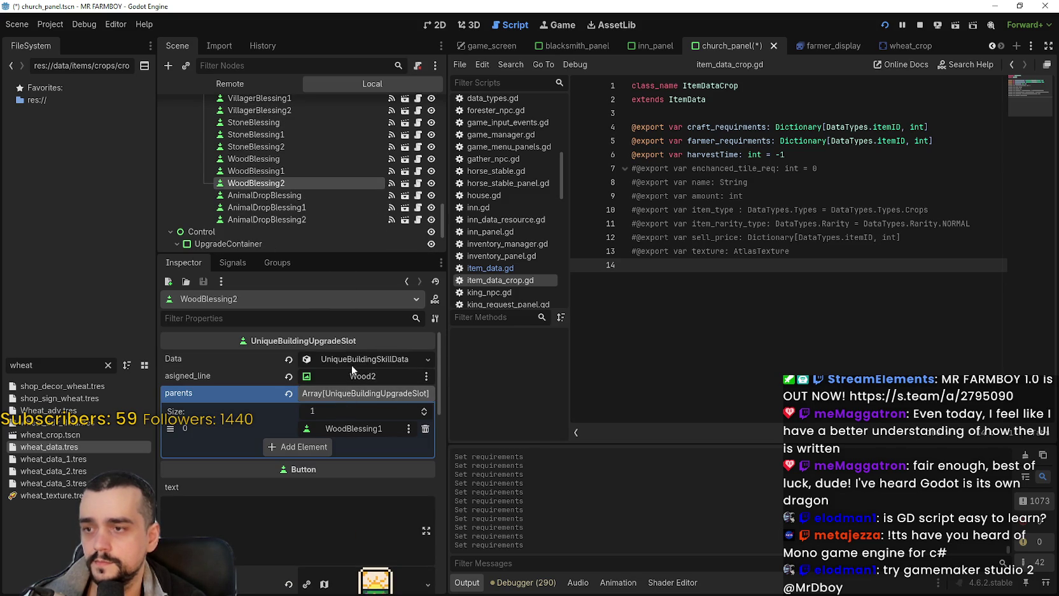
{"action": "left_click", "coordinate": [348, 365]}
{"action": "scroll", "coordinate": [343, 395], "scroll_direction": "down", "scroll_amount": 3}
{"action": "left_click", "coordinate": [336, 451]}
{"action": "right_click", "coordinate": [238, 449]}
{"action": "left_click", "coordinate": [280, 472]}
{"action": "scroll", "coordinate": [338, 177], "scroll_direction": "down", "scroll_amount": 1}
Paste the same requirements into AnimalDropBlessing2 and save the scene.
{"action": "left_click", "coordinate": [314, 182]}
{"action": "scroll", "coordinate": [395, 530], "scroll_direction": "up", "scroll_amount": 3}
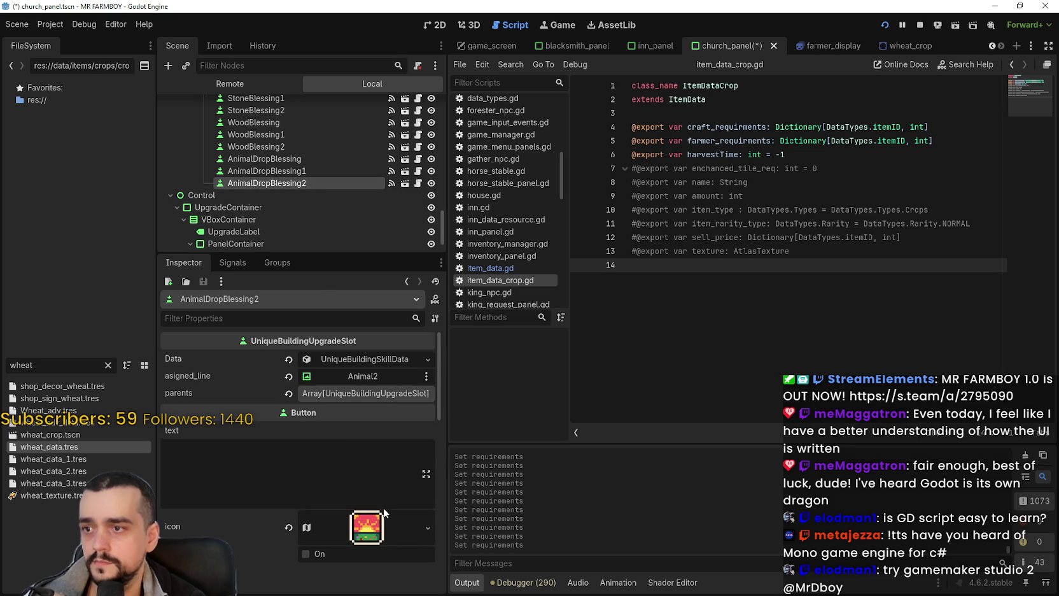
{"action": "left_click", "coordinate": [348, 359]}
{"action": "scroll", "coordinate": [307, 442], "scroll_direction": "down", "scroll_amount": 3}
{"action": "left_click", "coordinate": [333, 451]}
{"action": "right_click", "coordinate": [257, 449]}
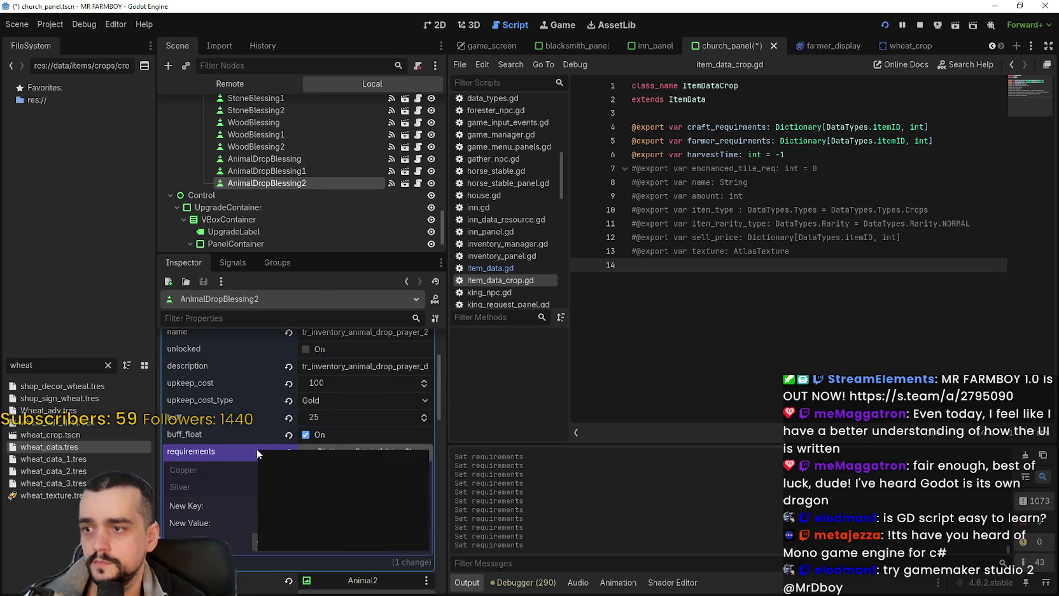
{"action": "left_click", "coordinate": [299, 473]}
{"action": "key", "text": "ctrl+s"}
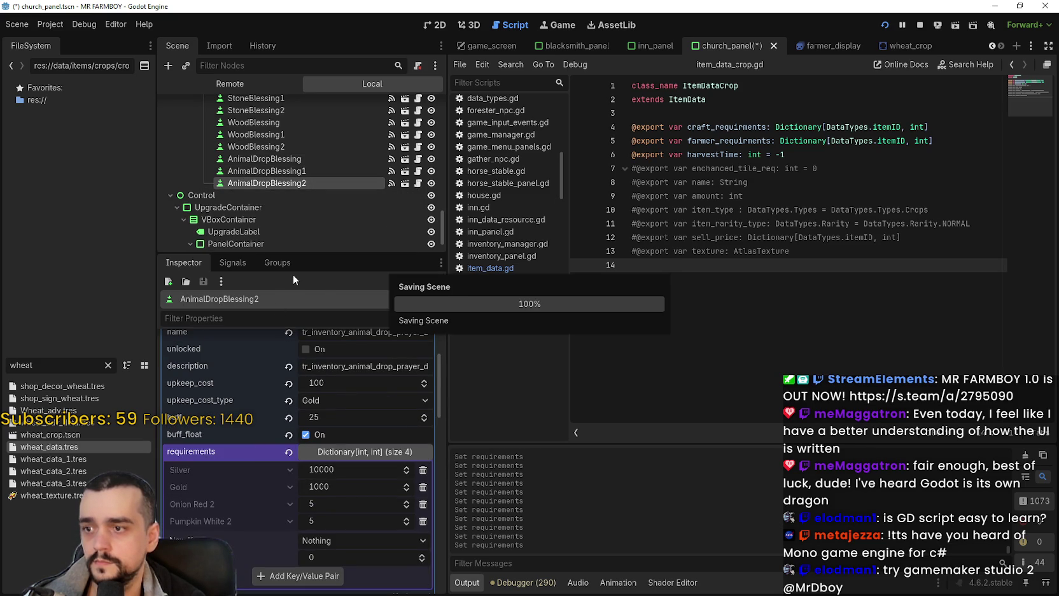
In the inn_panel scene, check FarmerDish1's requirements: Silver 10000, Black Beans 20, Gold 100.
{"action": "left_click", "coordinate": [655, 45]}
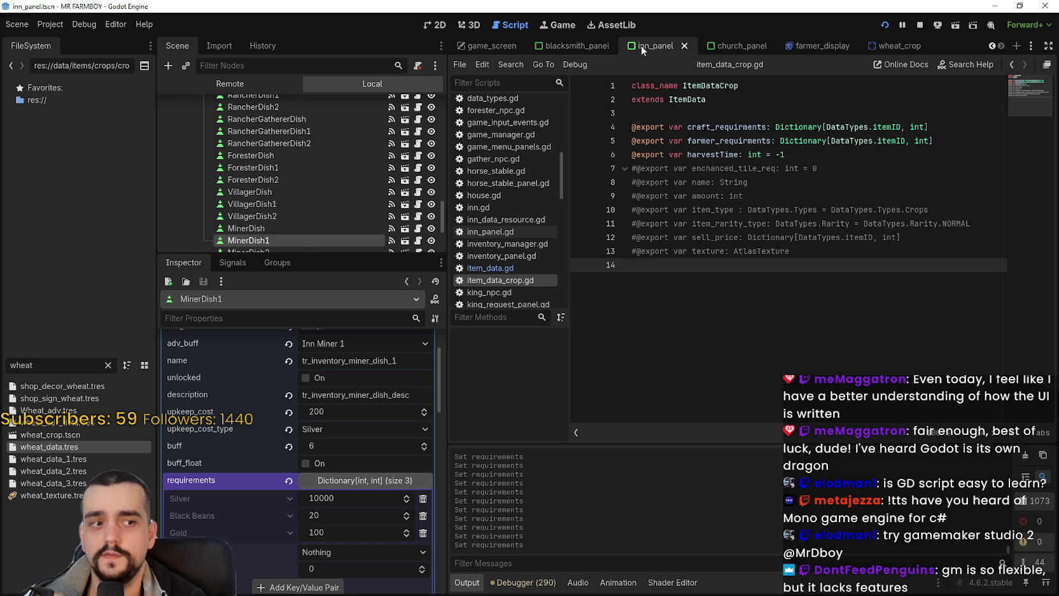
{"action": "scroll", "coordinate": [382, 509], "scroll_direction": "up", "scroll_amount": 2}
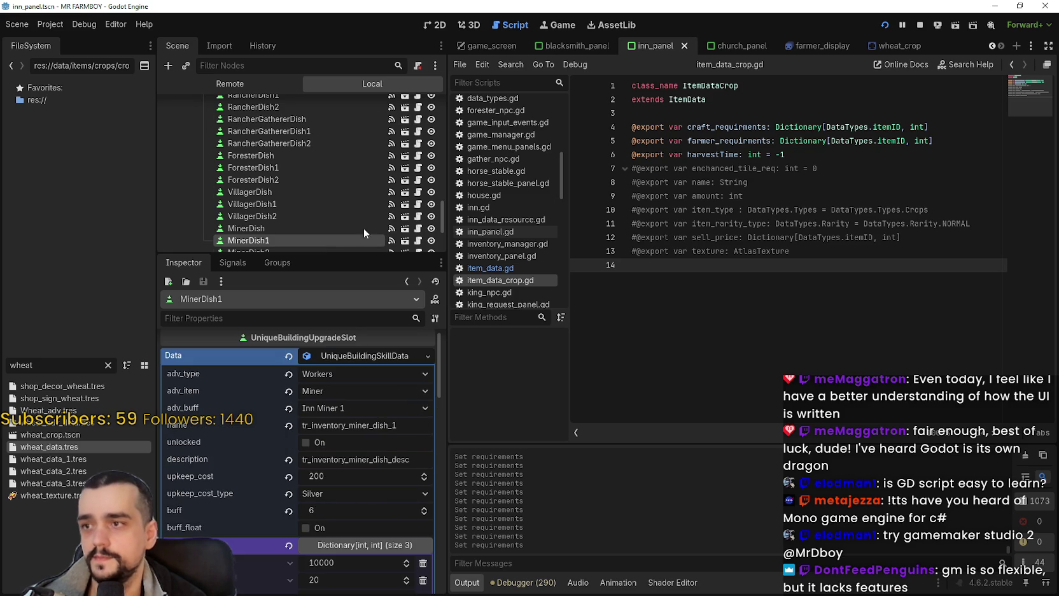
{"action": "scroll", "coordinate": [321, 180], "scroll_direction": "up", "scroll_amount": 8}
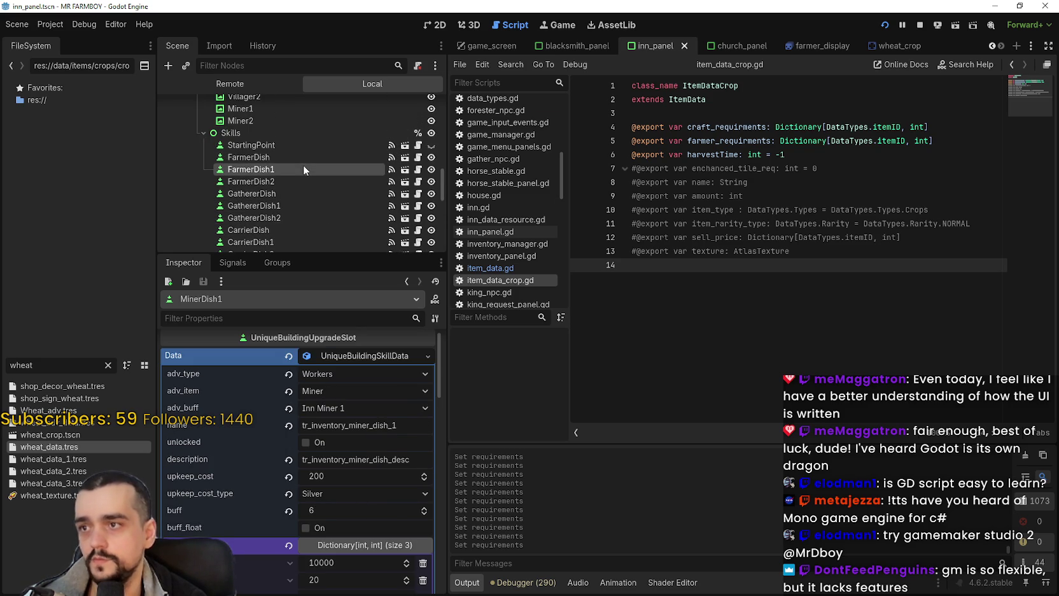
{"action": "left_click", "coordinate": [302, 169]}
{"action": "scroll", "coordinate": [388, 485], "scroll_direction": "up", "scroll_amount": 3}
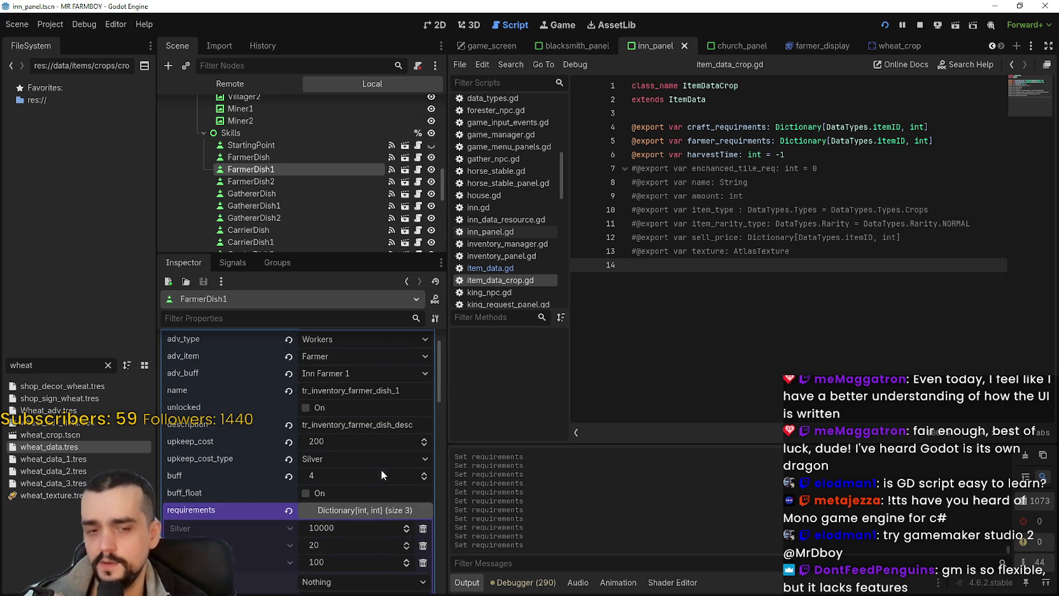
{"action": "scroll", "coordinate": [381, 469], "scroll_direction": "up", "scroll_amount": 1}
{"action": "scroll", "coordinate": [362, 450], "scroll_direction": "down", "scroll_amount": 4}
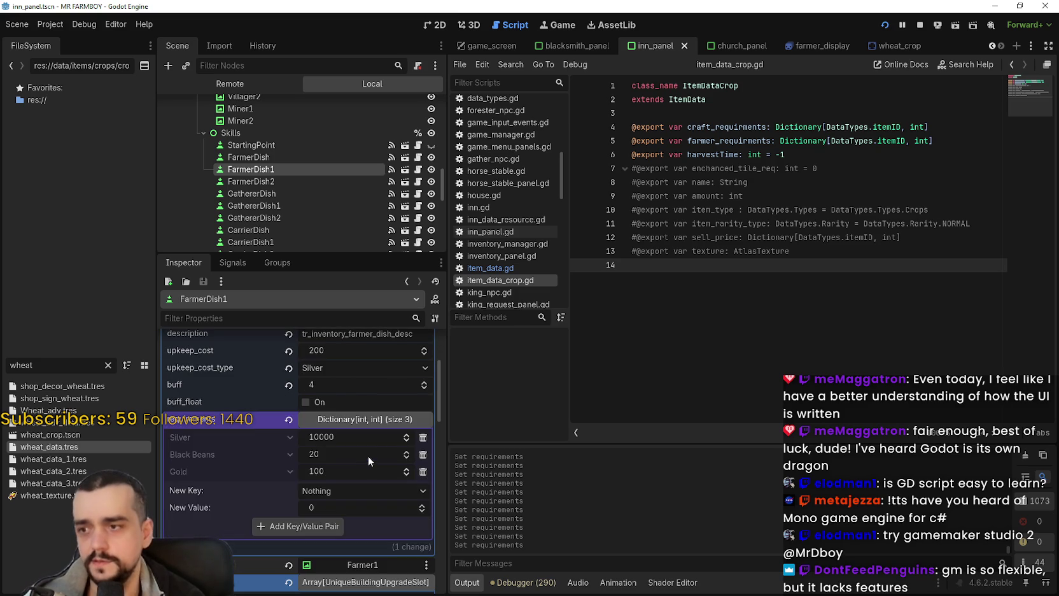
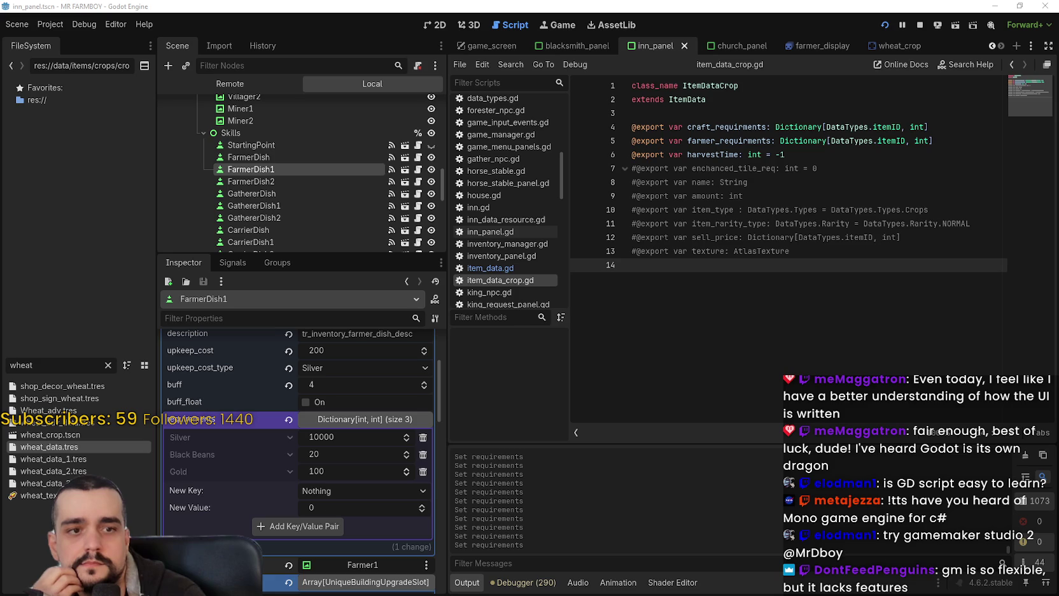
Switch to the browser showing the NPC Populator Asset Store page.
{"action": "key", "text": "alt+Tab"}
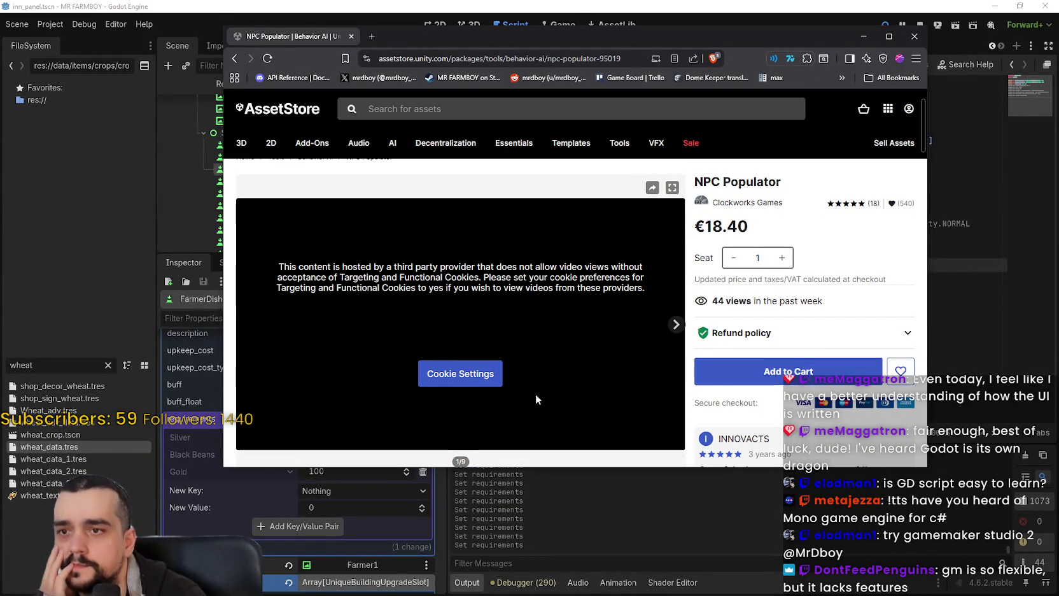
Flip through NPC Populator's first preview images and read its render pipeline compatibility text.
{"action": "left_click", "coordinate": [676, 325]}
{"action": "left_click", "coordinate": [677, 325]}
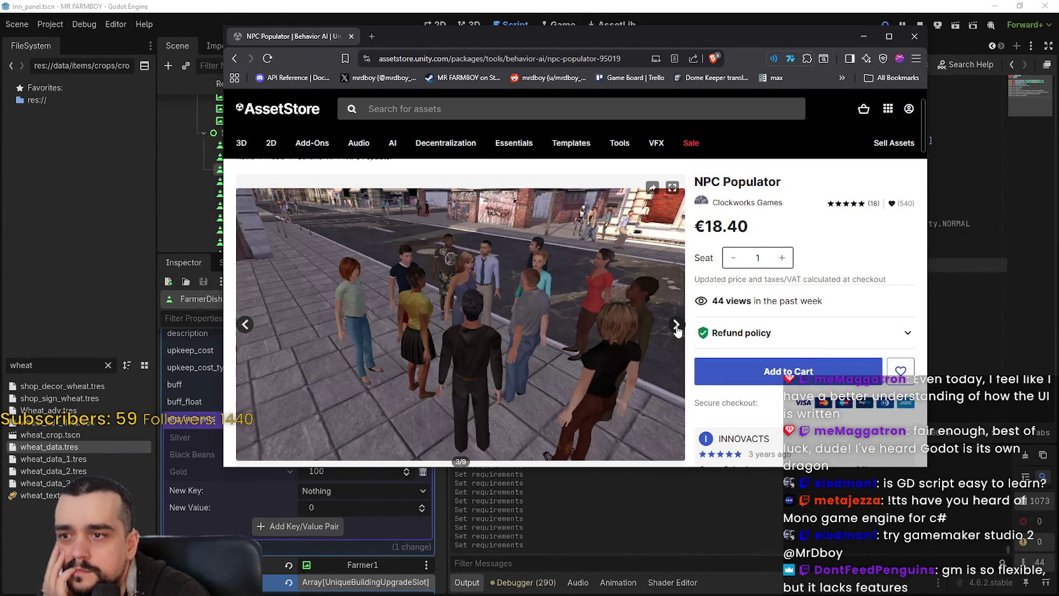
{"action": "left_click", "coordinate": [677, 325]}
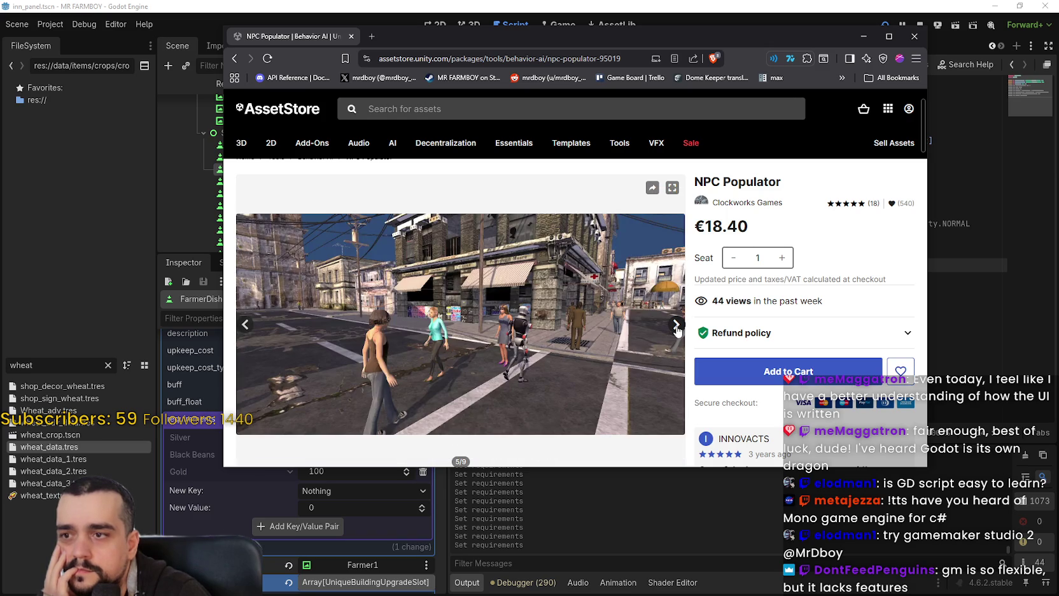
{"action": "scroll", "coordinate": [456, 320], "scroll_direction": "down", "scroll_amount": 1}
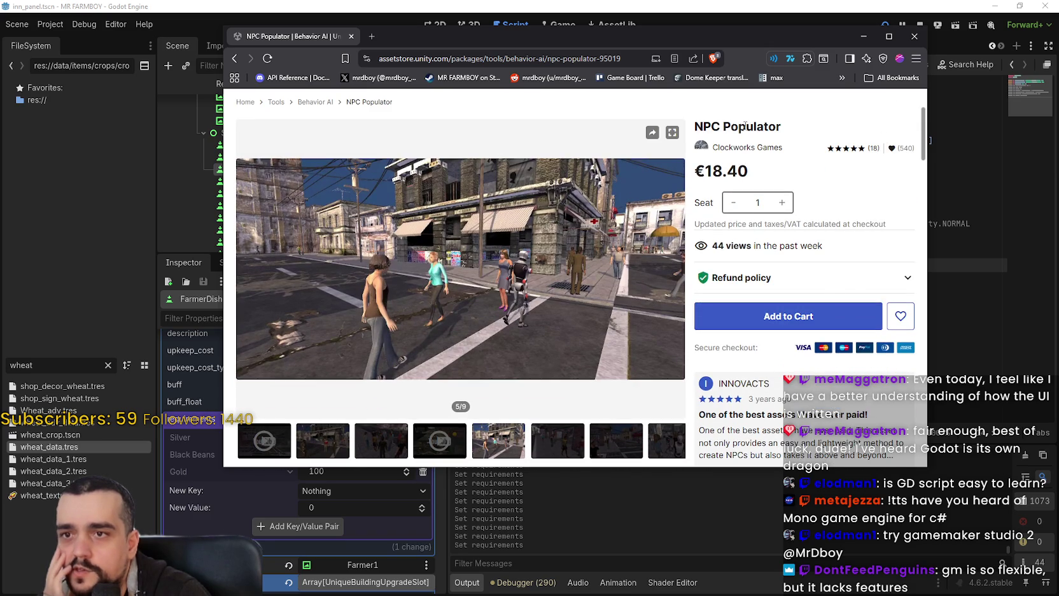
{"action": "mouse_move", "coordinate": [314, 300]}
{"action": "scroll", "coordinate": [356, 312], "scroll_direction": "down", "scroll_amount": 5}
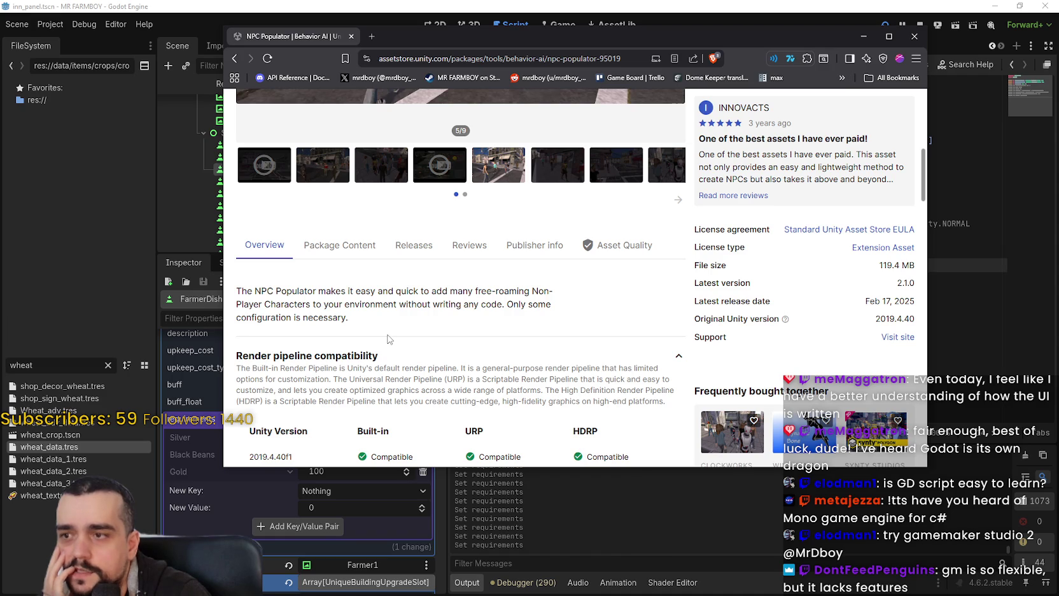
{"action": "scroll", "coordinate": [407, 318], "scroll_direction": "down", "scroll_amount": 1}
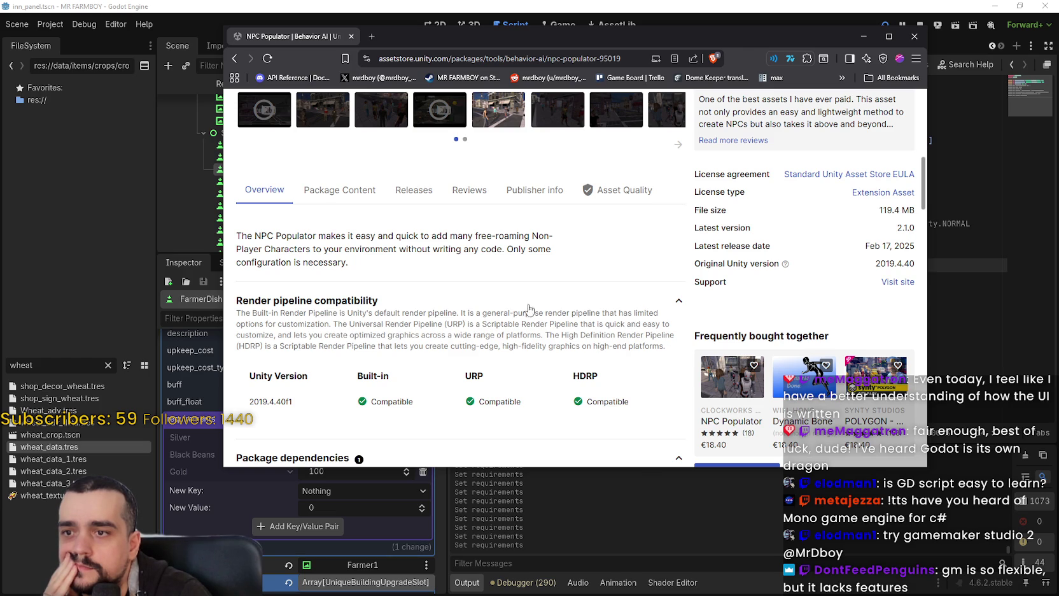
{"action": "mouse_move", "coordinate": [240, 324]}
{"action": "left_mouse_down"}
{"action": "mouse_move", "coordinate": [587, 330]}
{"action": "mouse_move", "coordinate": [668, 347]}
{"action": "left_mouse_up"}
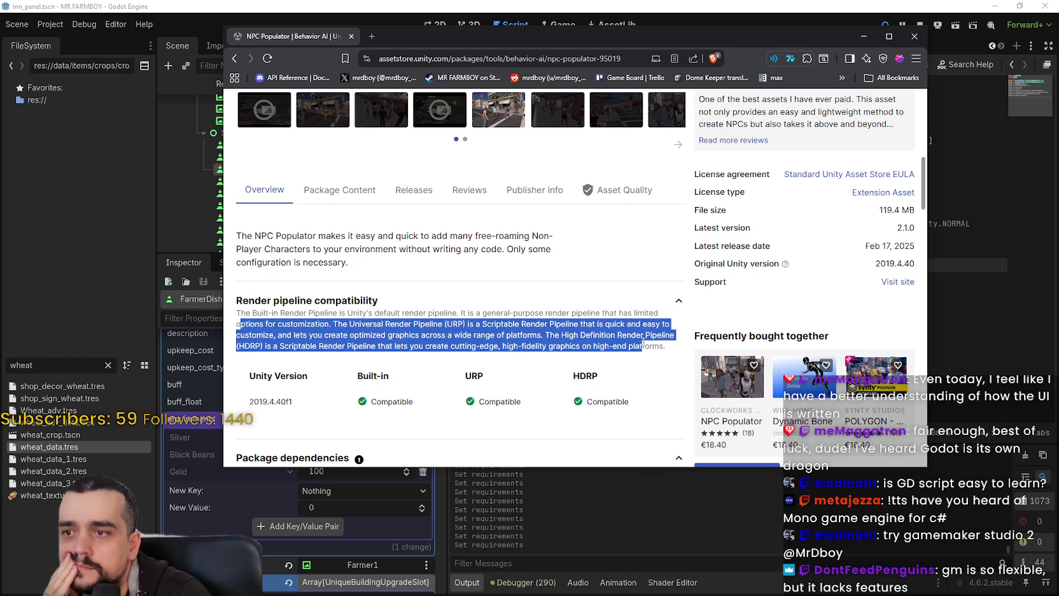
{"action": "scroll", "coordinate": [507, 308], "scroll_direction": "down", "scroll_amount": 3}
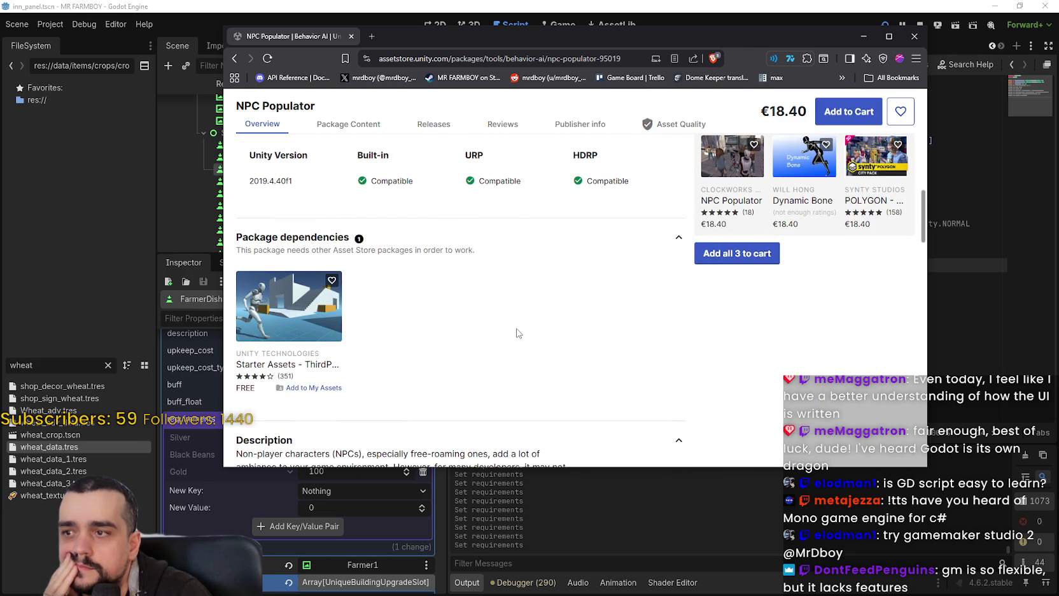
{"action": "scroll", "coordinate": [518, 329], "scroll_direction": "up", "scroll_amount": 2}
{"action": "scroll", "coordinate": [517, 327], "scroll_direction": "up", "scroll_amount": 5}
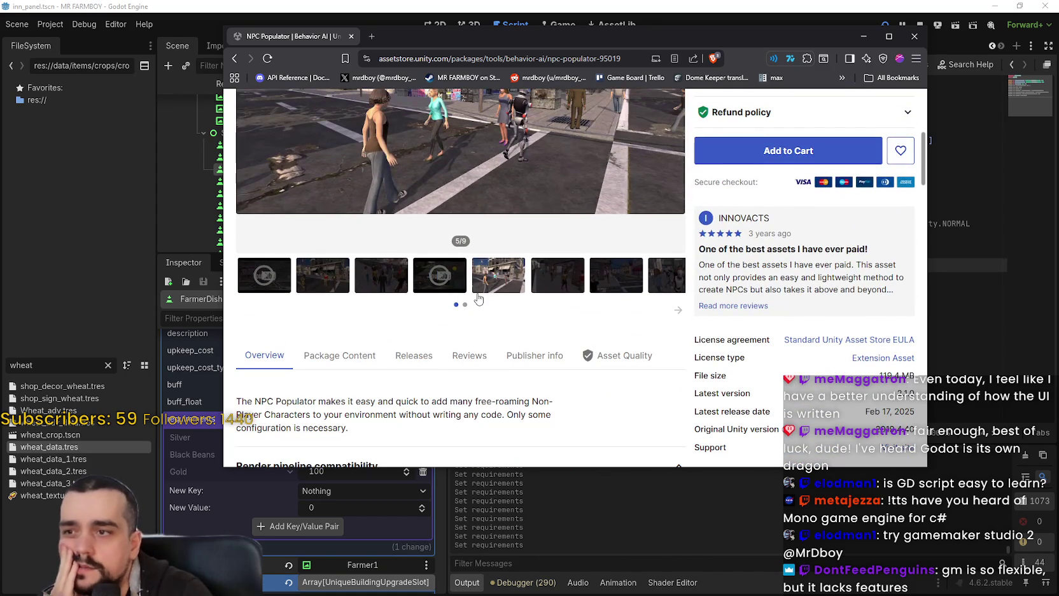
Look through NPC Populator preview images five to eight, including the robot scene.
{"action": "left_click", "coordinate": [576, 281]}
{"action": "scroll", "coordinate": [579, 298], "scroll_direction": "up", "scroll_amount": 2}
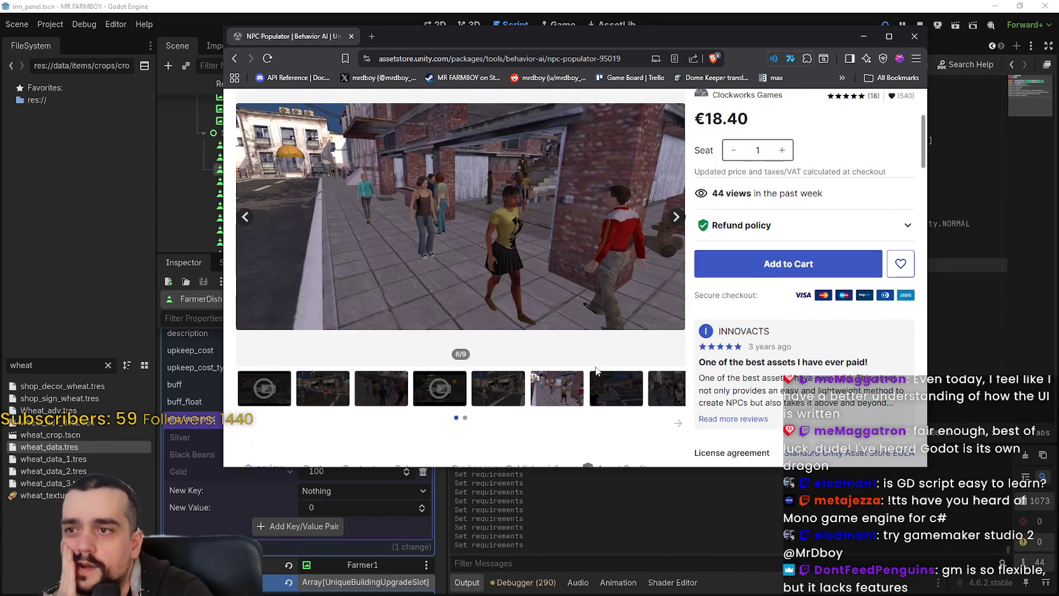
{"action": "left_click", "coordinate": [664, 393]}
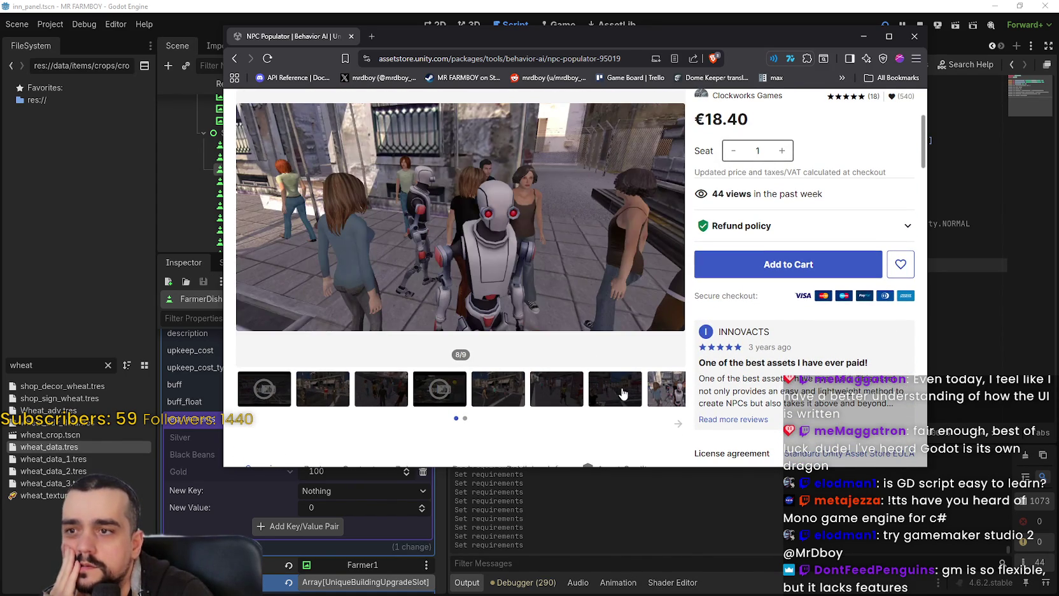
{"action": "left_click", "coordinate": [622, 393]}
{"action": "left_click", "coordinate": [532, 392]}
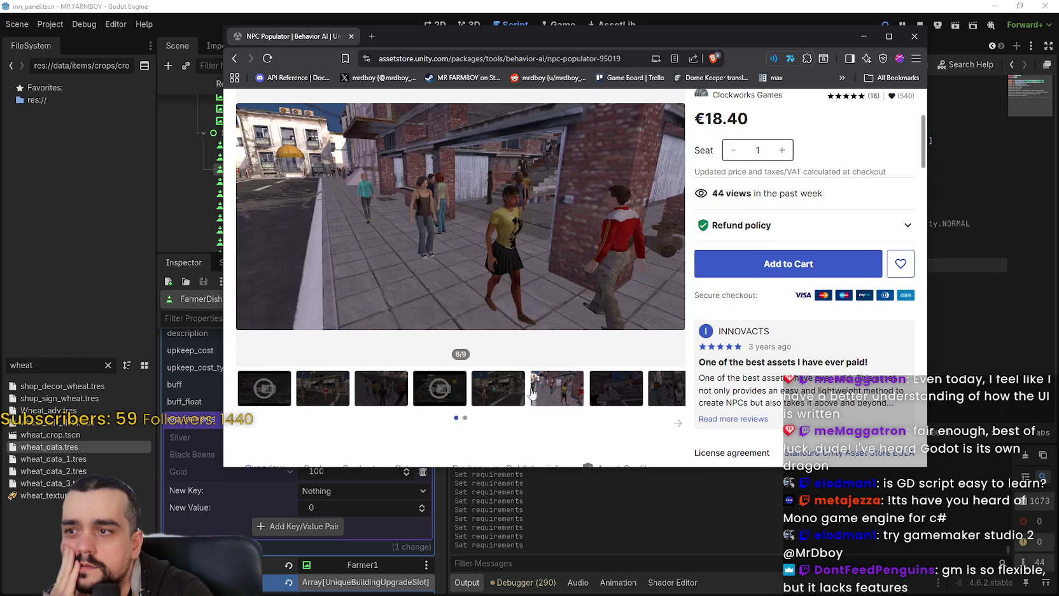
{"action": "left_click", "coordinate": [491, 397]}
{"action": "scroll", "coordinate": [491, 391], "scroll_direction": "up", "scroll_amount": 3}
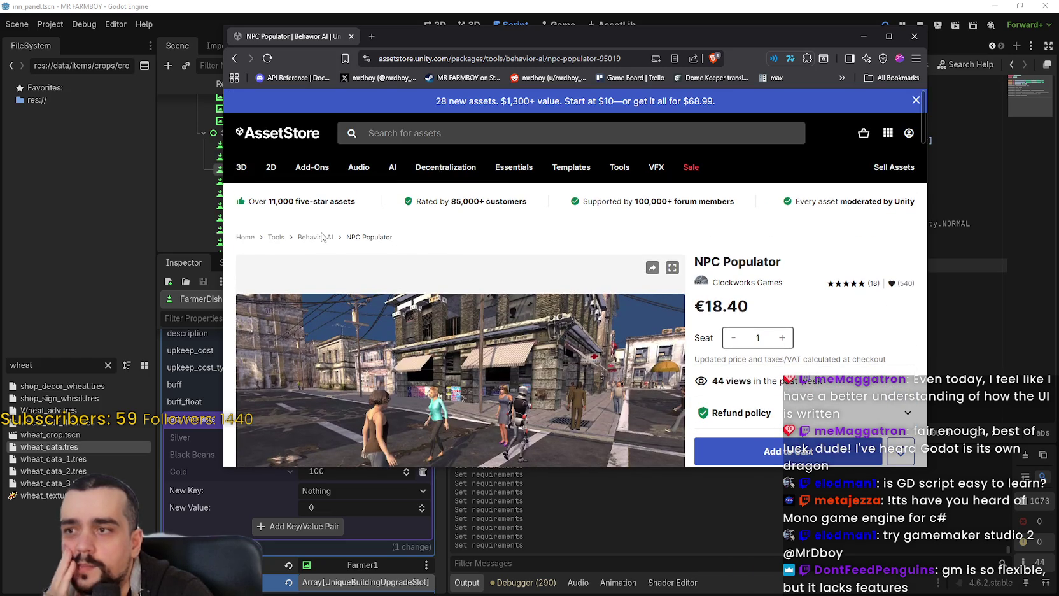
Go to the Behavior AI listing and pick A* Pathfinding Project Pro.
{"action": "left_click", "coordinate": [306, 238]}
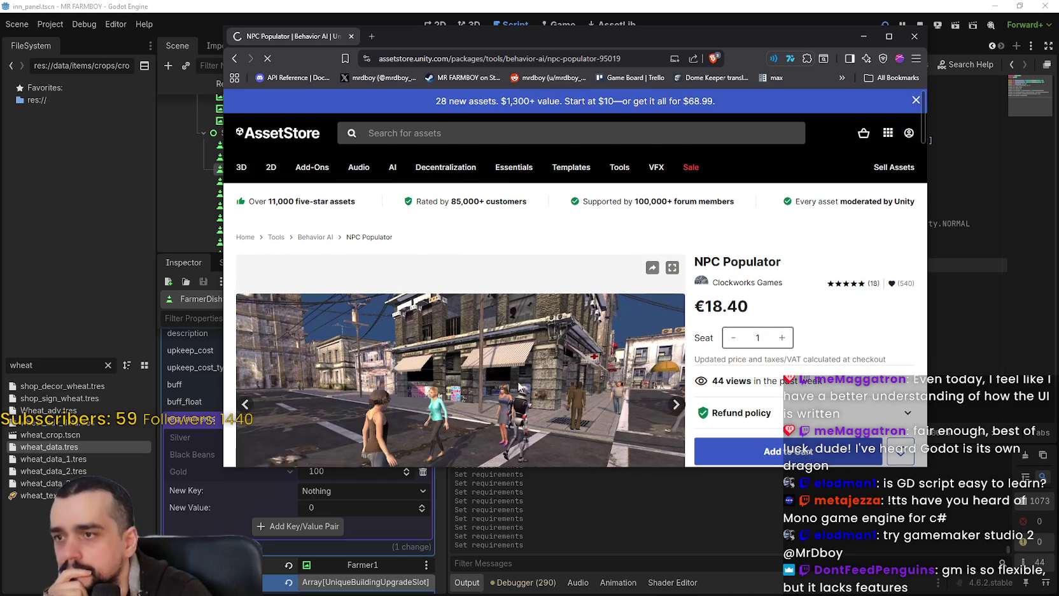
{"action": "scroll", "coordinate": [501, 364], "scroll_direction": "down", "scroll_amount": 2}
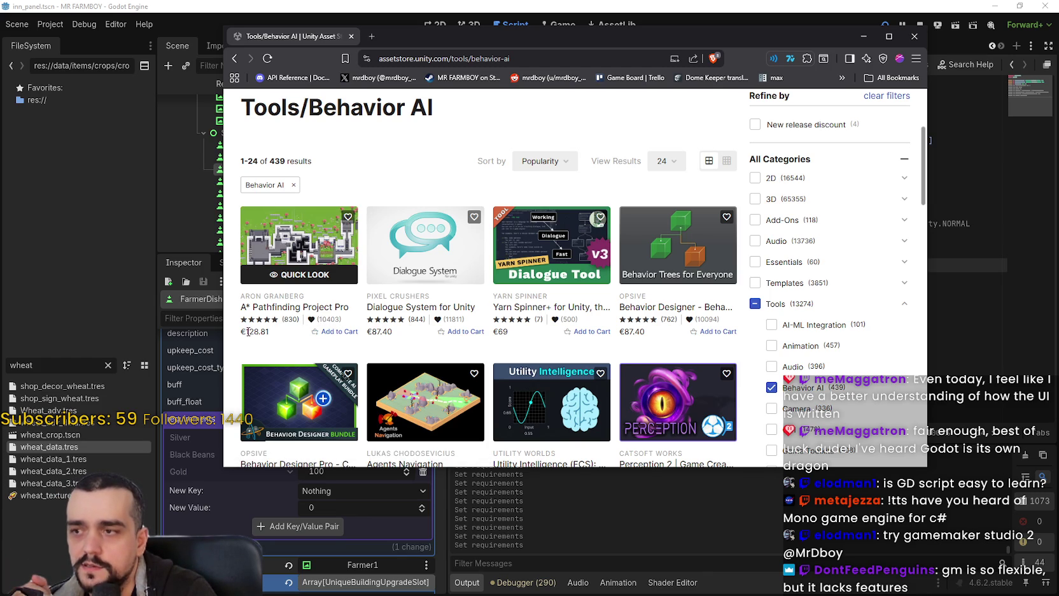
{"action": "left_click", "coordinate": [287, 306]}
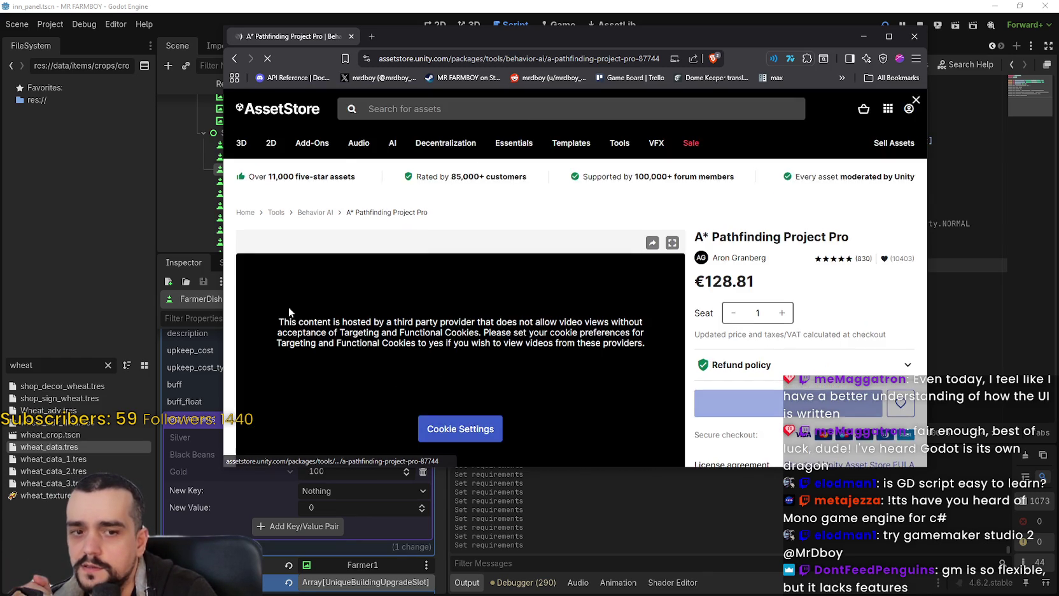
Step through the A* Pathfinding gallery, from example scenes and graph types to smooth path following.
{"action": "scroll", "coordinate": [675, 297], "scroll_direction": "down", "scroll_amount": 1}
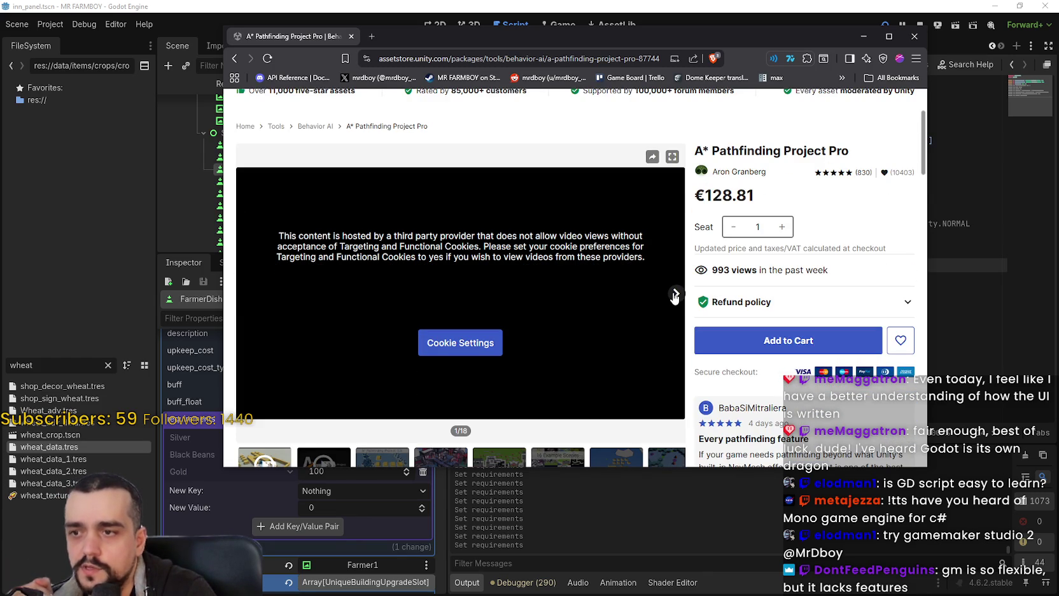
{"action": "left_click", "coordinate": [675, 294]}
{"action": "left_click", "coordinate": [675, 294]}
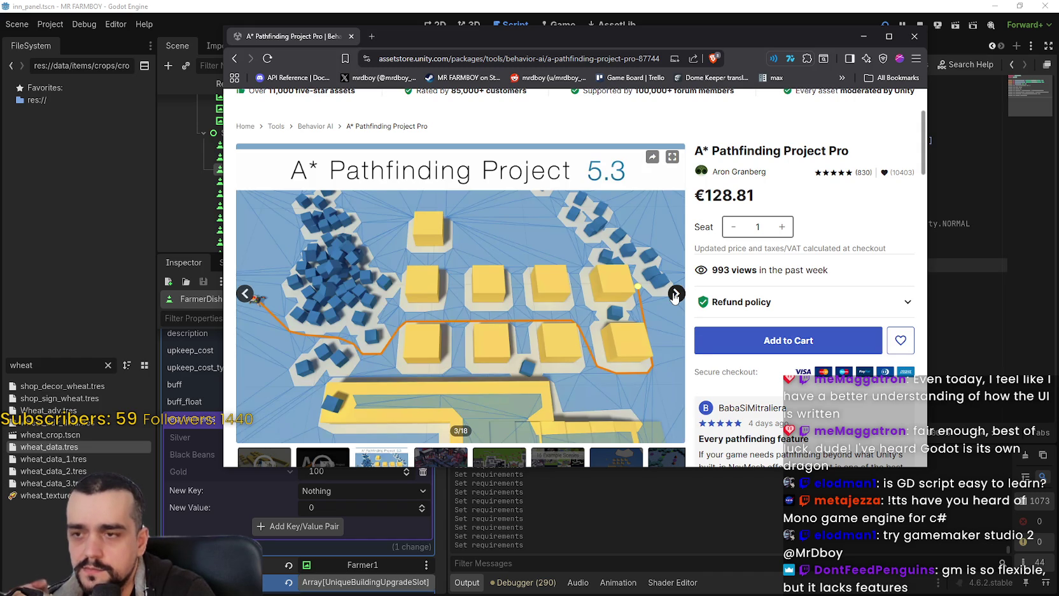
{"action": "left_click", "coordinate": [675, 294]}
{"action": "left_click", "coordinate": [675, 294]}
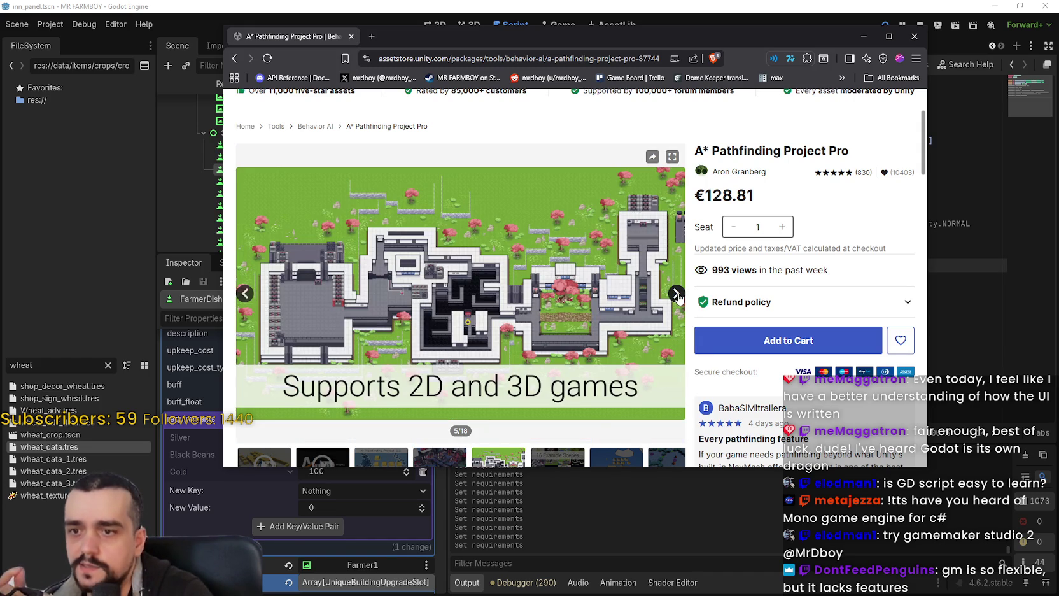
{"action": "left_click", "coordinate": [678, 300]}
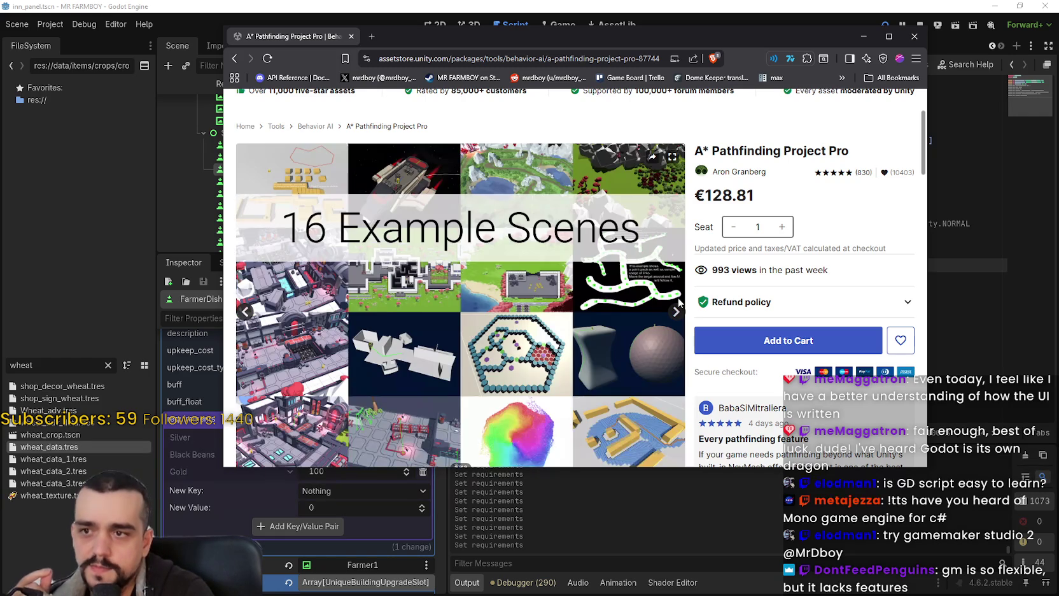
{"action": "left_click", "coordinate": [678, 306]}
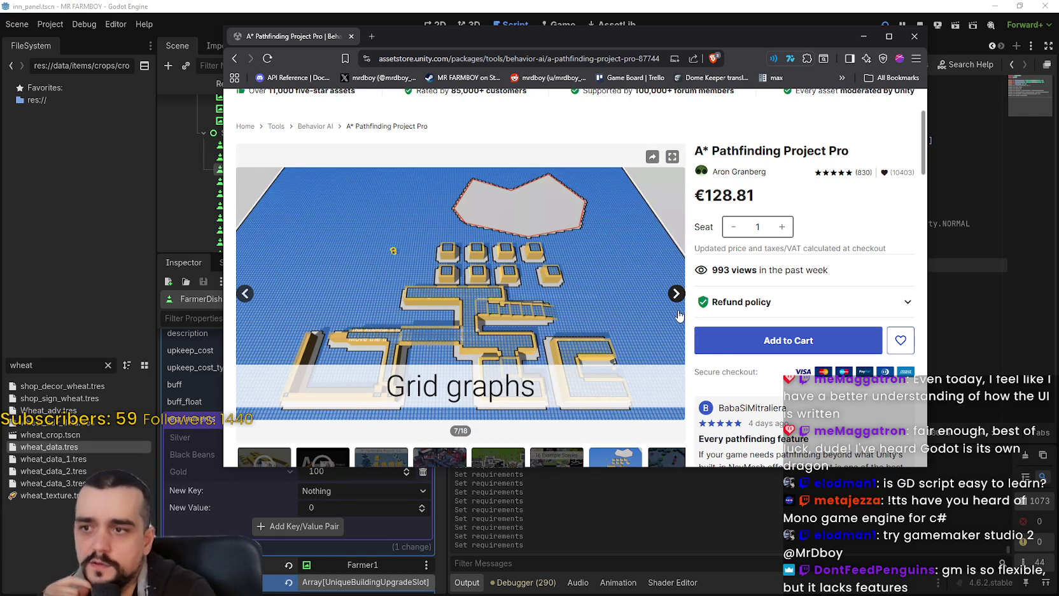
{"action": "left_click", "coordinate": [678, 297]}
{"action": "left_click", "coordinate": [676, 297]}
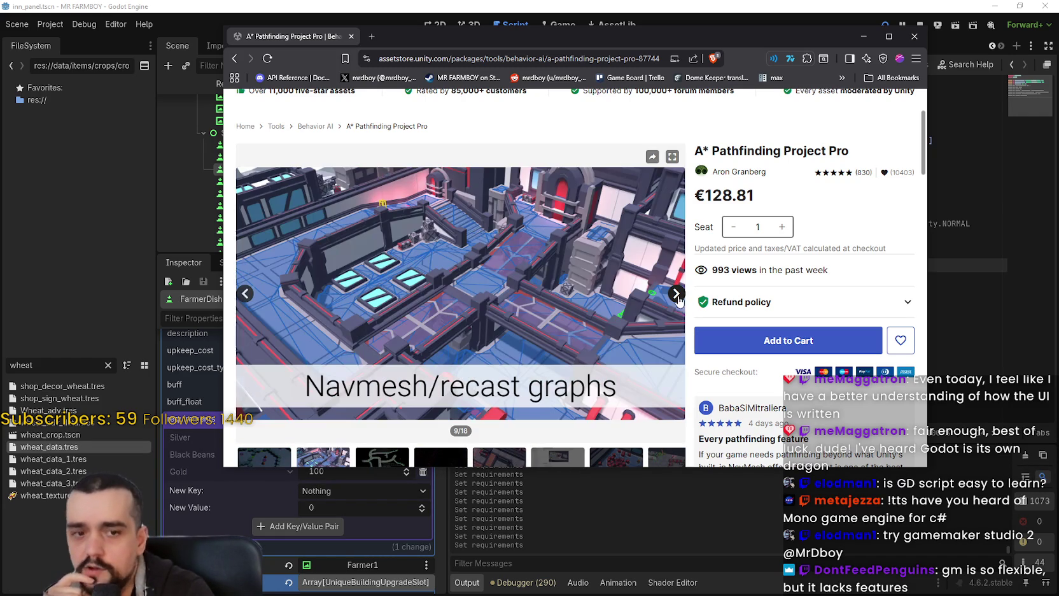
{"action": "left_click", "coordinate": [676, 298]}
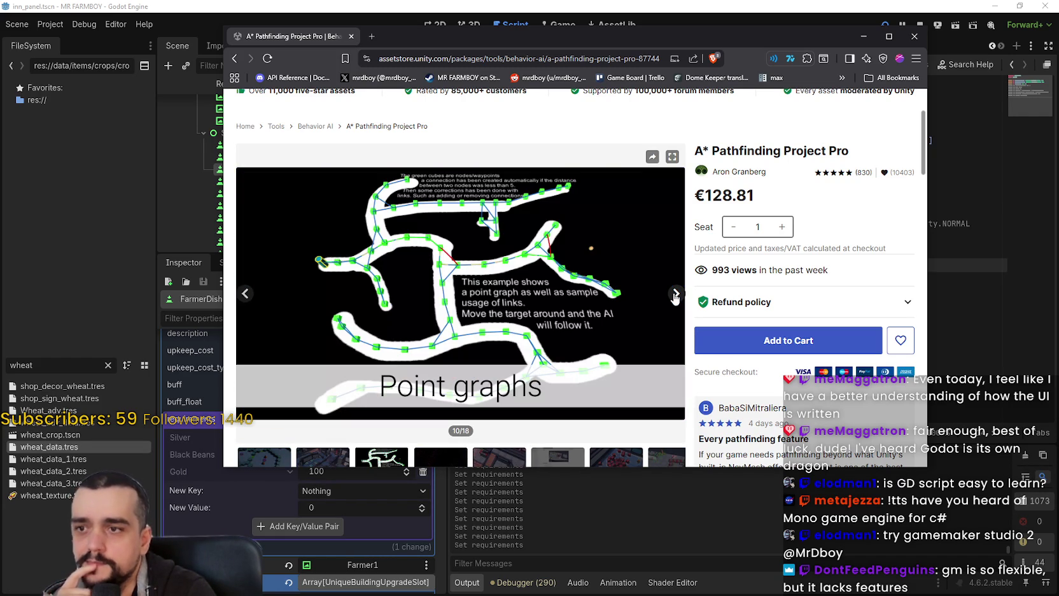
{"action": "left_click", "coordinate": [676, 297]}
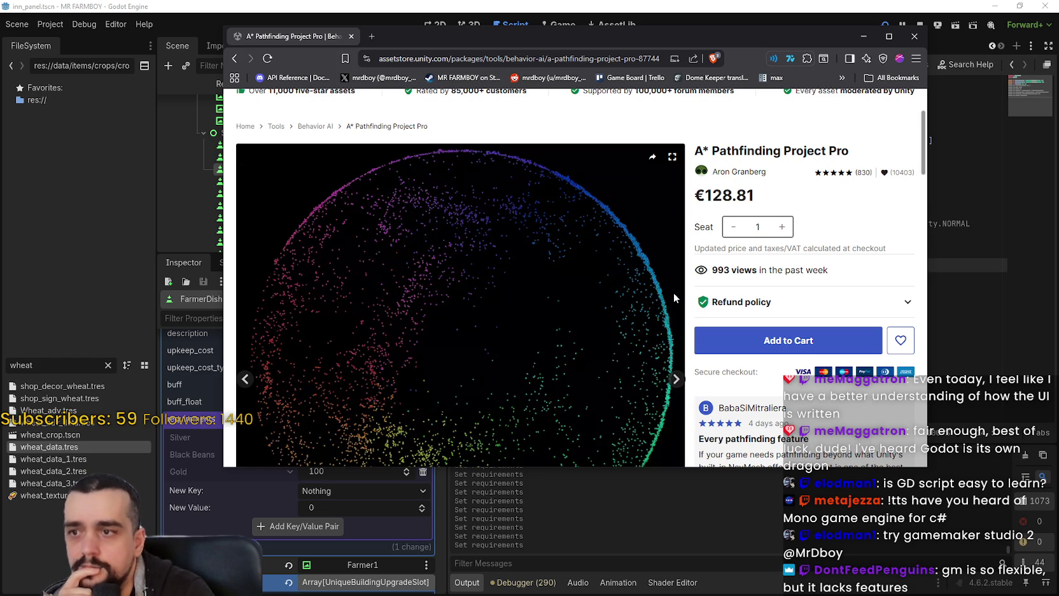
{"action": "left_click", "coordinate": [676, 380]}
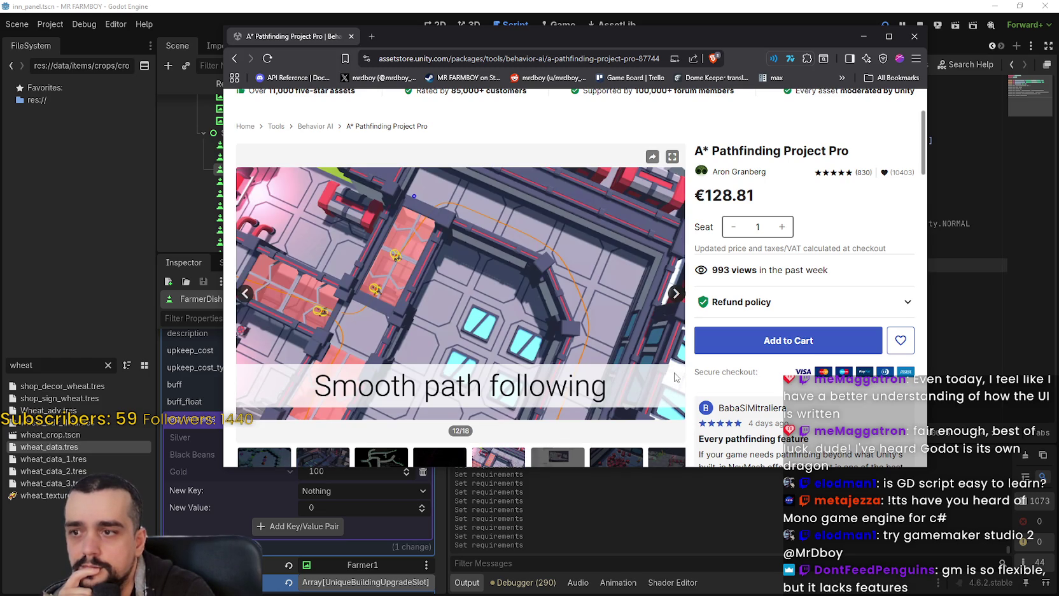
Scroll down the description to the review card and open the full reviews.
{"action": "scroll", "coordinate": [676, 379], "scroll_direction": "down", "scroll_amount": 3}
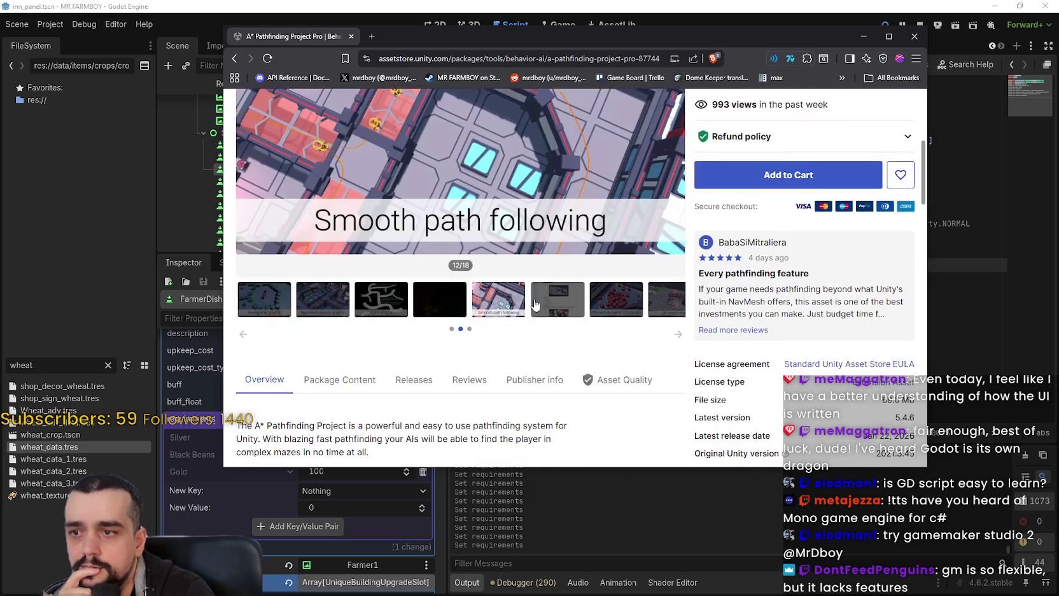
{"action": "scroll", "coordinate": [585, 347], "scroll_direction": "down", "scroll_amount": 5}
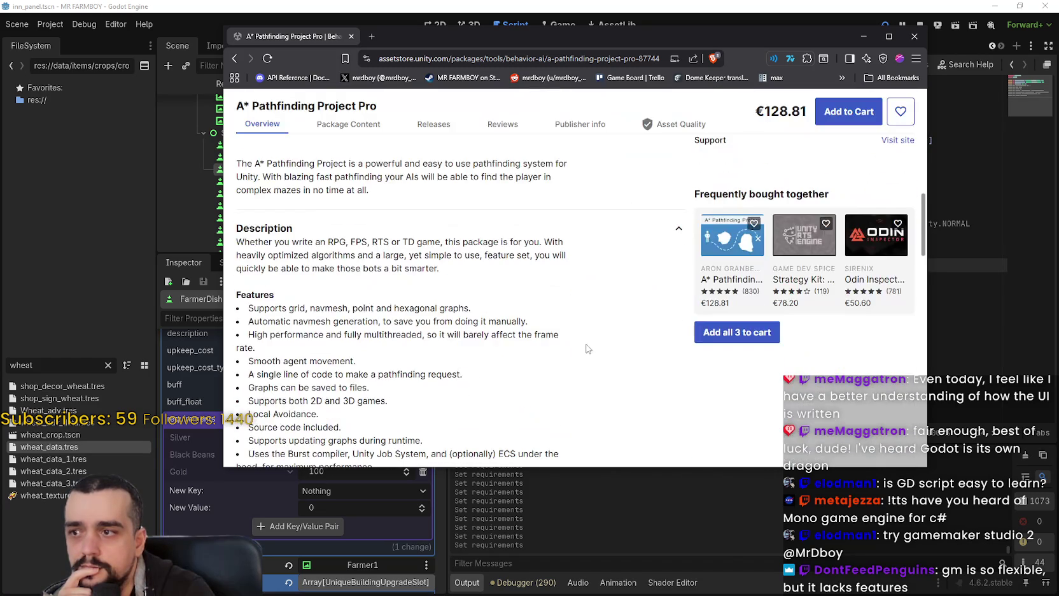
{"action": "scroll", "coordinate": [587, 347], "scroll_direction": "down", "scroll_amount": 2}
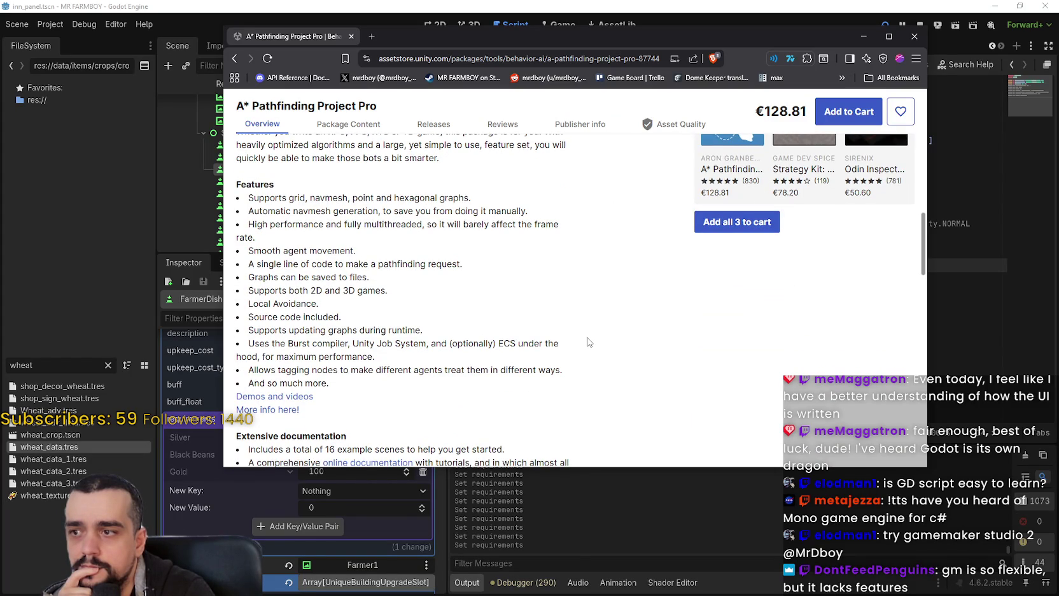
{"action": "scroll", "coordinate": [283, 353], "scroll_direction": "down", "scroll_amount": 2}
{"action": "mouse_move", "coordinate": [250, 233]}
{"action": "left_mouse_down"}
{"action": "mouse_move", "coordinate": [545, 233]}
{"action": "mouse_move", "coordinate": [341, 247]}
{"action": "mouse_move", "coordinate": [350, 249]}
{"action": "left_mouse_up"}
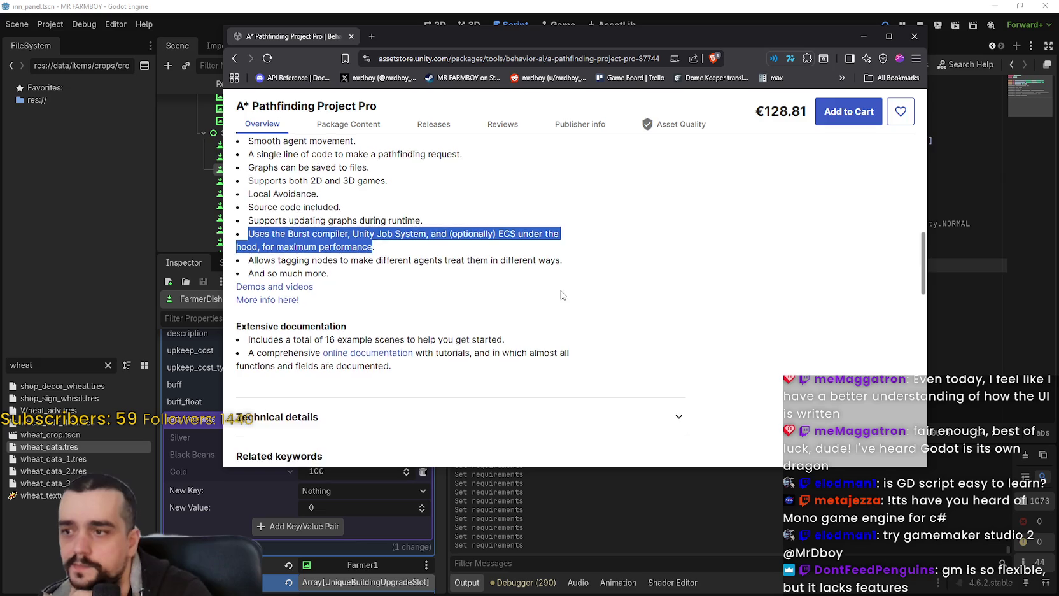
{"action": "scroll", "coordinate": [562, 293], "scroll_direction": "up", "scroll_amount": 10}
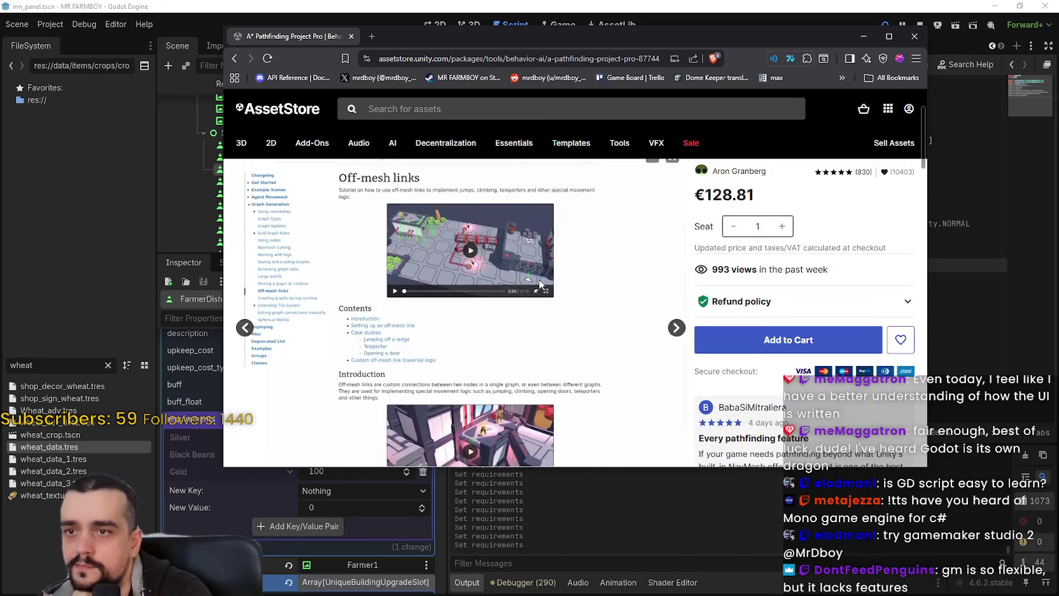
{"action": "scroll", "coordinate": [540, 285], "scroll_direction": "up", "scroll_amount": 3}
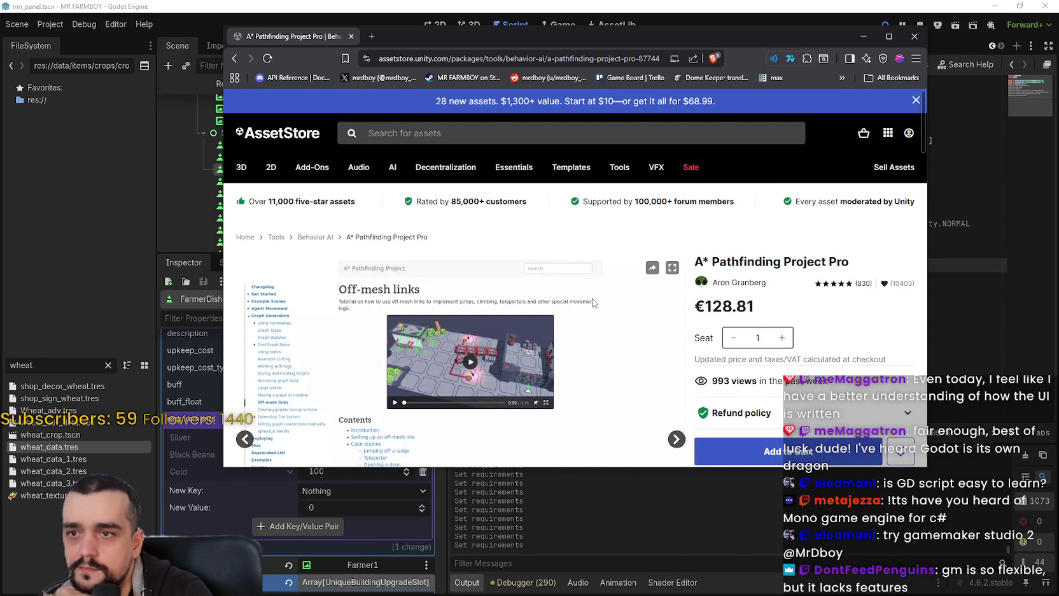
{"action": "scroll", "coordinate": [590, 298], "scroll_direction": "down", "scroll_amount": 4}
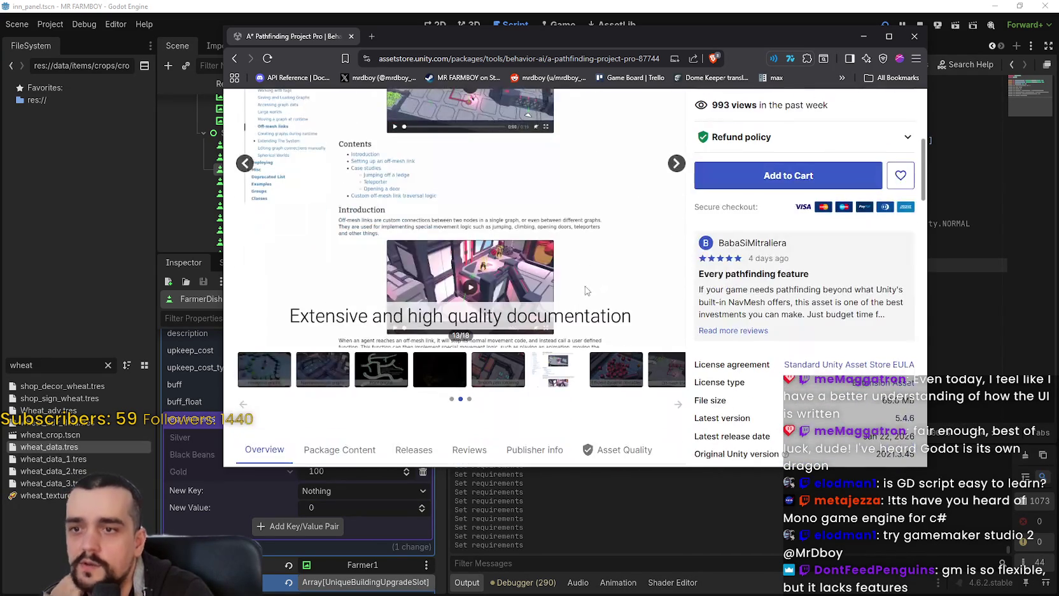
{"action": "left_click", "coordinate": [722, 331]}
Highlight the first review's text through to its end.
{"action": "scroll", "coordinate": [606, 315], "scroll_direction": "down", "scroll_amount": 3}
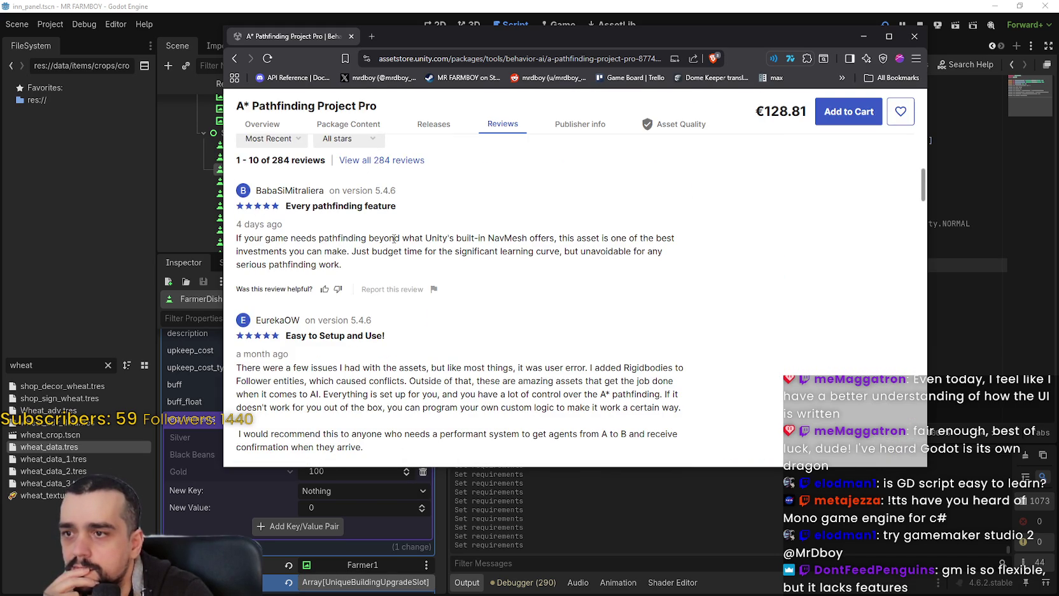
{"action": "mouse_move", "coordinate": [421, 239]}
{"action": "left_mouse_down"}
{"action": "mouse_move", "coordinate": [664, 234]}
{"action": "mouse_move", "coordinate": [669, 256]}
{"action": "left_mouse_up"}
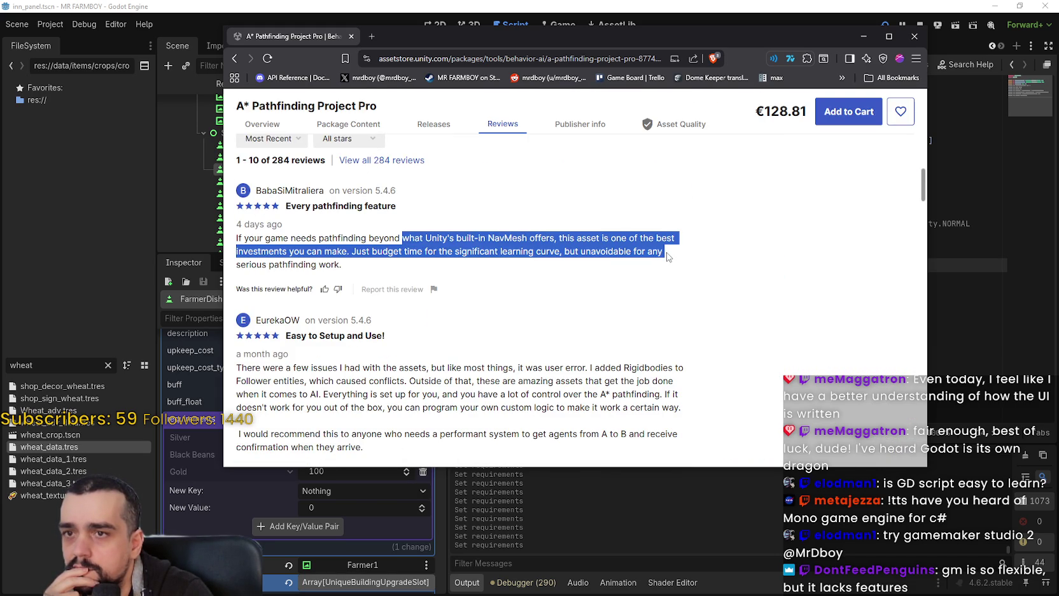
{"action": "left_click_drag", "start_coordinate": [669, 256], "coordinate": [690, 267]}
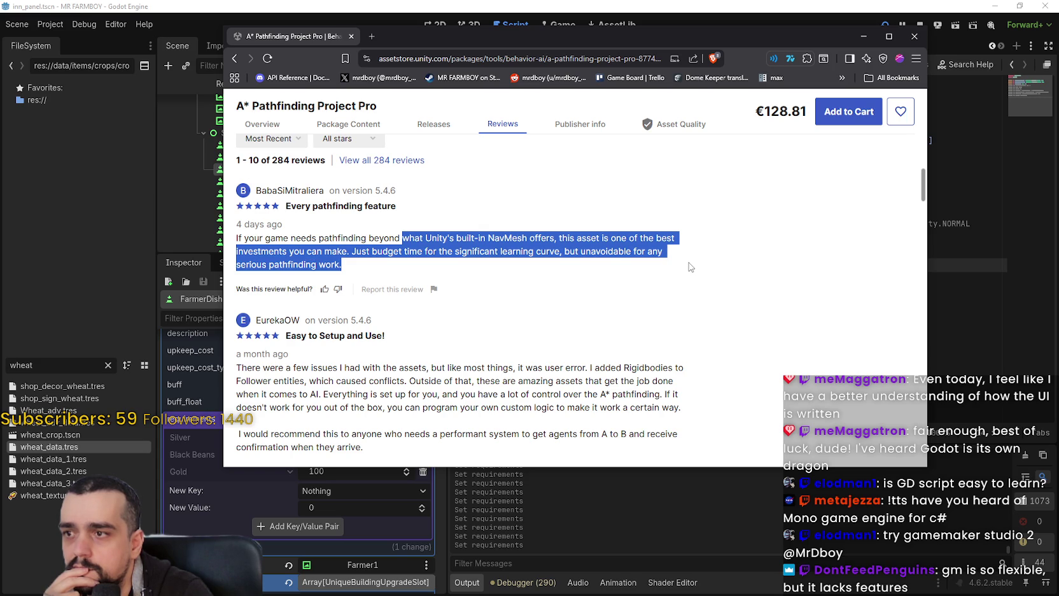
{"action": "scroll", "coordinate": [687, 261], "scroll_direction": "down", "scroll_amount": 1}
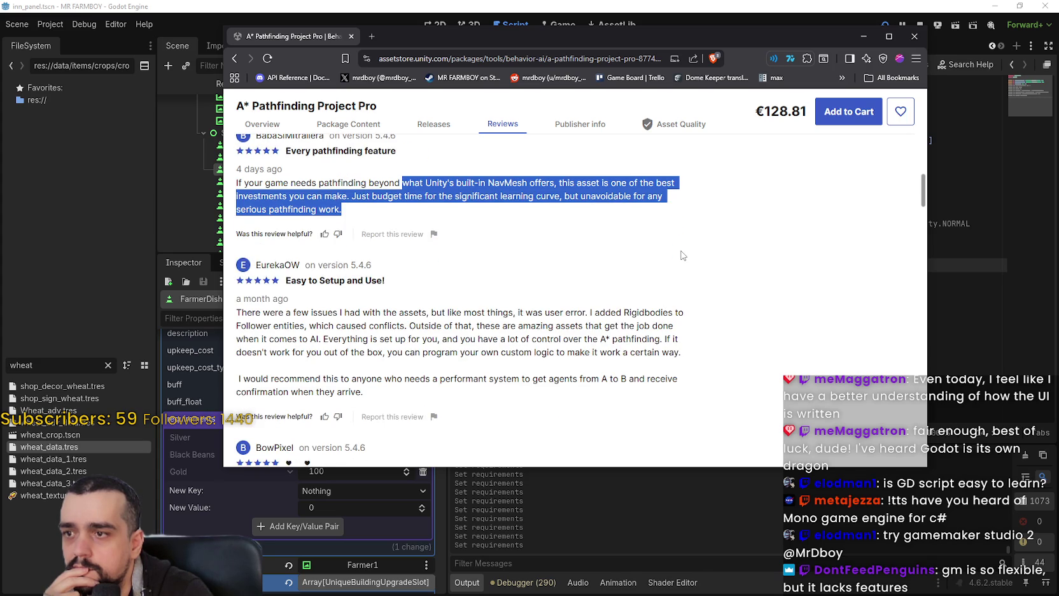
{"action": "scroll", "coordinate": [684, 258], "scroll_direction": "down", "scroll_amount": 2}
{"action": "scroll", "coordinate": [682, 254], "scroll_direction": "down", "scroll_amount": 4}
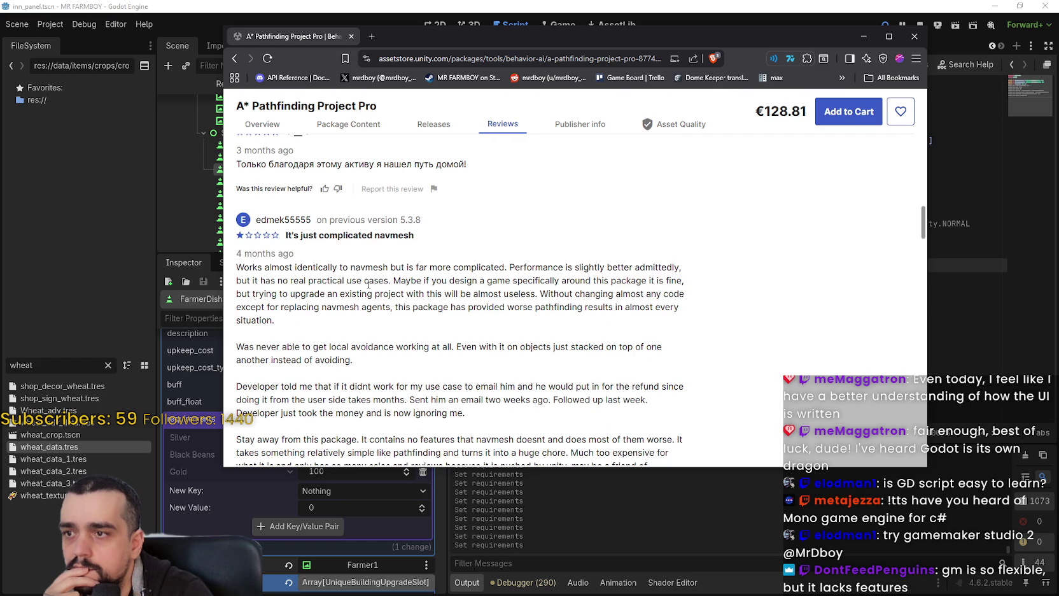
Highlight the one-star review's remarks on practical use cases and designing around the package.
{"action": "mouse_move", "coordinate": [318, 267]}
{"action": "left_mouse_down"}
{"action": "mouse_move", "coordinate": [660, 270]}
{"action": "mouse_move", "coordinate": [354, 295]}
{"action": "mouse_move", "coordinate": [290, 281]}
{"action": "left_mouse_up"}
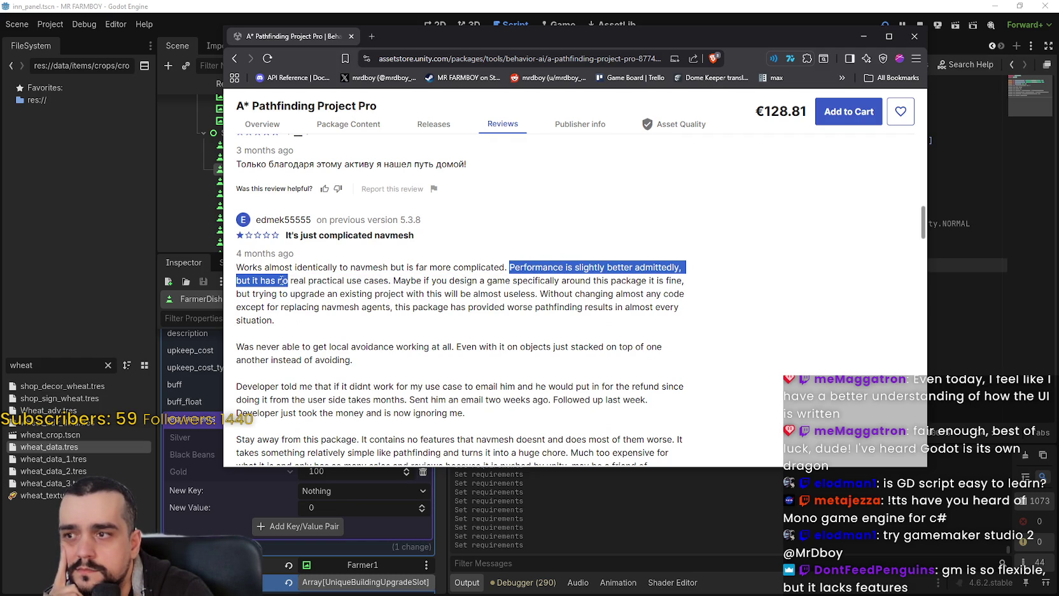
{"action": "left_click", "coordinate": [309, 281]}
{"action": "mouse_move", "coordinate": [364, 284]}
{"action": "left_mouse_down"}
{"action": "mouse_move", "coordinate": [261, 281]}
{"action": "mouse_move", "coordinate": [360, 294]}
{"action": "mouse_move", "coordinate": [300, 277]}
{"action": "left_mouse_up"}
{"action": "left_click", "coordinate": [412, 278]}
{"action": "mouse_move", "coordinate": [411, 278]}
{"action": "left_mouse_down"}
{"action": "mouse_move", "coordinate": [673, 281]}
{"action": "mouse_move", "coordinate": [681, 295]}
{"action": "mouse_move", "coordinate": [278, 295]}
{"action": "mouse_move", "coordinate": [537, 294]}
{"action": "mouse_move", "coordinate": [276, 320]}
{"action": "left_mouse_up"}
{"action": "left_click", "coordinate": [536, 278]}
Highlight the lines about local avoidance, then return to the product overview.
{"action": "scroll", "coordinate": [578, 316], "scroll_direction": "down", "scroll_amount": 3}
{"action": "left_click", "coordinate": [237, 186]}
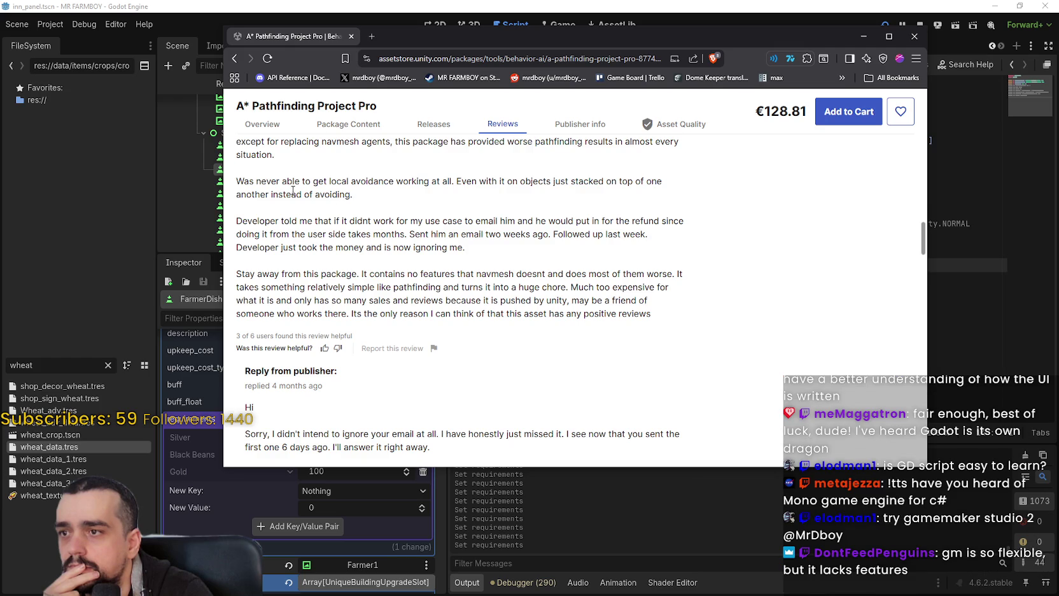
{"action": "double_click", "coordinate": [341, 195]}
{"action": "left_click_drag", "start_coordinate": [340, 195], "coordinate": [315, 181]}
{"action": "left_click", "coordinate": [431, 220]}
{"action": "scroll", "coordinate": [432, 220], "scroll_direction": "down", "scroll_amount": 4}
{"action": "scroll", "coordinate": [431, 220], "scroll_direction": "up", "scroll_amount": 3}
{"action": "left_click", "coordinate": [235, 58]}
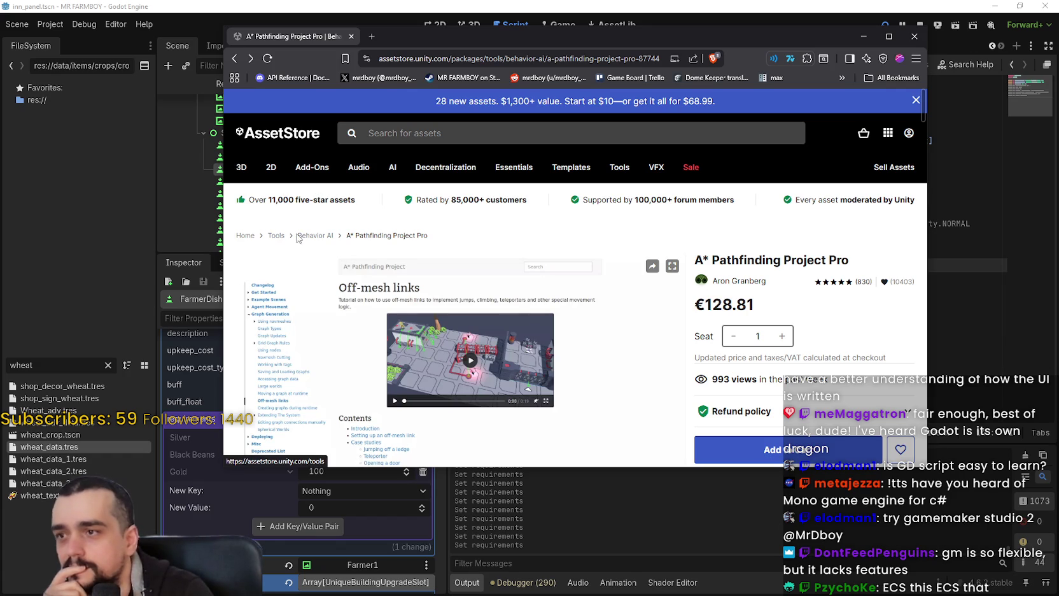
Climb from the product page through Behavior AI to the Tools category's subcategory tiles.
{"action": "left_click", "coordinate": [316, 239]}
{"action": "scroll", "coordinate": [459, 273], "scroll_direction": "down", "scroll_amount": 3}
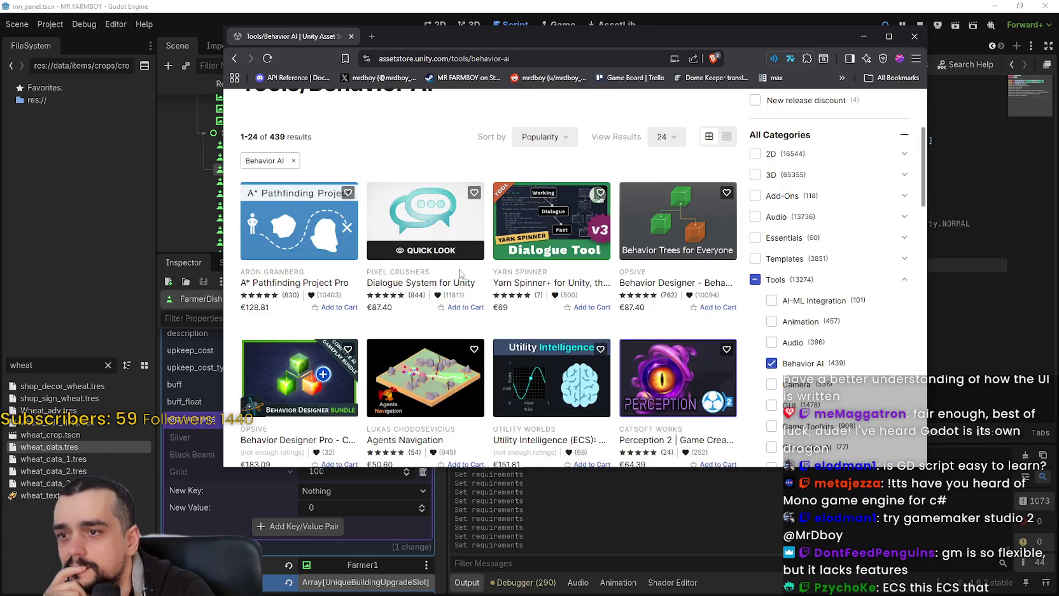
{"action": "scroll", "coordinate": [379, 245], "scroll_direction": "up", "scroll_amount": 2}
{"action": "scroll", "coordinate": [282, 247], "scroll_direction": "up", "scroll_amount": 1}
{"action": "left_click", "coordinate": [286, 247]}
{"action": "scroll", "coordinate": [443, 267], "scroll_direction": "down", "scroll_amount": 3}
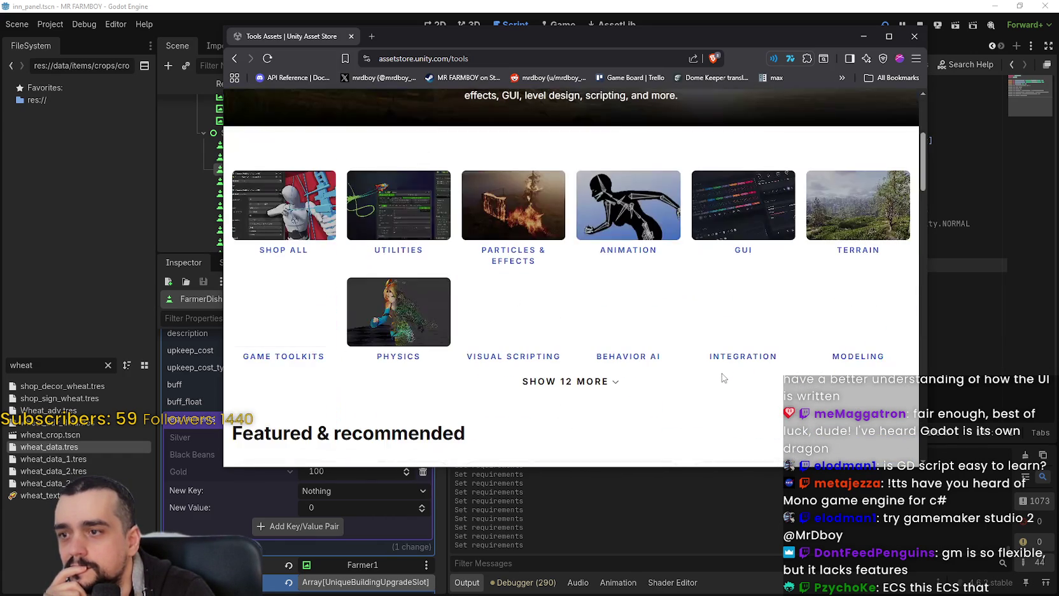
{"action": "scroll", "coordinate": [682, 347], "scroll_direction": "down", "scroll_amount": 3}
{"action": "scroll", "coordinate": [686, 347], "scroll_direction": "up", "scroll_amount": 3}
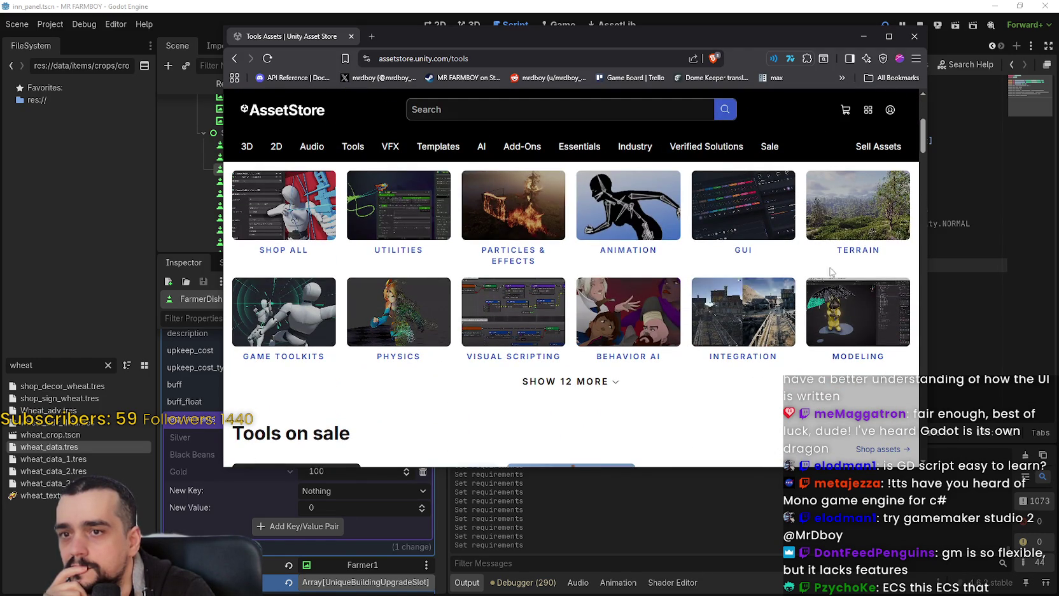
Open the Terrain listing and the Gaia Pro VS product page.
{"action": "left_click", "coordinate": [866, 217]}
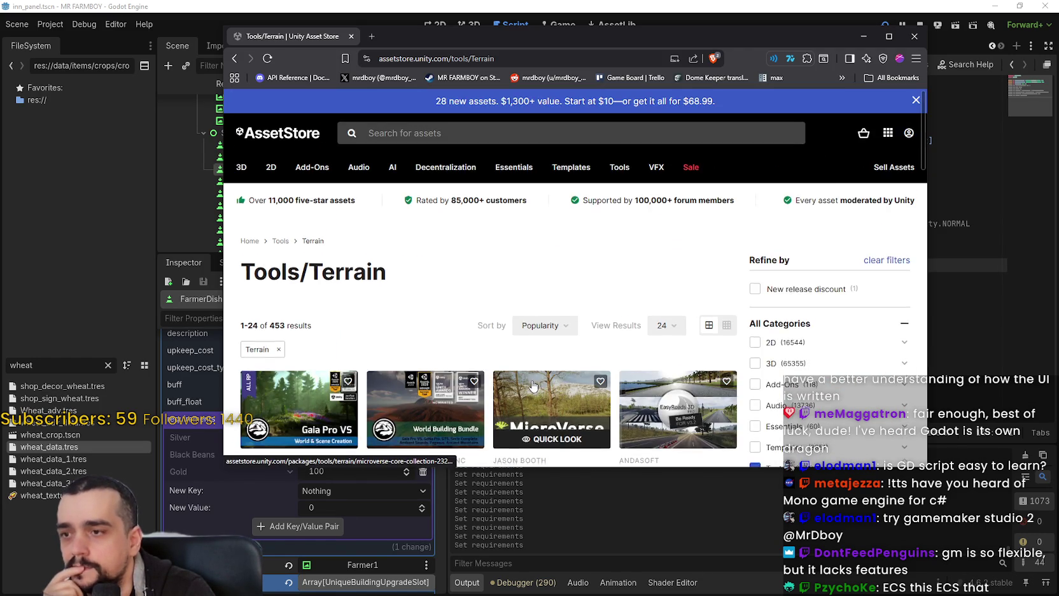
{"action": "scroll", "coordinate": [594, 412], "scroll_direction": "down", "scroll_amount": 2}
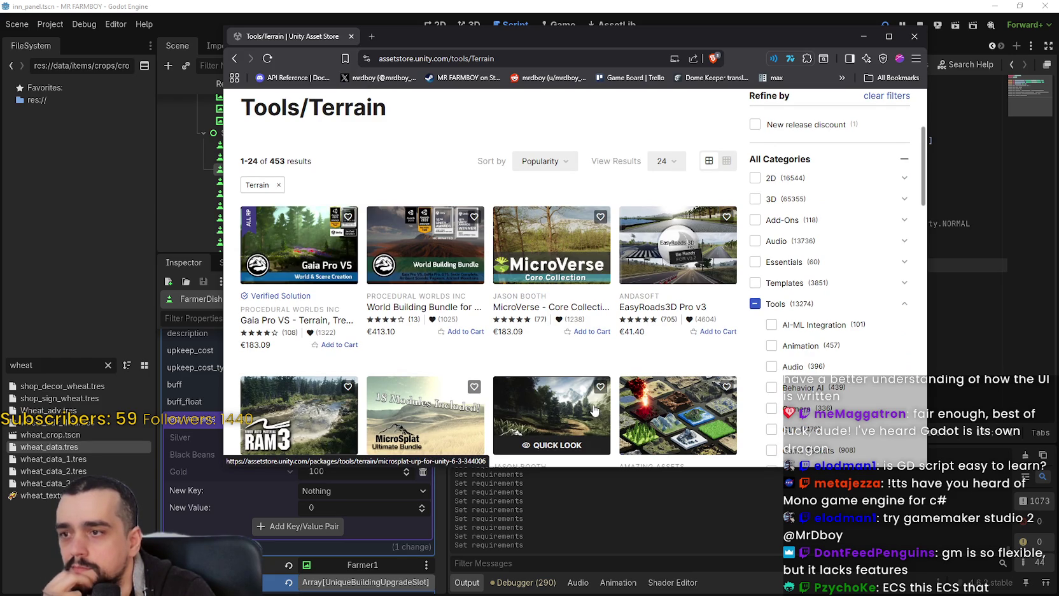
{"action": "left_click", "coordinate": [311, 246]}
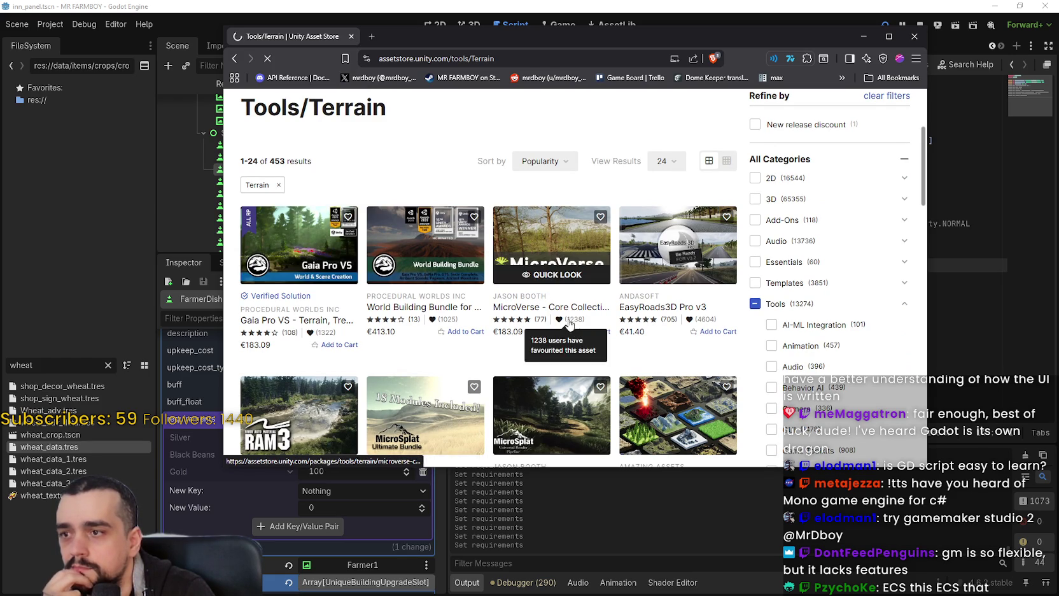
{"action": "scroll", "coordinate": [685, 244], "scroll_direction": "down", "scroll_amount": 2}
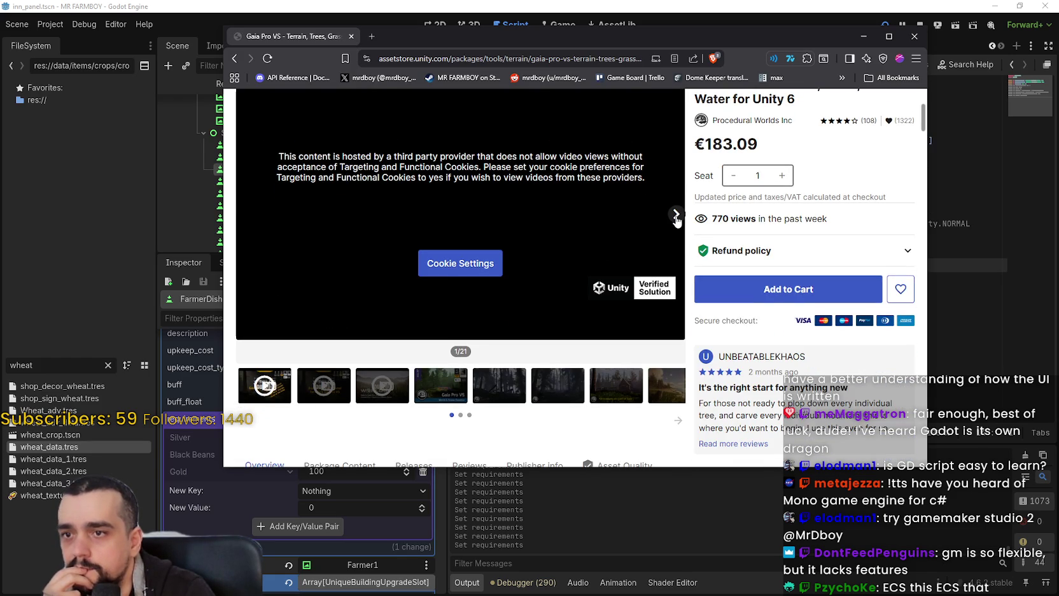
Advance the Gaia Pro VS gallery through all 21 images.
{"action": "left_click", "coordinate": [677, 216]}
{"action": "left_click", "coordinate": [678, 218]}
{"action": "left_click", "coordinate": [676, 215]}
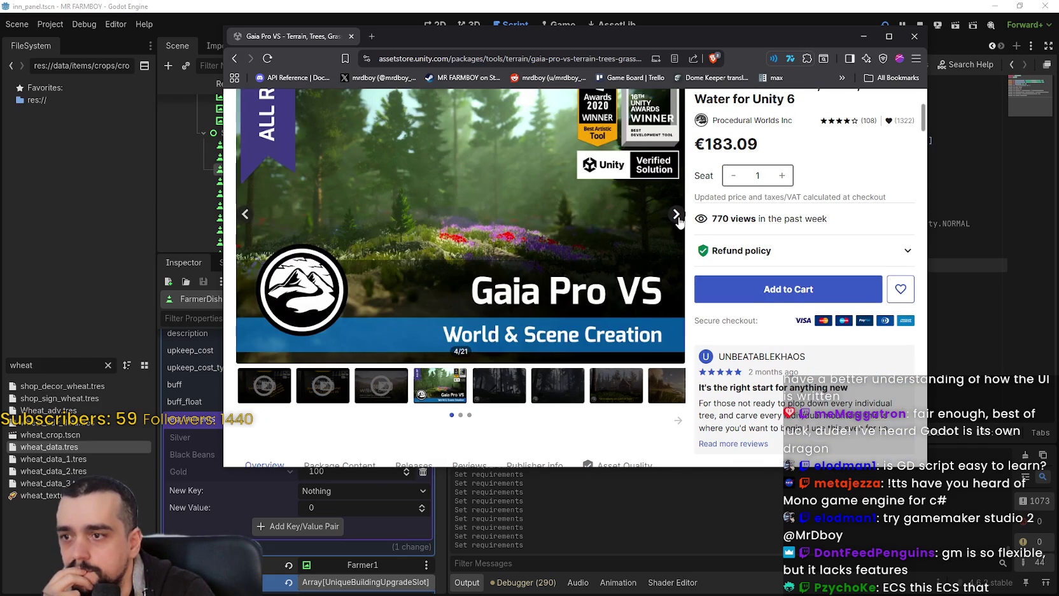
{"action": "scroll", "coordinate": [682, 291], "scroll_direction": "up", "scroll_amount": 1}
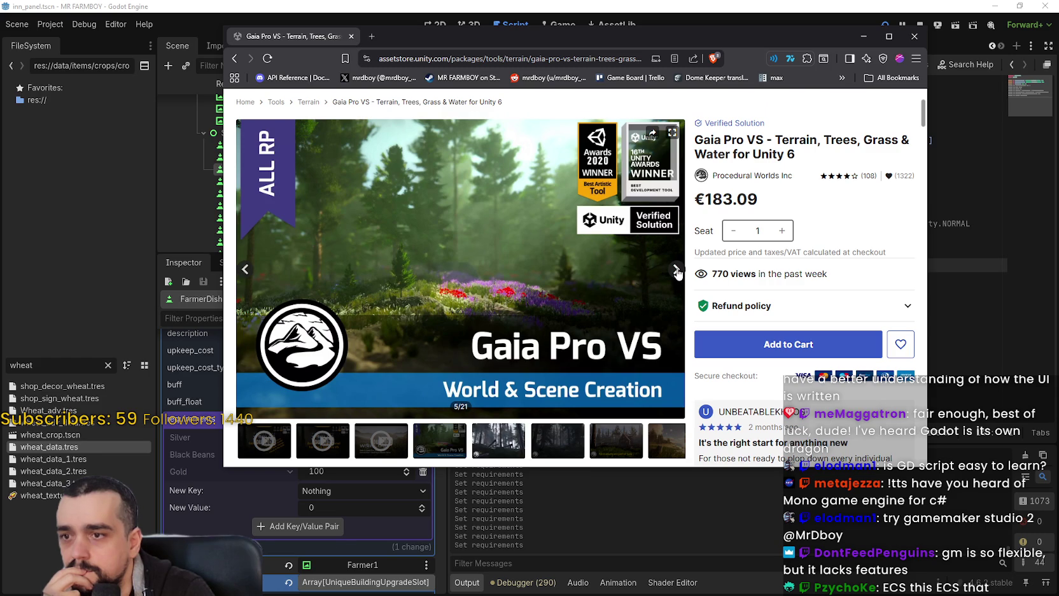
{"action": "left_click", "coordinate": [676, 270]}
{"action": "left_click", "coordinate": [676, 270]}
{"action": "left_click", "coordinate": [677, 270]}
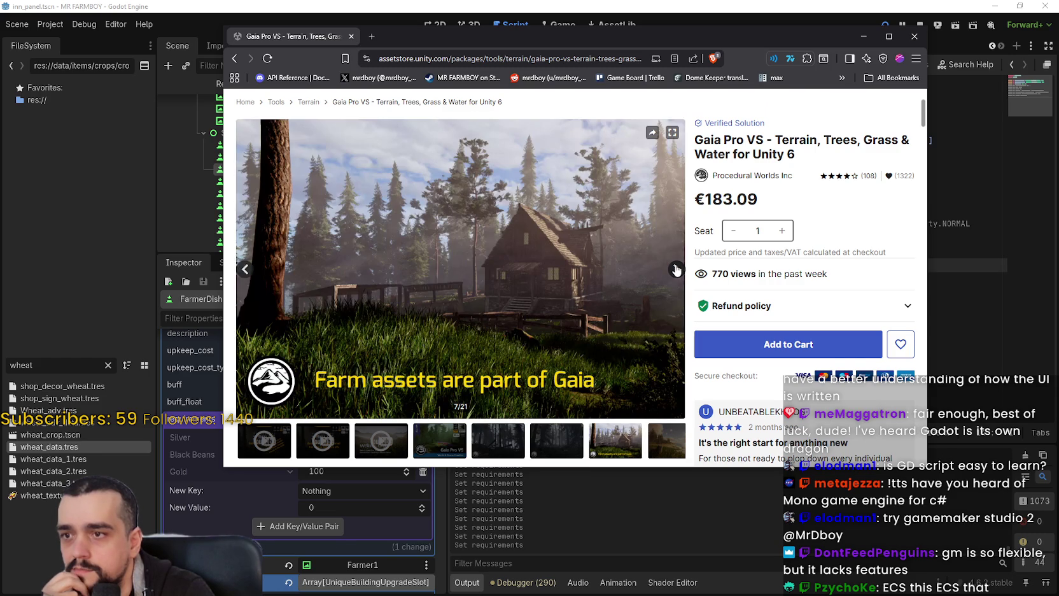
{"action": "left_click", "coordinate": [676, 270]}
{"action": "scroll", "coordinate": [677, 269], "scroll_direction": "down", "scroll_amount": 1}
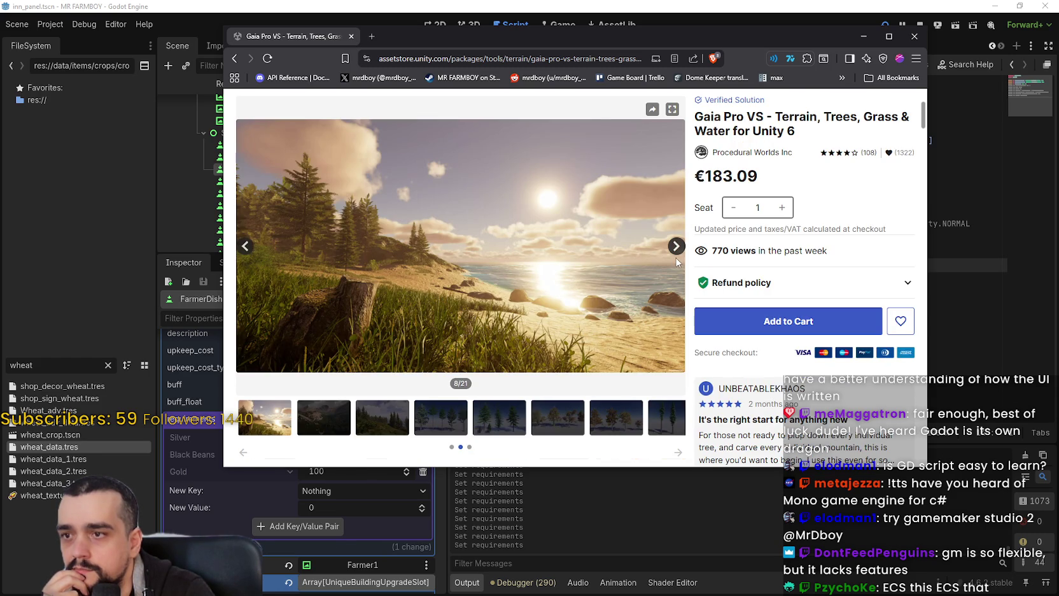
{"action": "left_click", "coordinate": [676, 254]}
{"action": "left_click", "coordinate": [676, 251]}
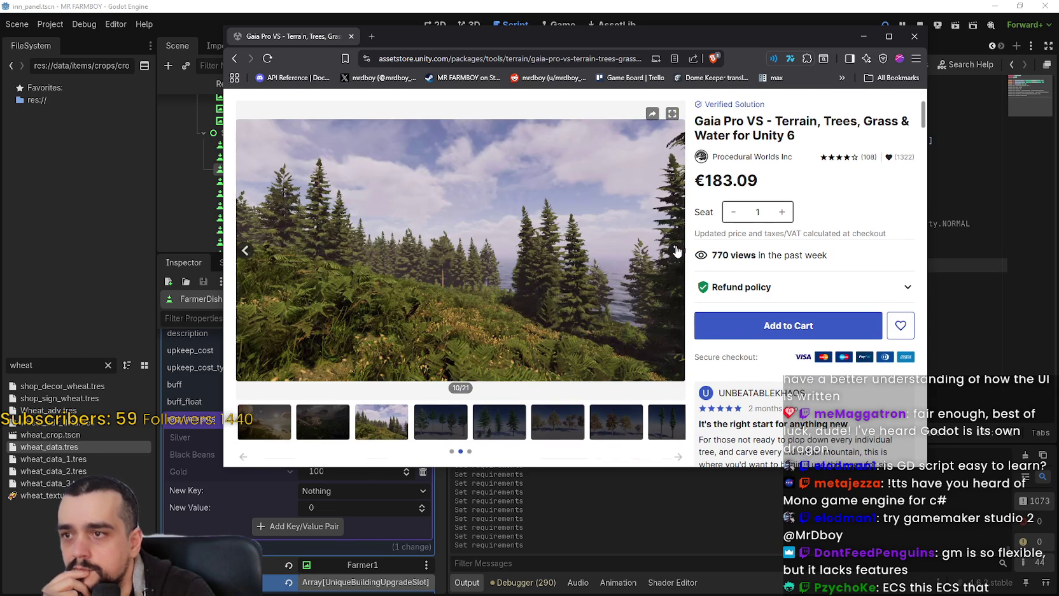
{"action": "left_click", "coordinate": [676, 250]}
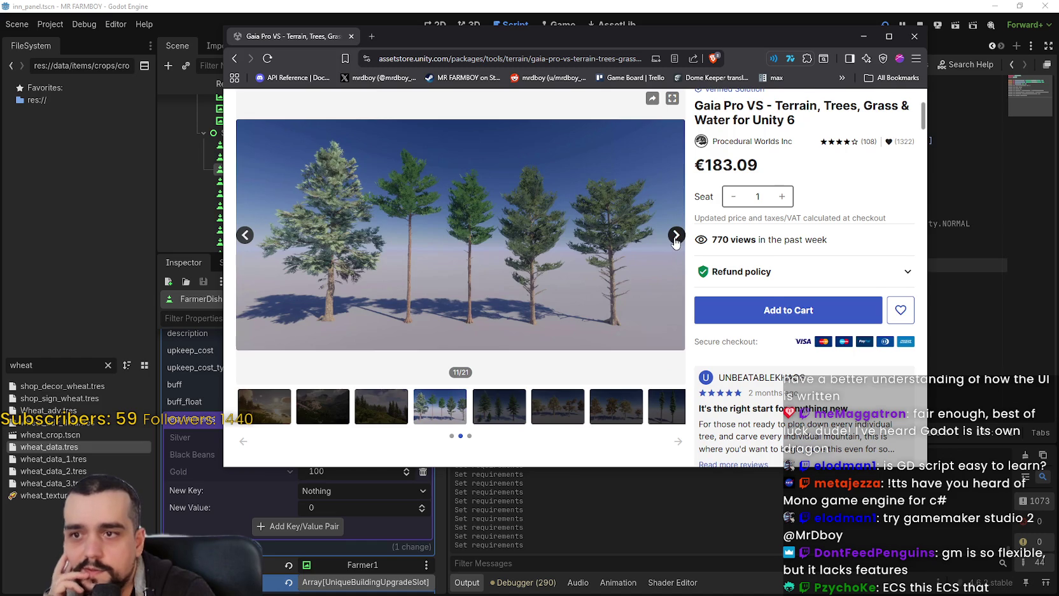
{"action": "left_click", "coordinate": [676, 243]}
{"action": "left_click", "coordinate": [675, 237]}
{"action": "left_click", "coordinate": [676, 236]}
{"action": "left_click", "coordinate": [676, 237]}
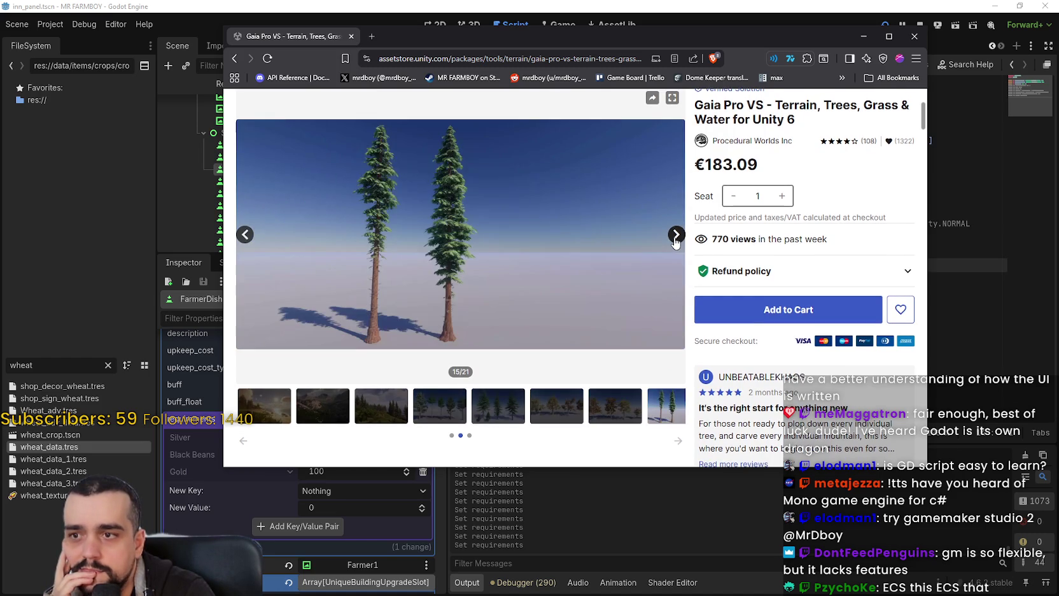
{"action": "left_click", "coordinate": [675, 237]}
{"action": "left_click", "coordinate": [675, 237]}
{"action": "left_click", "coordinate": [676, 237]}
{"action": "left_click", "coordinate": [676, 237]}
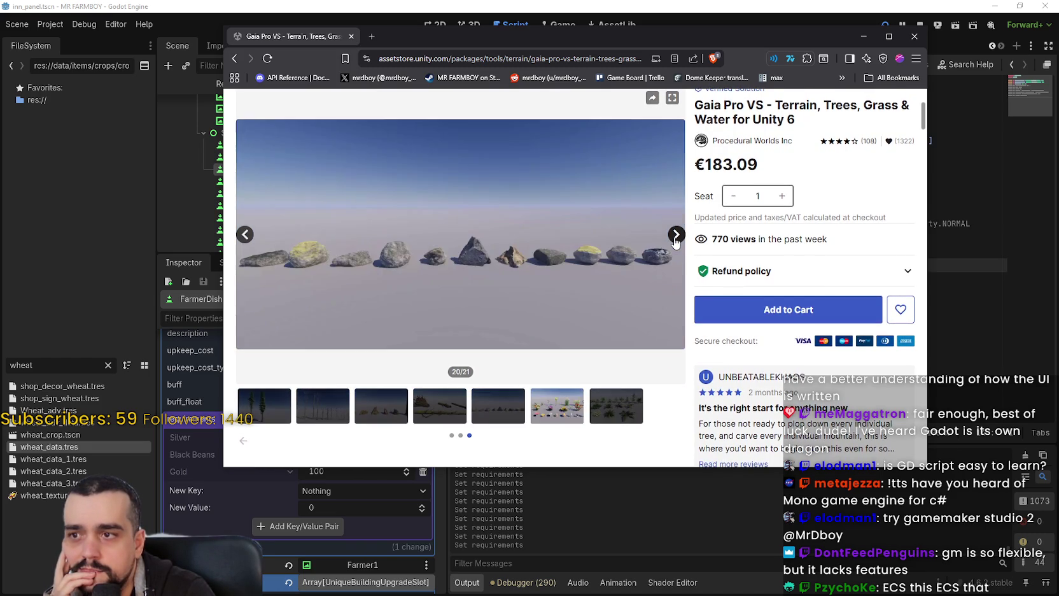
{"action": "left_click", "coordinate": [675, 236]}
{"action": "left_click", "coordinate": [675, 239]}
Scroll through the Gaia Pro VS description, then bring the Godot editor back to the front.
{"action": "scroll", "coordinate": [598, 309], "scroll_direction": "down", "scroll_amount": 10}
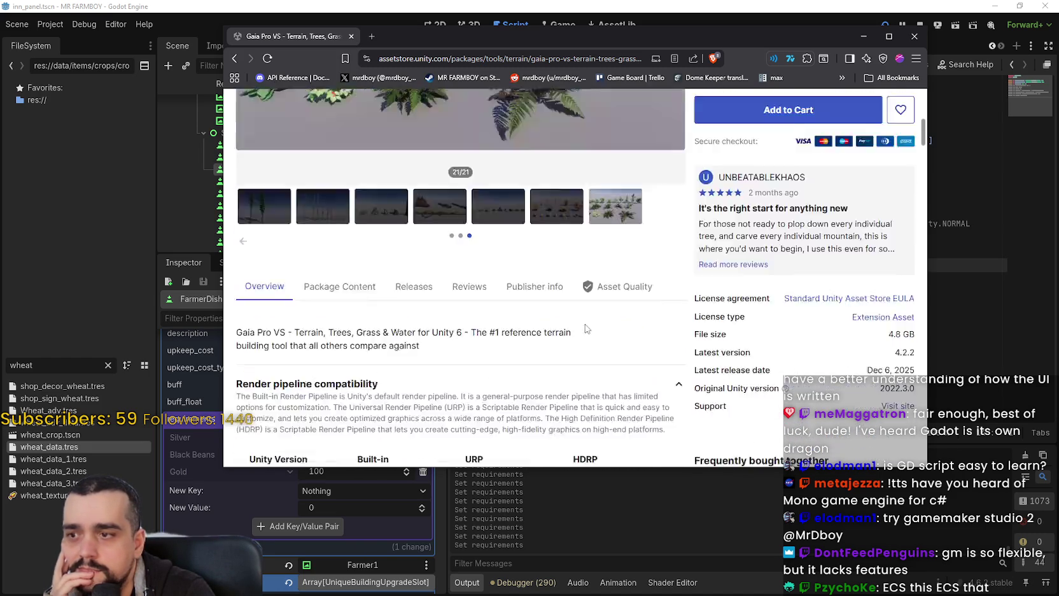
{"action": "scroll", "coordinate": [592, 315], "scroll_direction": "down", "scroll_amount": 5}
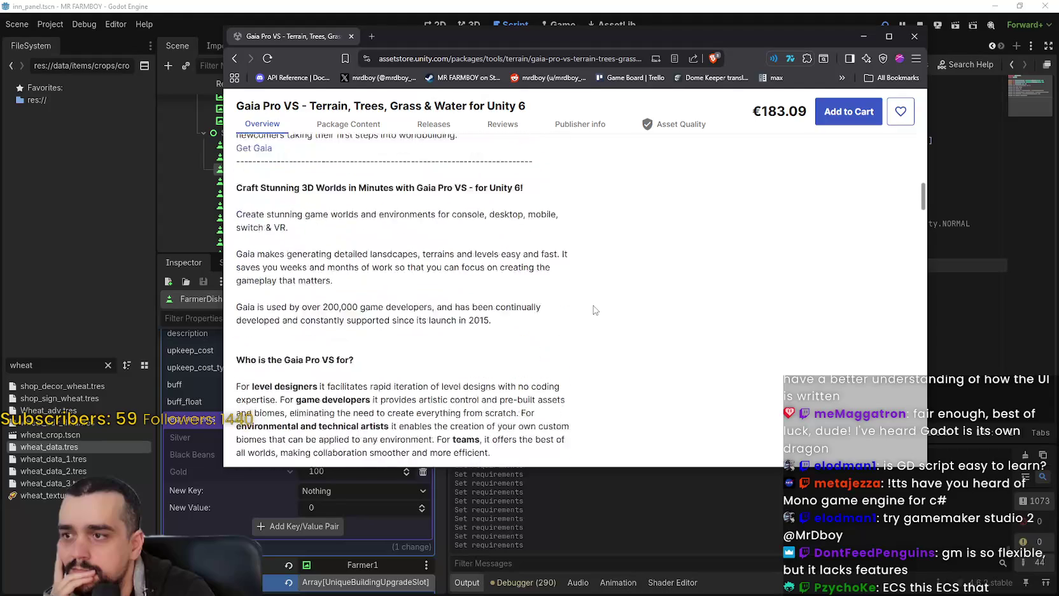
{"action": "scroll", "coordinate": [593, 310], "scroll_direction": "down", "scroll_amount": 2}
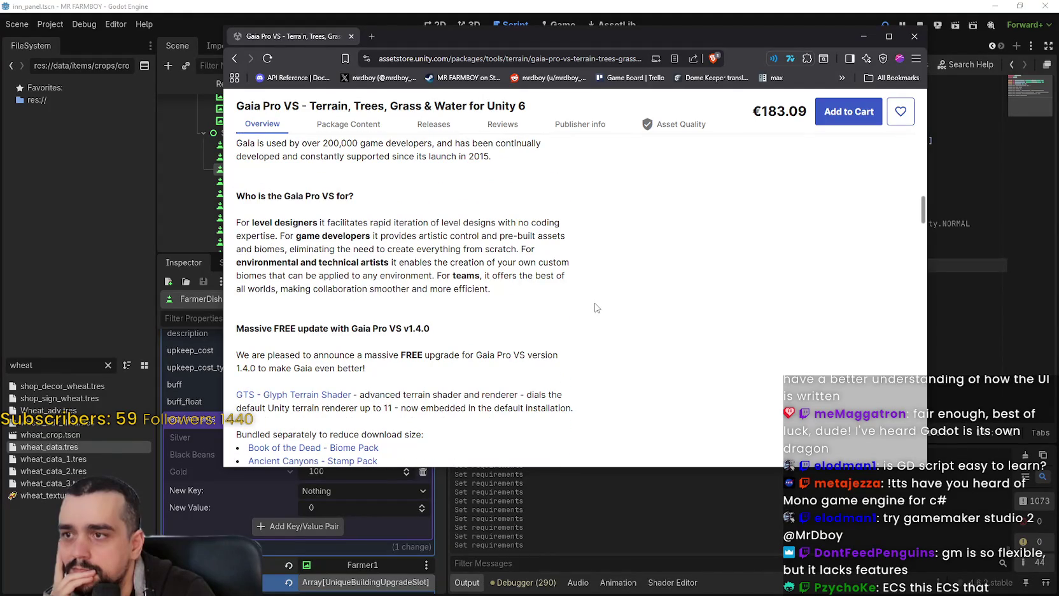
{"action": "scroll", "coordinate": [596, 307], "scroll_direction": "down", "scroll_amount": 3}
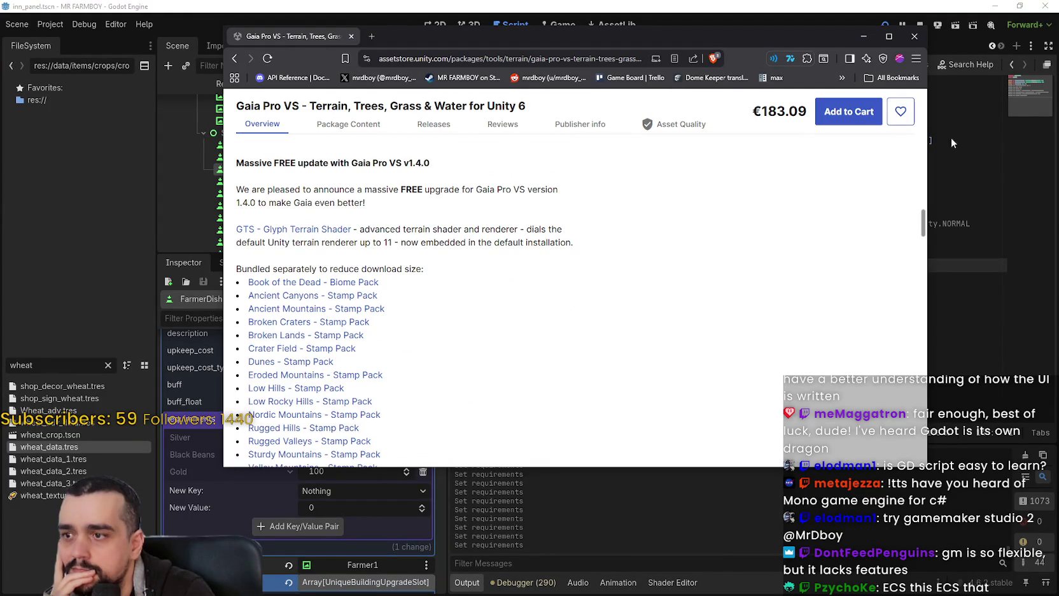
{"action": "left_click_drag", "start_coordinate": [819, 40], "coordinate": [826, 64]}
{"action": "scroll", "coordinate": [593, 306], "scroll_direction": "up", "scroll_amount": 1}
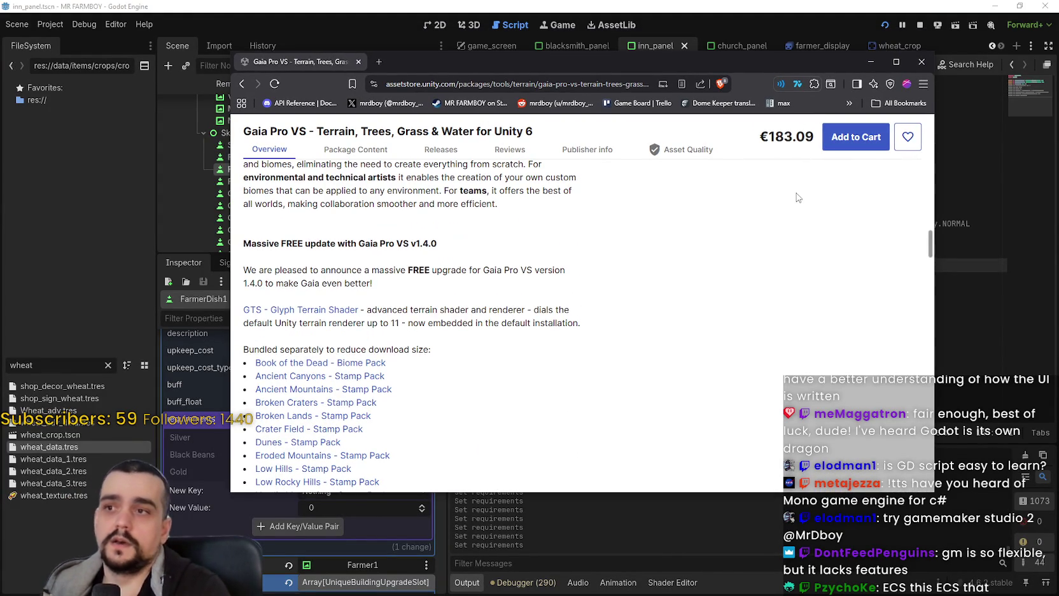
{"action": "left_click", "coordinate": [920, 60]}
Return to the item_data_crop.gd script and stop the running game.
{"action": "left_click", "coordinate": [598, 232]}
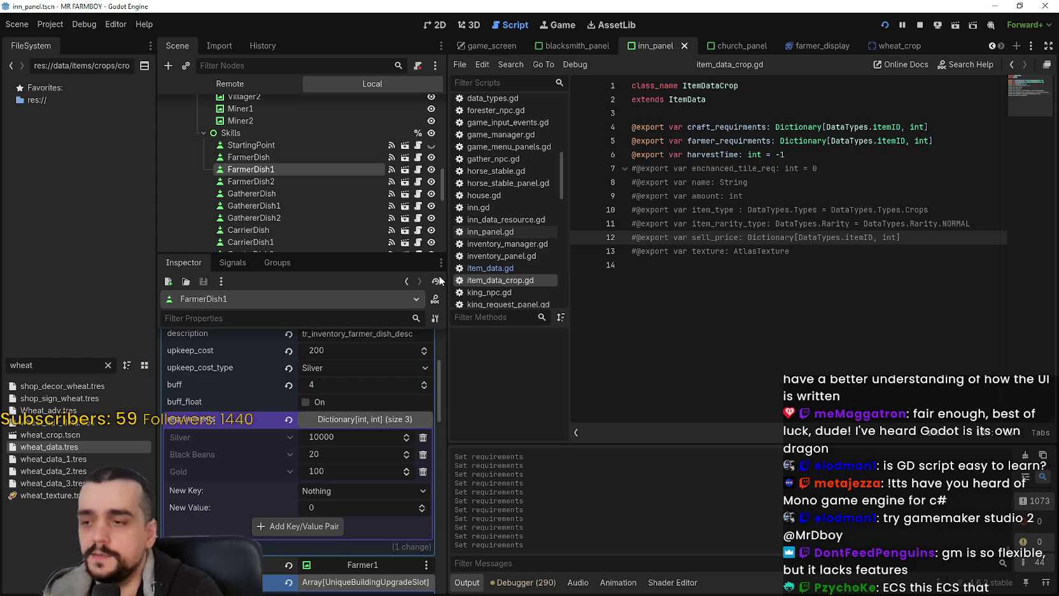
{"action": "scroll", "coordinate": [286, 486], "scroll_direction": "down", "scroll_amount": 2}
{"action": "scroll", "coordinate": [287, 486], "scroll_direction": "up", "scroll_amount": 2}
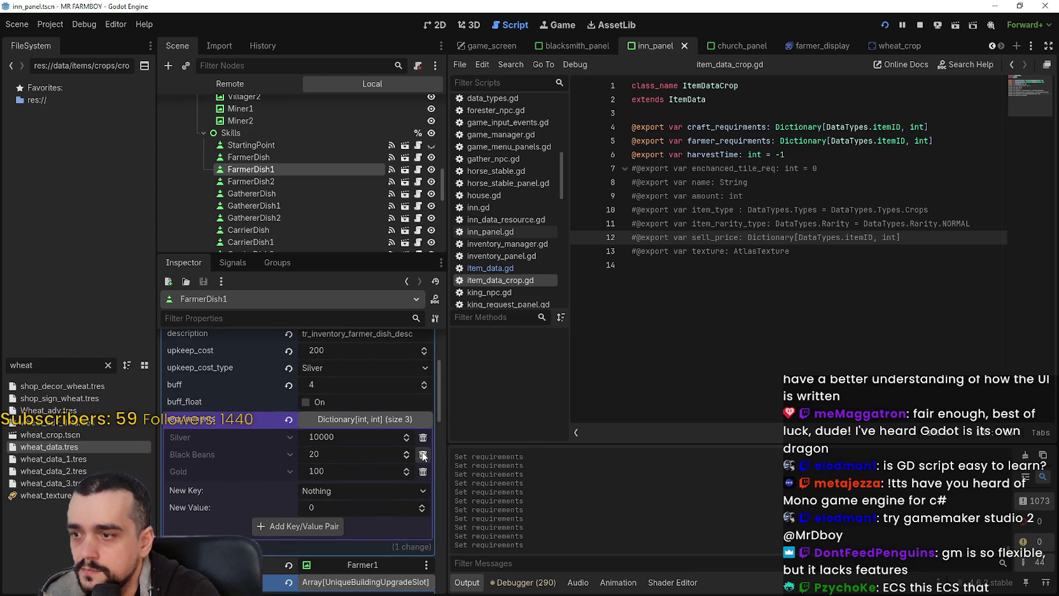
{"action": "left_click", "coordinate": [919, 25]}
Add a Sweet Potato 1 requirement of 20 to FarmerDish's requirements dictionary.
{"action": "left_click", "coordinate": [283, 140]}
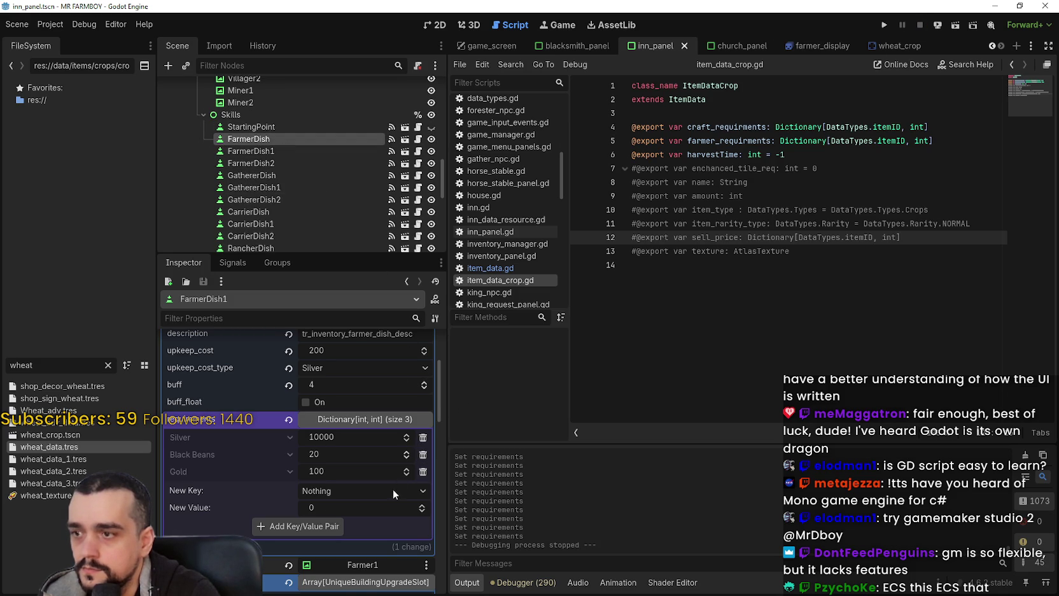
{"action": "left_click", "coordinate": [422, 517]}
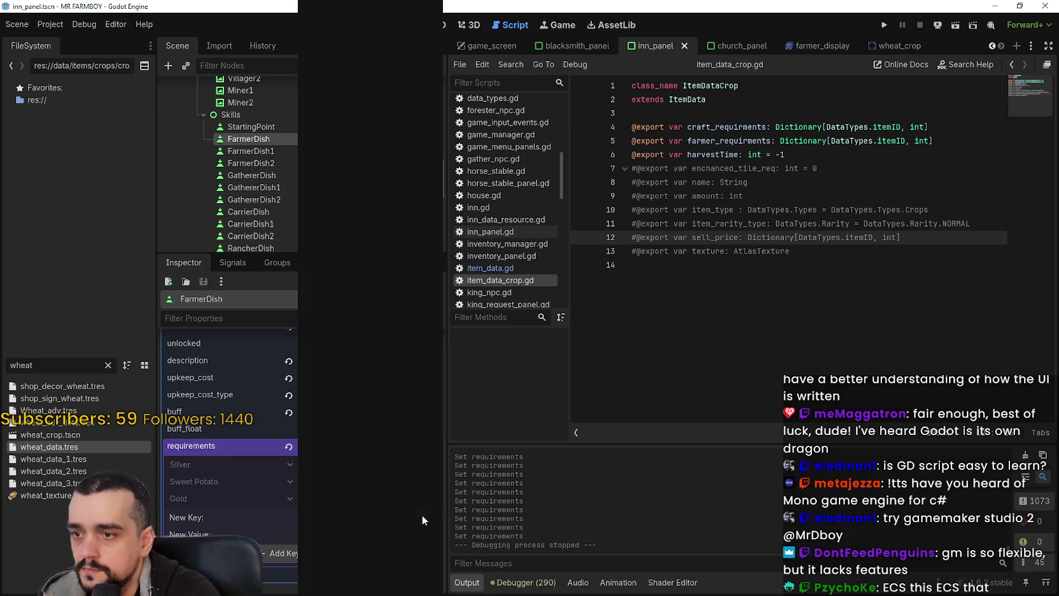
{"action": "scroll", "coordinate": [390, 474], "scroll_direction": "down", "scroll_amount": 7}
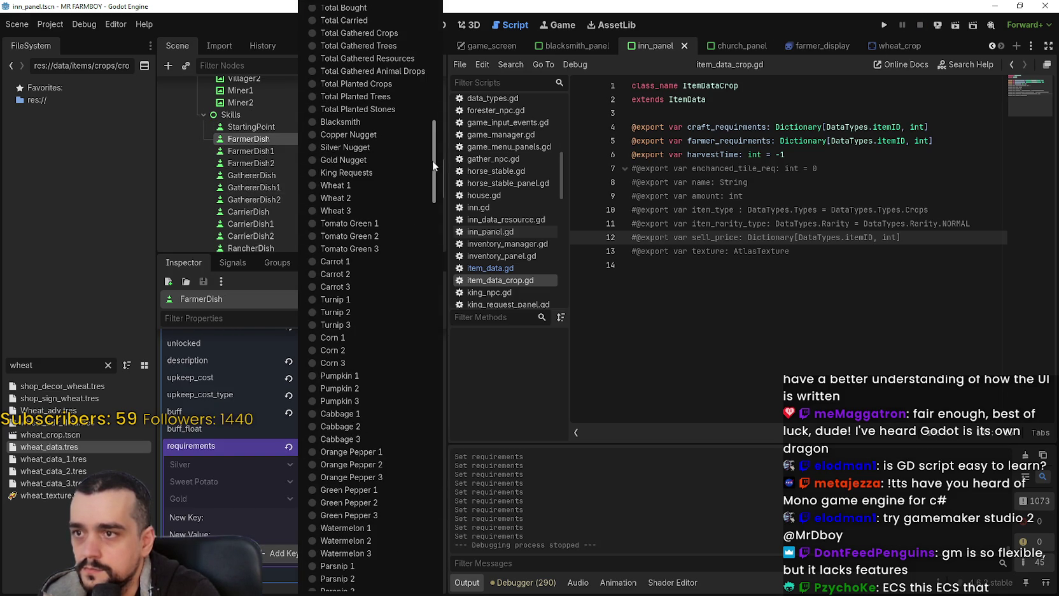
{"action": "scroll", "coordinate": [439, 253], "scroll_direction": "down", "scroll_amount": 10}
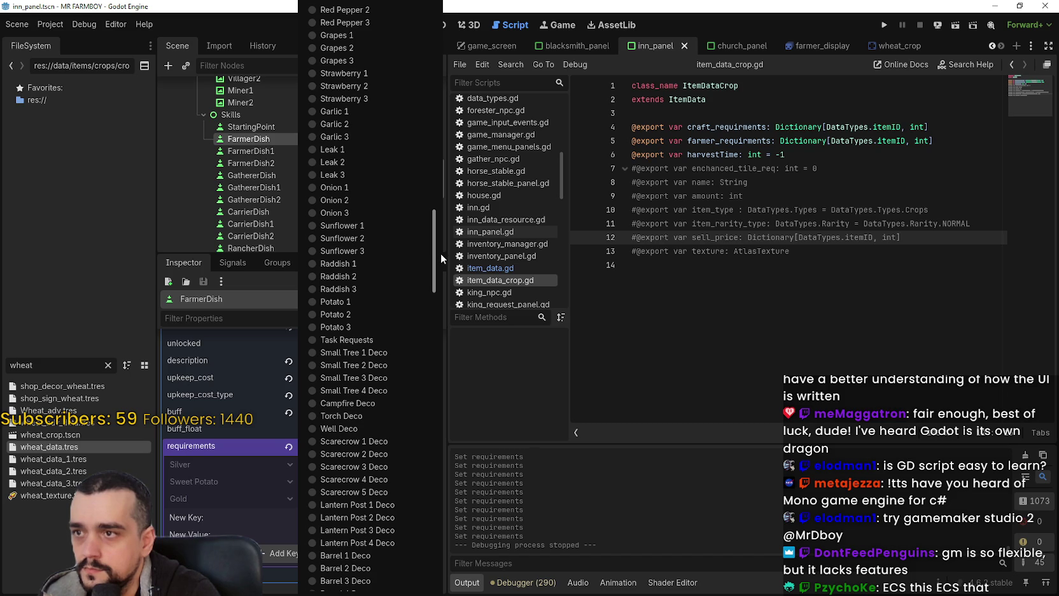
{"action": "scroll", "coordinate": [440, 255], "scroll_direction": "down", "scroll_amount": 10}
{"action": "left_click_drag", "start_coordinate": [448, 363], "coordinate": [446, 495]}
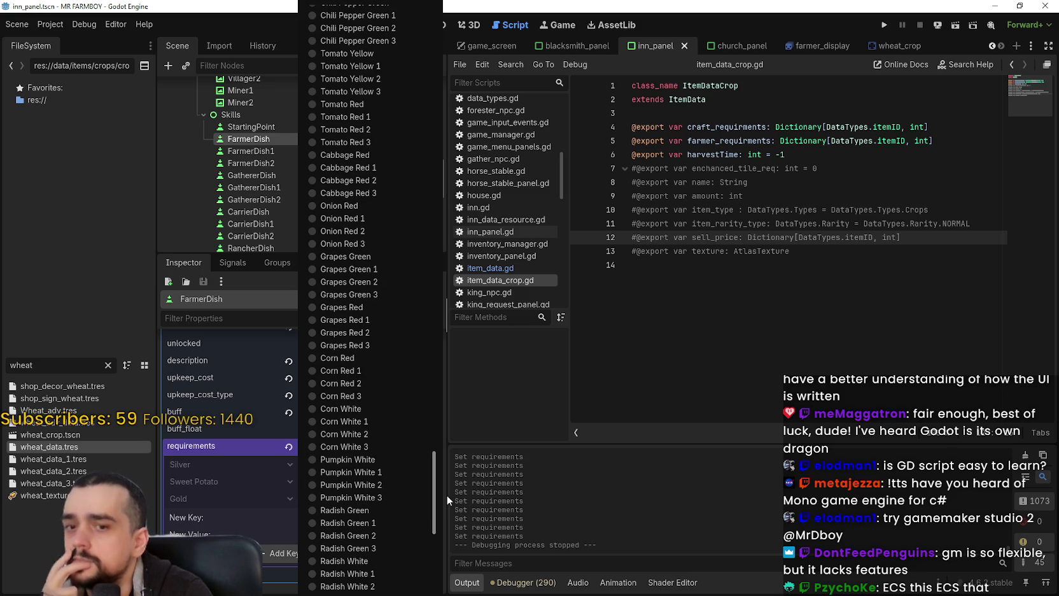
{"action": "scroll", "coordinate": [446, 494], "scroll_direction": "down", "scroll_amount": 3}
{"action": "scroll", "coordinate": [435, 469], "scroll_direction": "down", "scroll_amount": 4}
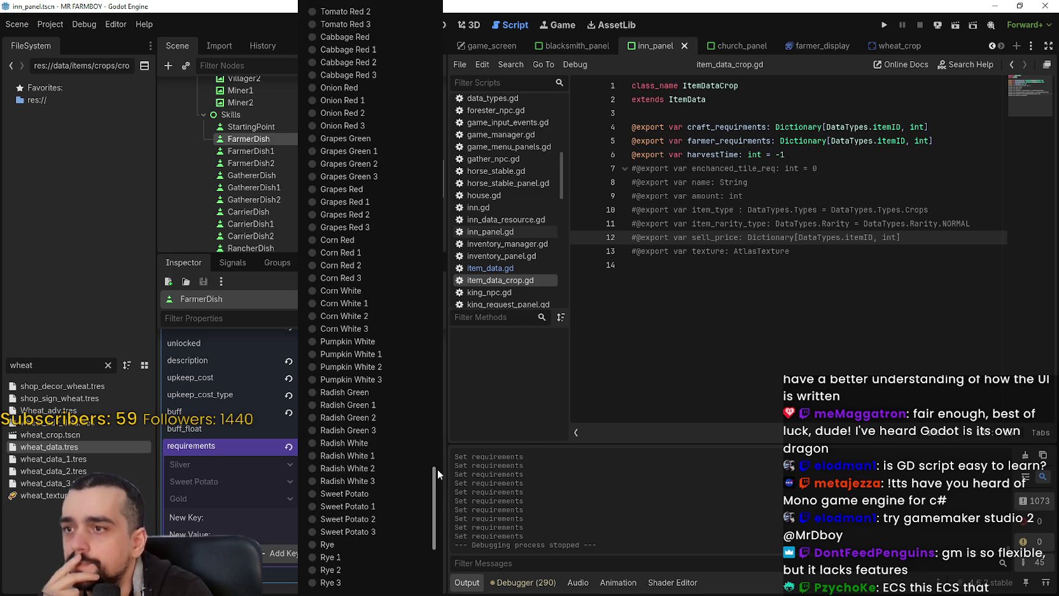
{"action": "scroll", "coordinate": [437, 468], "scroll_direction": "down", "scroll_amount": 4}
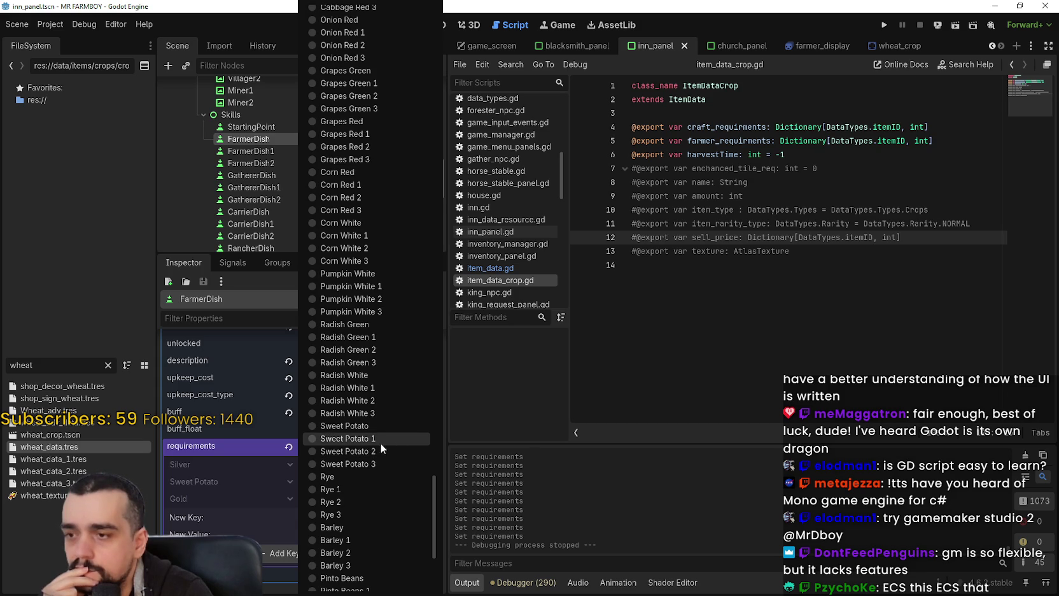
{"action": "left_click", "coordinate": [379, 439]}
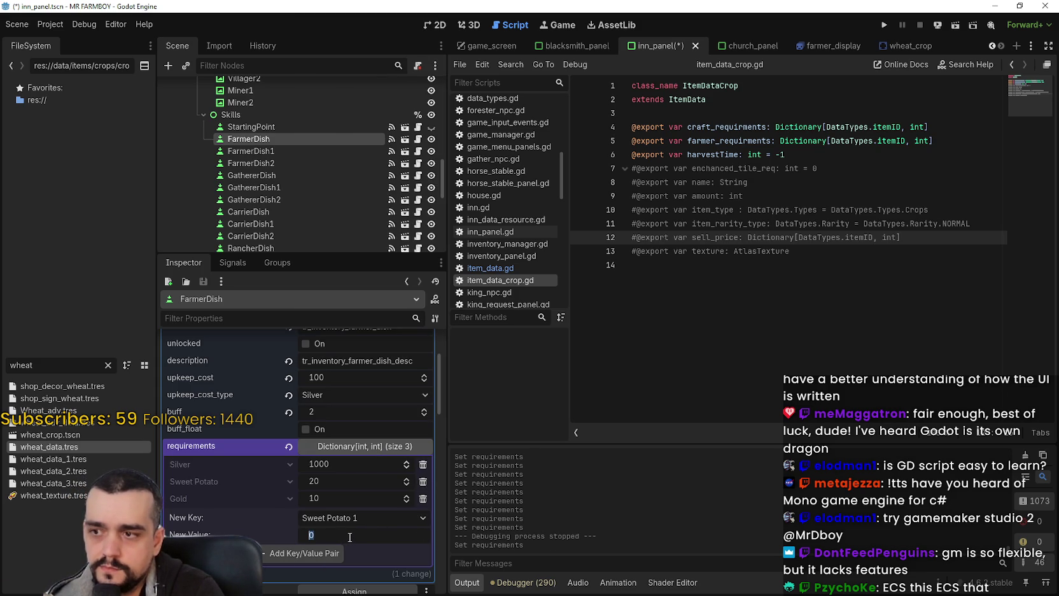
{"action": "type", "text": "0"}
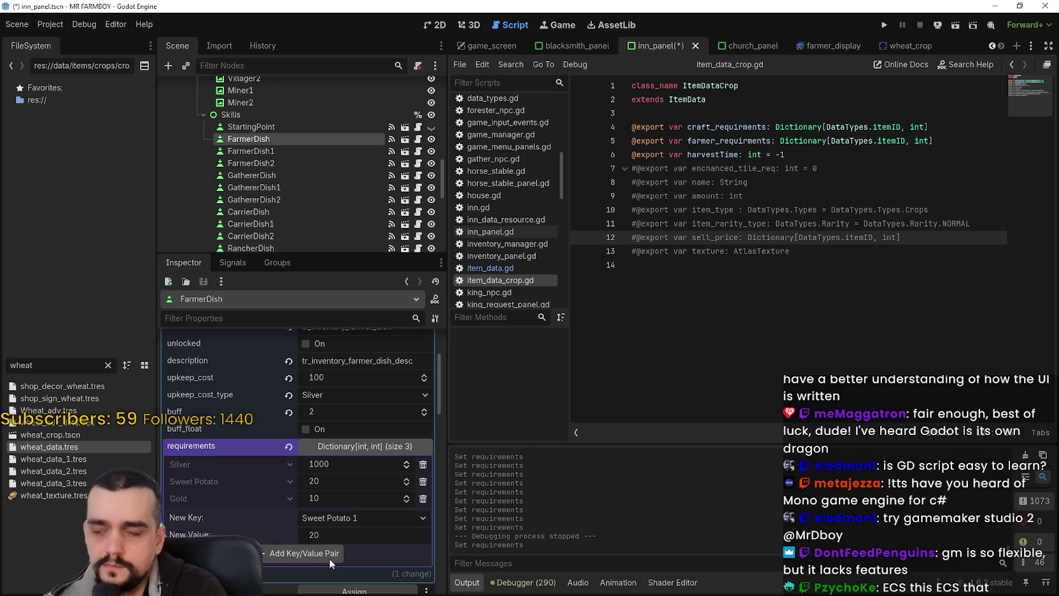
{"action": "left_click", "coordinate": [324, 551]}
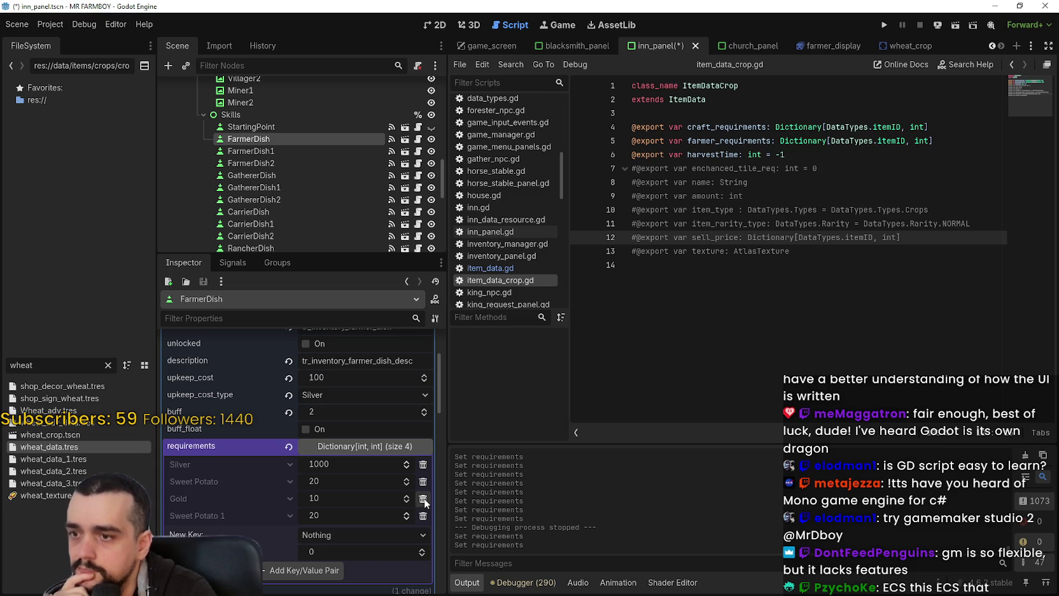
Remove the Gold and Silver entries from FarmerDish's requirements.
{"action": "left_click", "coordinate": [424, 500]}
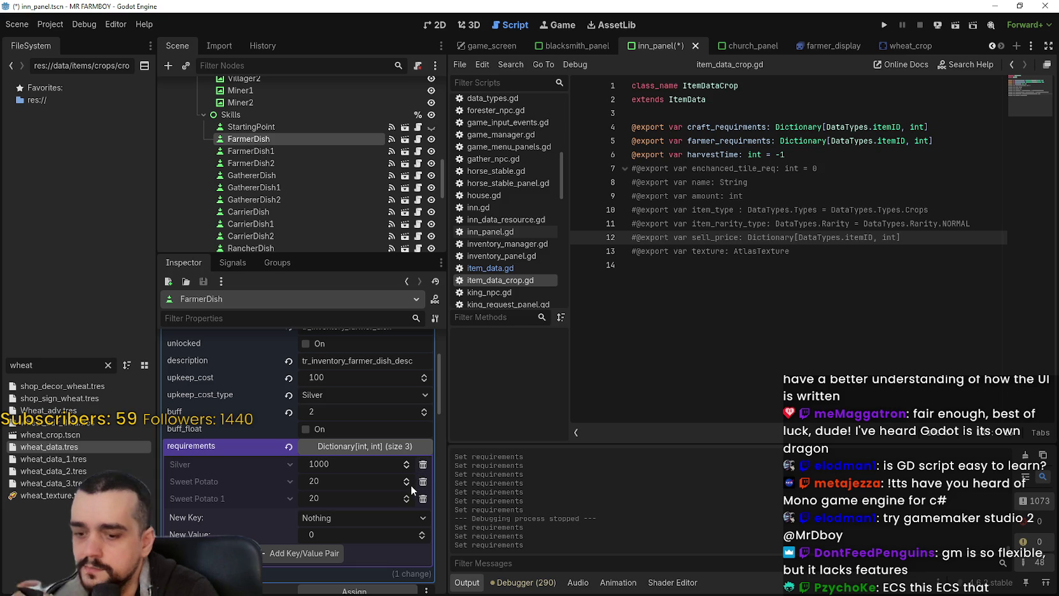
{"action": "key", "text": "ctrl+z"}
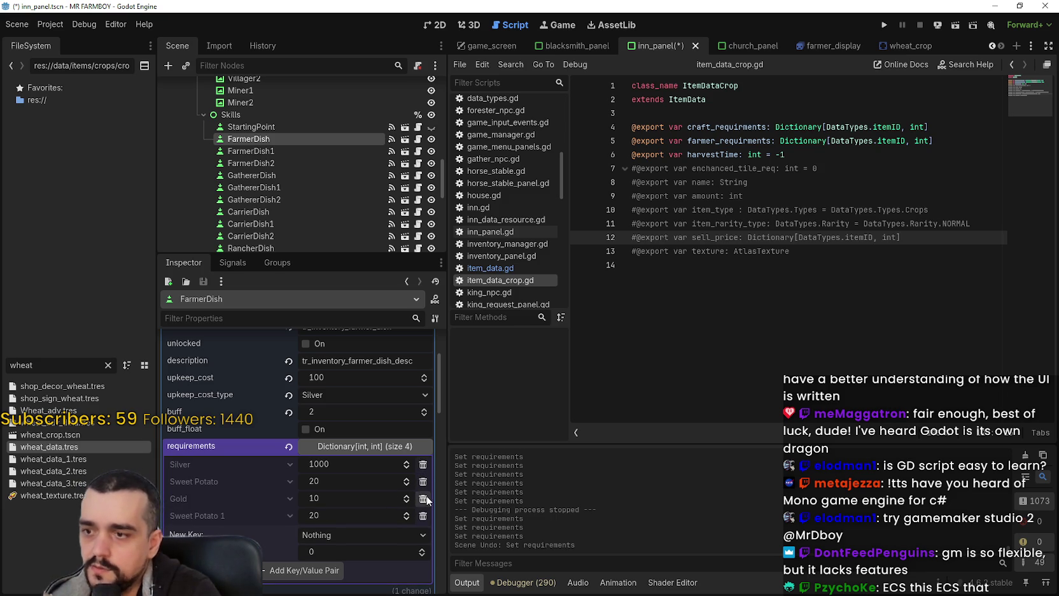
{"action": "left_click", "coordinate": [425, 499]}
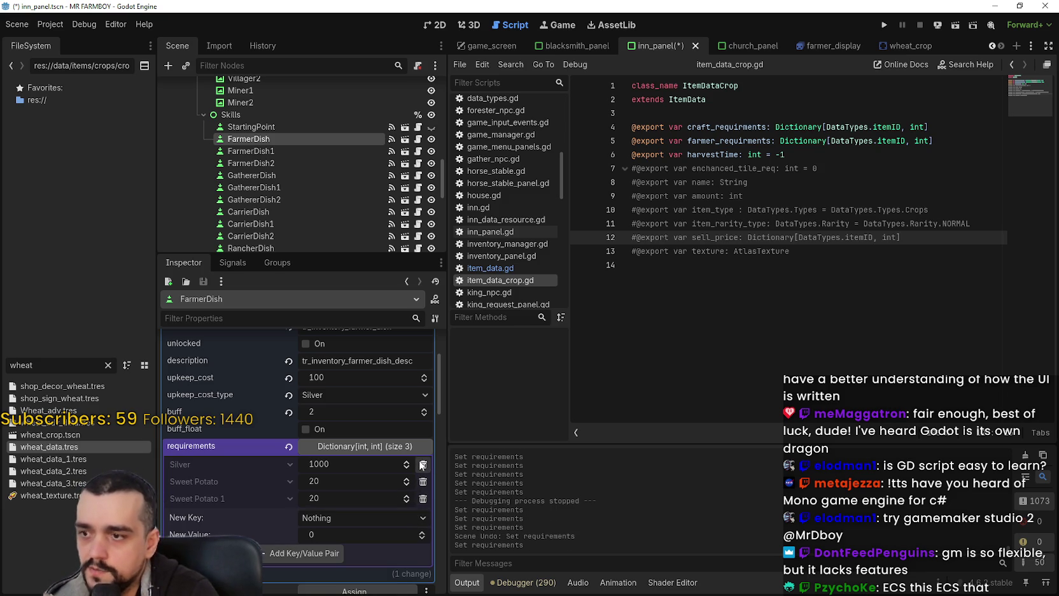
{"action": "left_click", "coordinate": [423, 465]}
Re-add the Silver requirement with value 1000.
{"action": "left_click", "coordinate": [388, 494]}
{"action": "scroll", "coordinate": [372, 463], "scroll_direction": "down", "scroll_amount": 10}
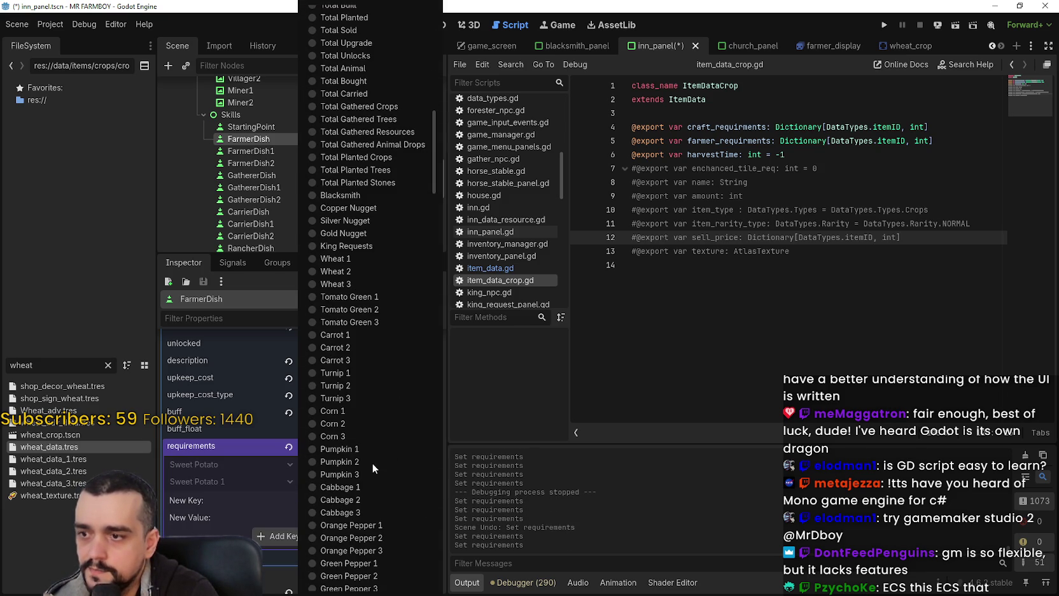
{"action": "scroll", "coordinate": [375, 400], "scroll_direction": "up", "scroll_amount": 15}
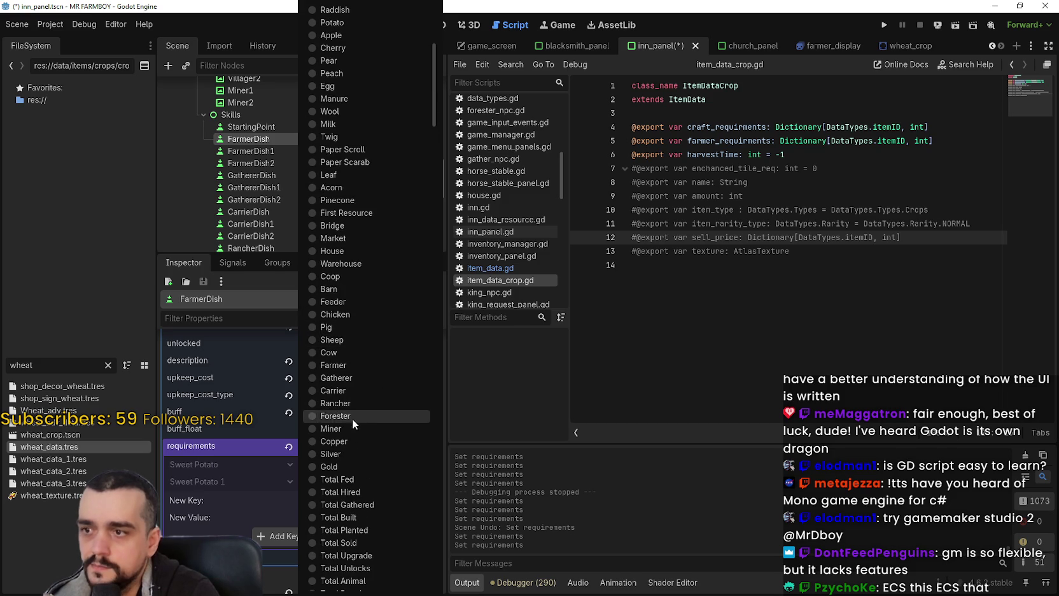
{"action": "left_click", "coordinate": [343, 453]}
{"action": "type", "text": "1000"}
{"action": "left_click", "coordinate": [323, 536]}
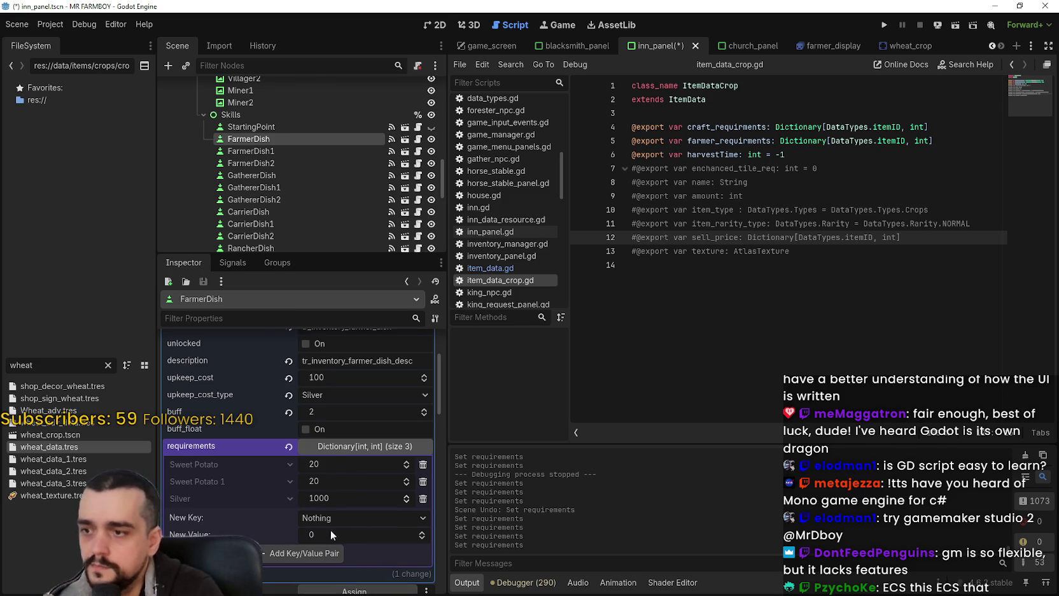
Re-add the Gold 10 requirement and save the inn_panel scene.
{"action": "left_click", "coordinate": [360, 515]}
{"action": "scroll", "coordinate": [375, 411], "scroll_direction": "down", "scroll_amount": 15}
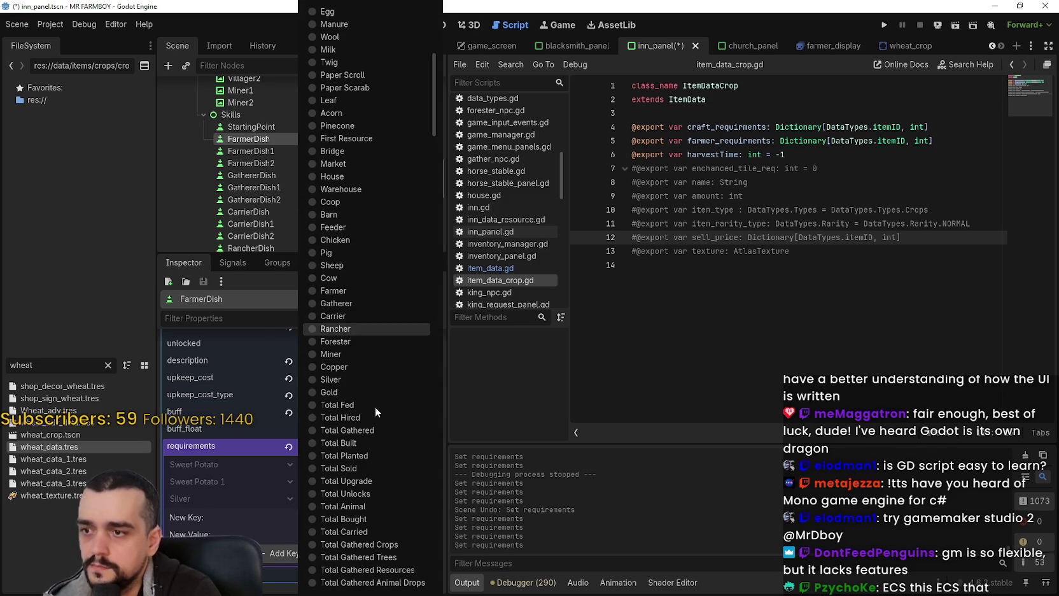
{"action": "left_click", "coordinate": [357, 392]}
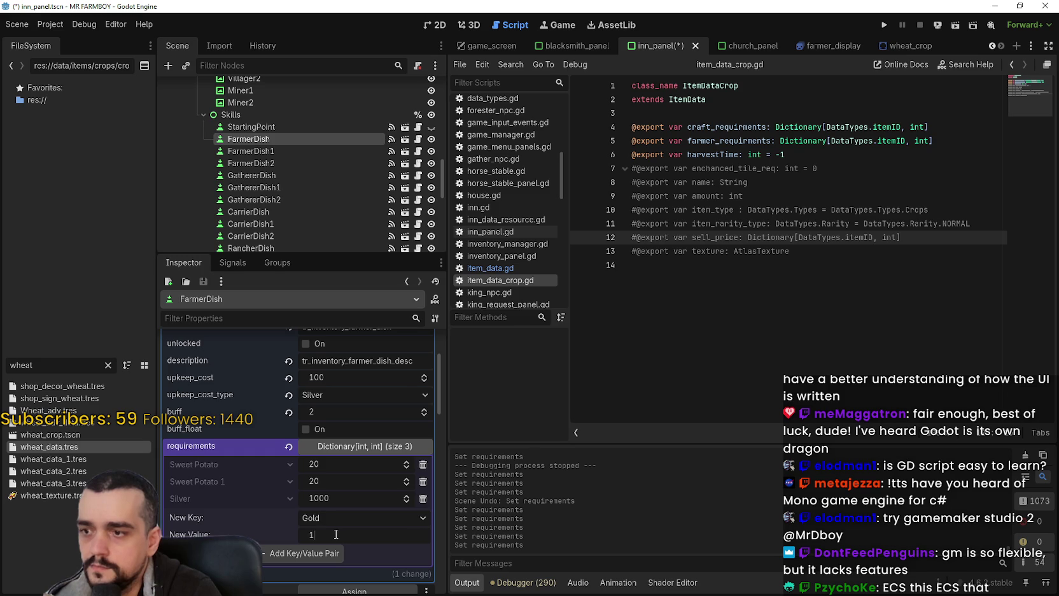
{"action": "type", "text": "0"}
{"action": "left_click", "coordinate": [318, 551]}
{"action": "key", "text": "ctrl+s"}
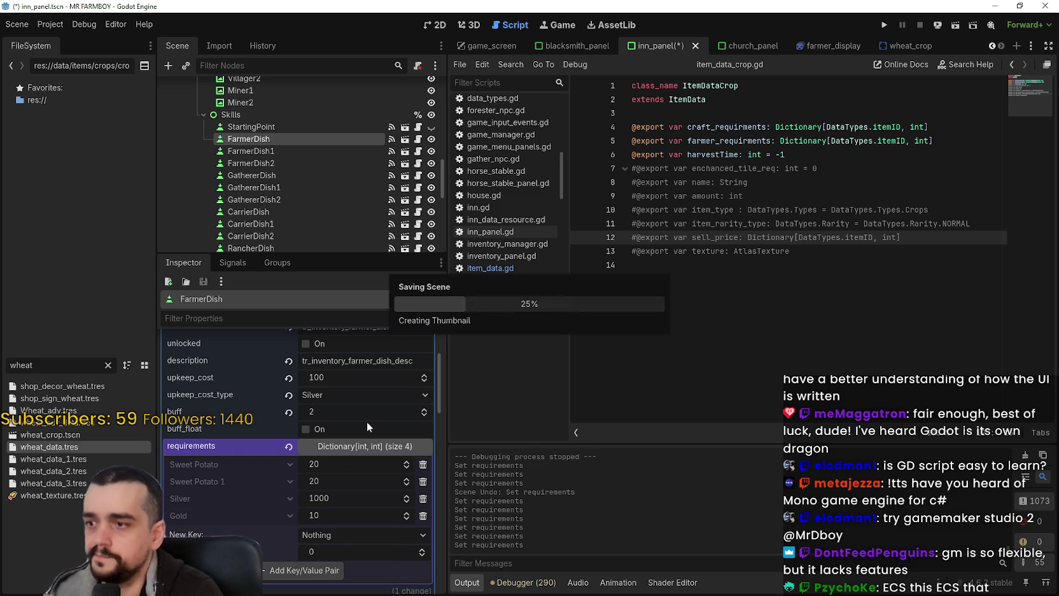
Paste FarmerDish's copied requirements onto GathererDish and save the inn_panel scene.
{"action": "right_click", "coordinate": [240, 447]}
{"action": "key", "text": "Escape"}
{"action": "left_click", "coordinate": [266, 180]}
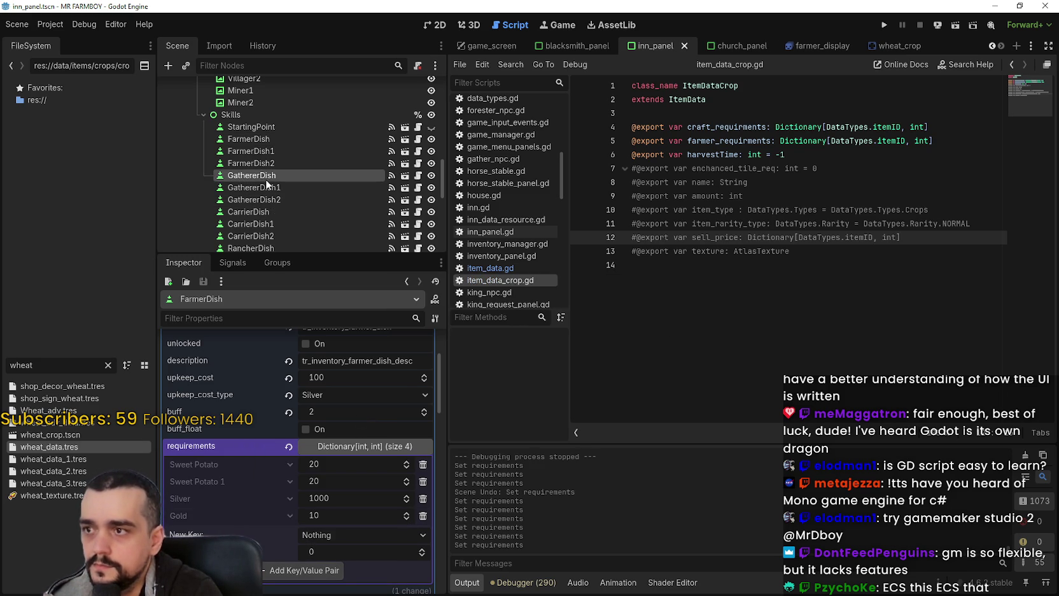
{"action": "right_click", "coordinate": [203, 414]}
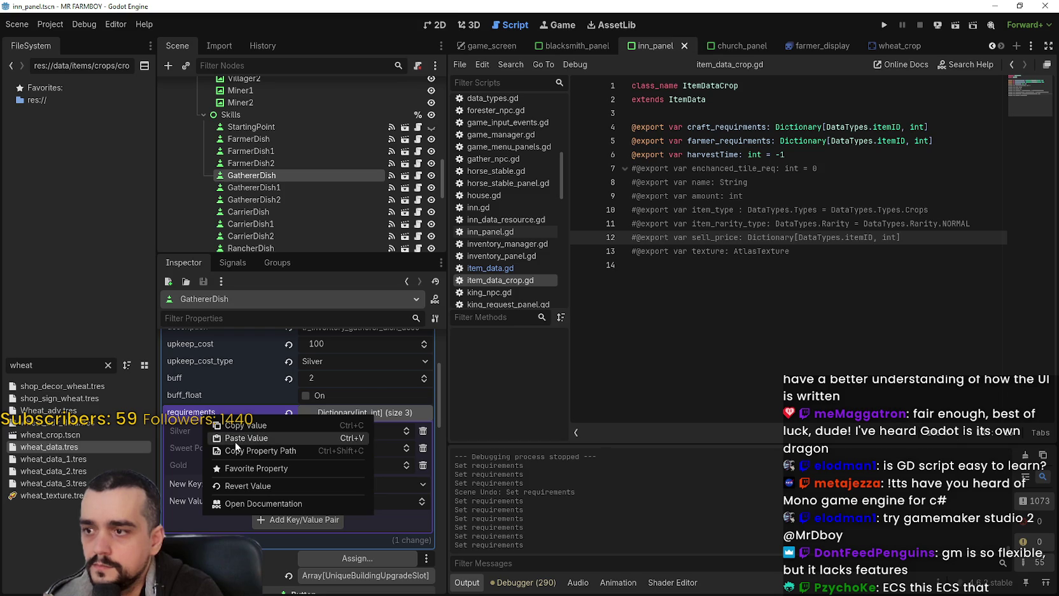
{"action": "left_click", "coordinate": [234, 441]}
{"action": "key", "text": "ctrl+s"}
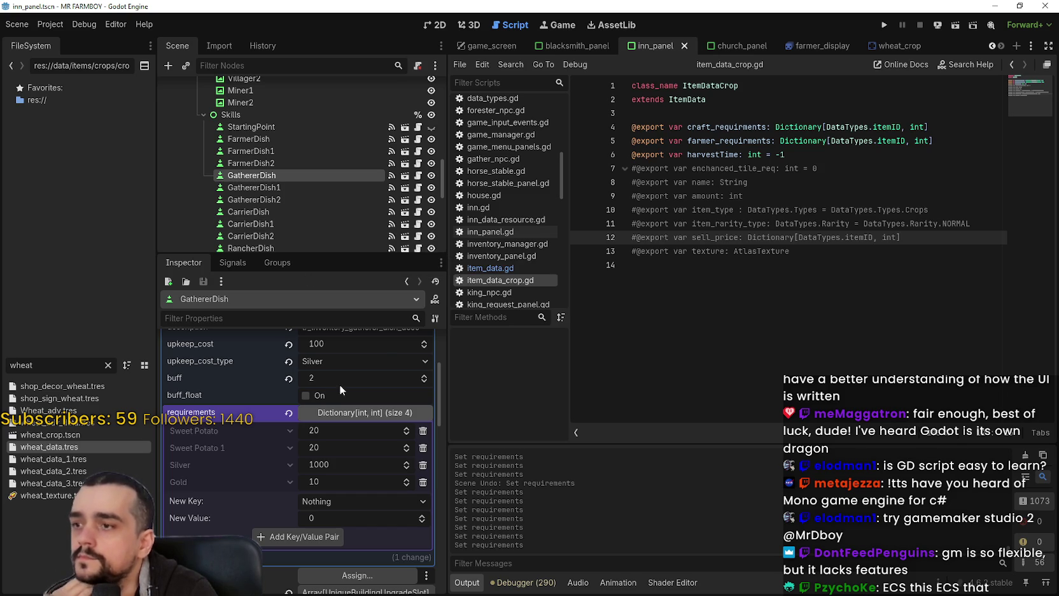
Check GathererDish1, then paste the copied requirements onto CarrierDish.
{"action": "scroll", "coordinate": [318, 401], "scroll_direction": "up", "scroll_amount": 3}
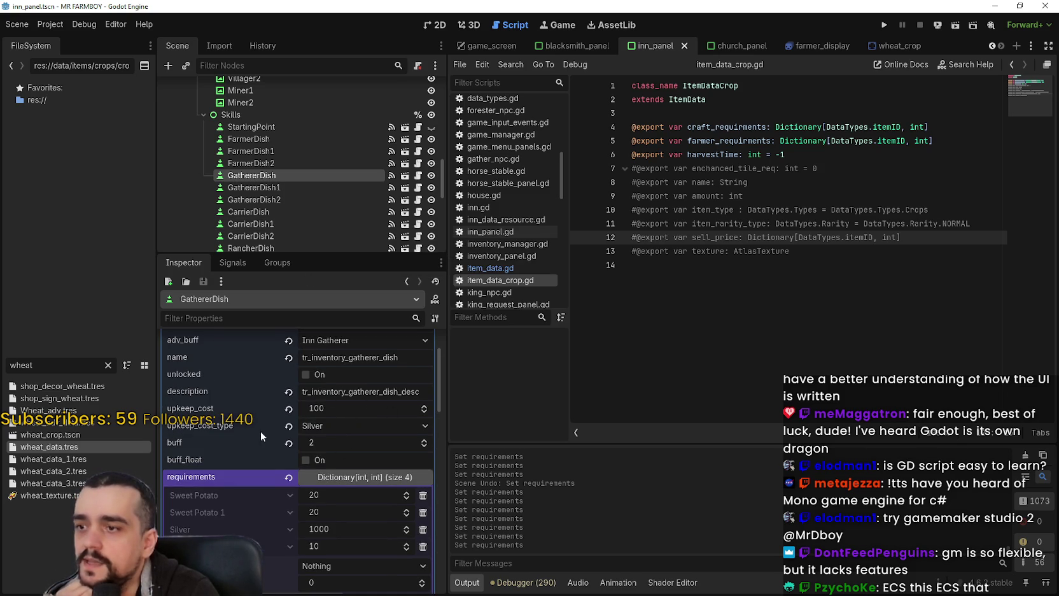
{"action": "scroll", "coordinate": [262, 430], "scroll_direction": "down", "scroll_amount": 3}
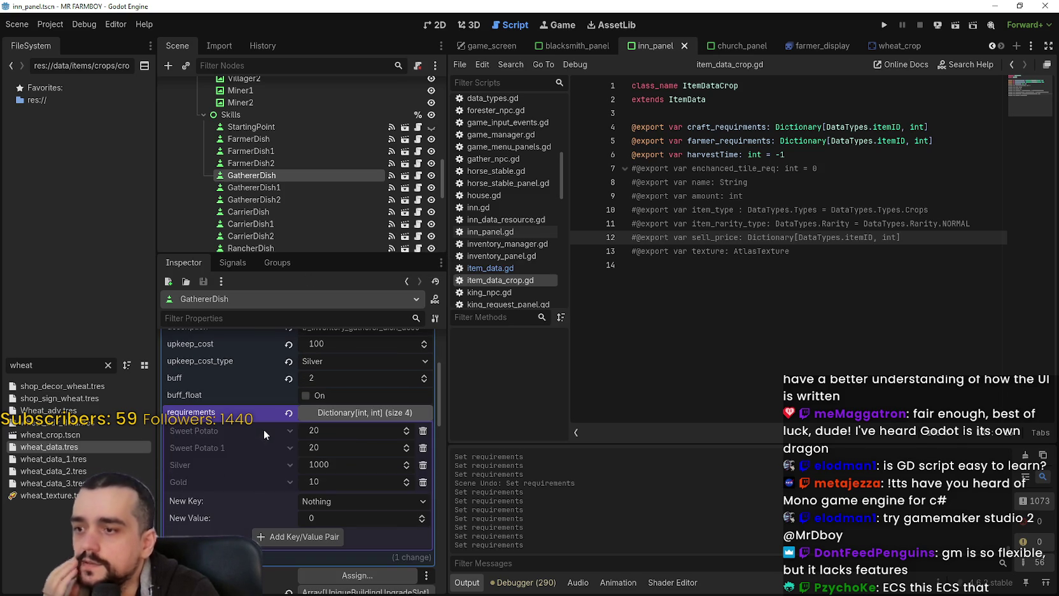
{"action": "left_click", "coordinate": [283, 184]}
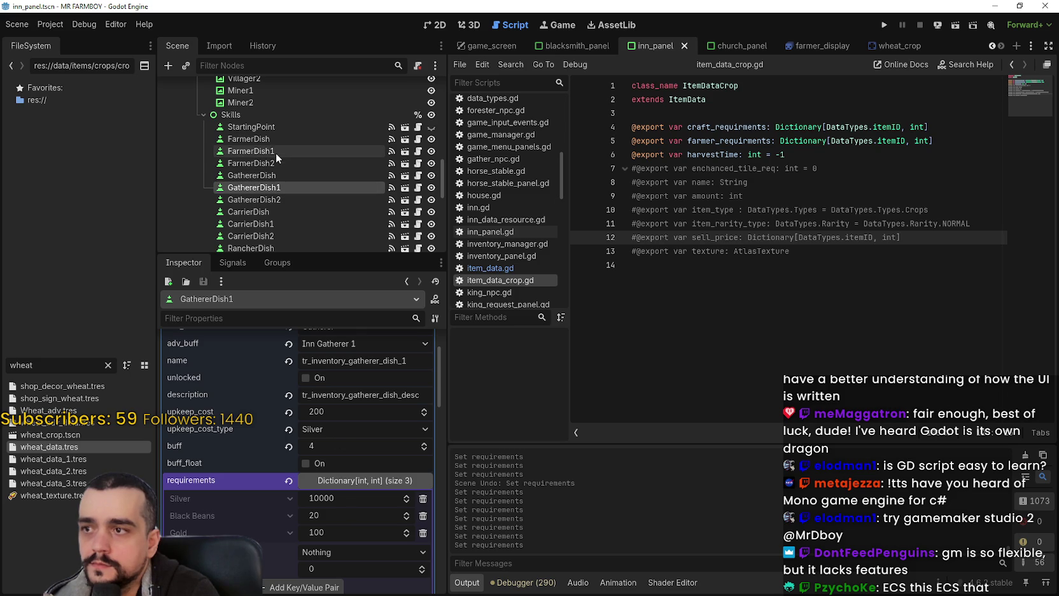
{"action": "scroll", "coordinate": [290, 204], "scroll_direction": "down", "scroll_amount": 2}
{"action": "left_click", "coordinate": [280, 190]}
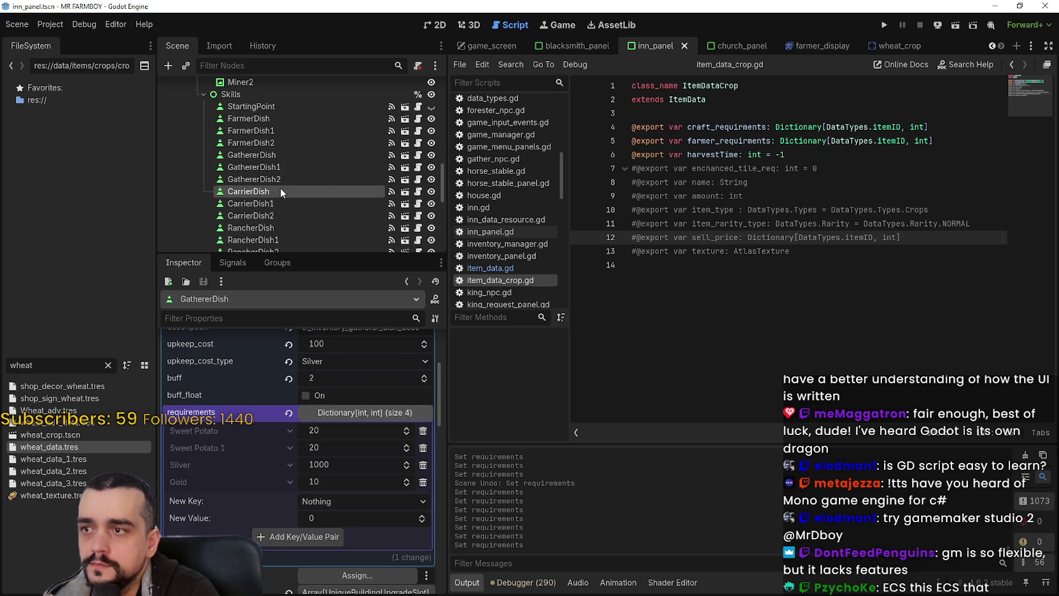
{"action": "scroll", "coordinate": [278, 471], "scroll_direction": "up", "scroll_amount": 2}
{"action": "right_click", "coordinate": [257, 476]}
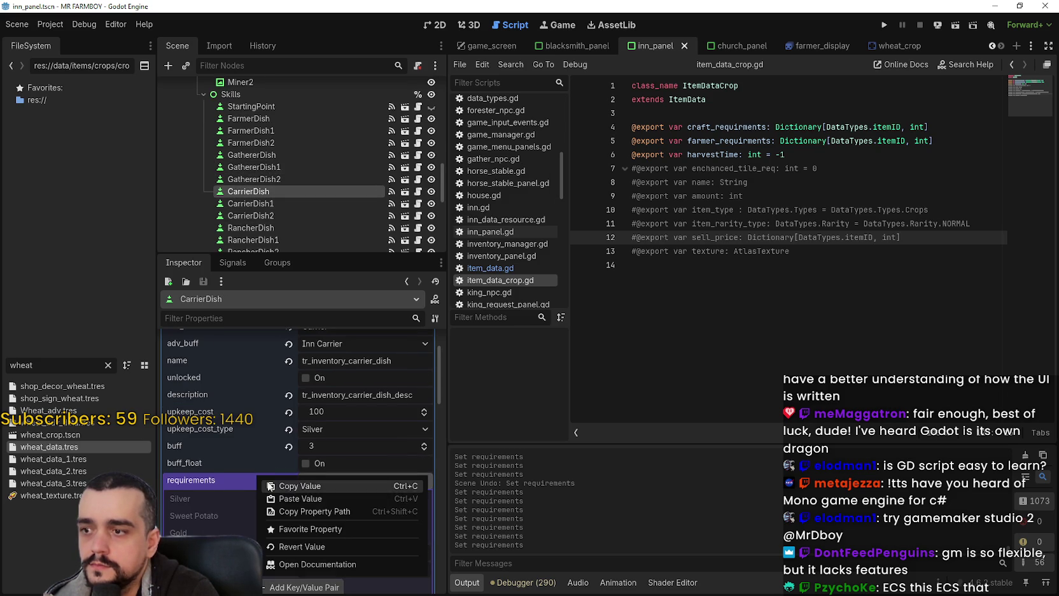
{"action": "left_click", "coordinate": [290, 494]}
Paste the copied requirements onto RancherDish and ForesterDish.
{"action": "scroll", "coordinate": [286, 185], "scroll_direction": "down", "scroll_amount": 2}
{"action": "scroll", "coordinate": [289, 186], "scroll_direction": "down", "scroll_amount": 2}
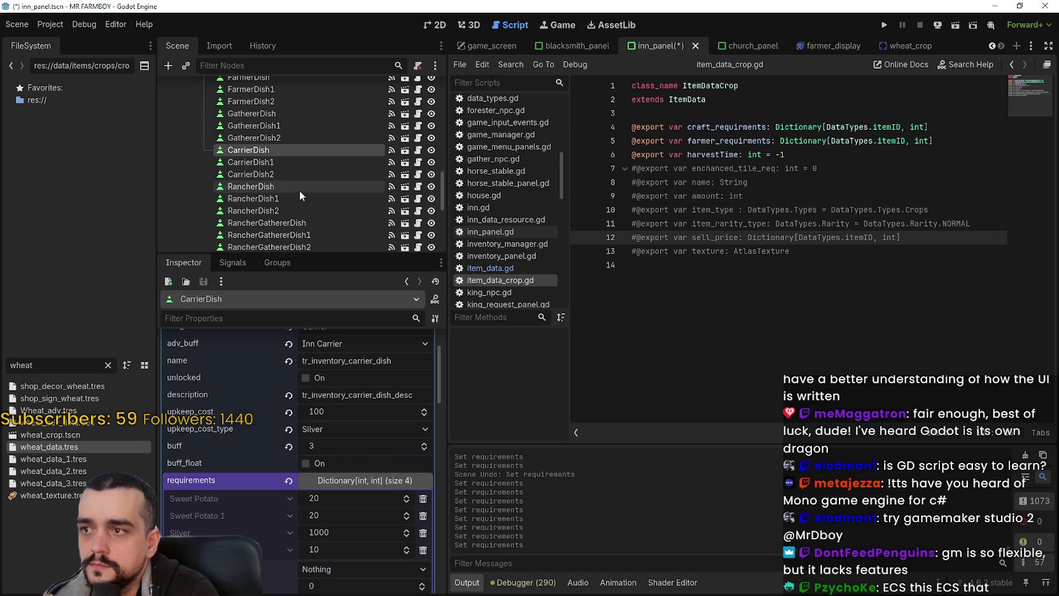
{"action": "left_click", "coordinate": [286, 187]}
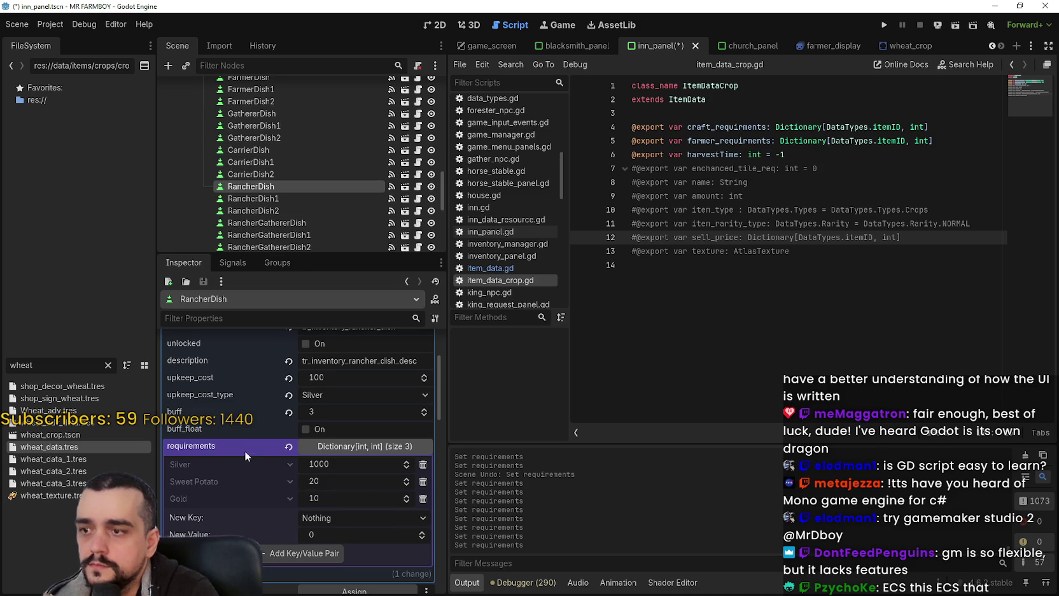
{"action": "right_click", "coordinate": [244, 450]}
{"action": "left_click", "coordinate": [271, 469]}
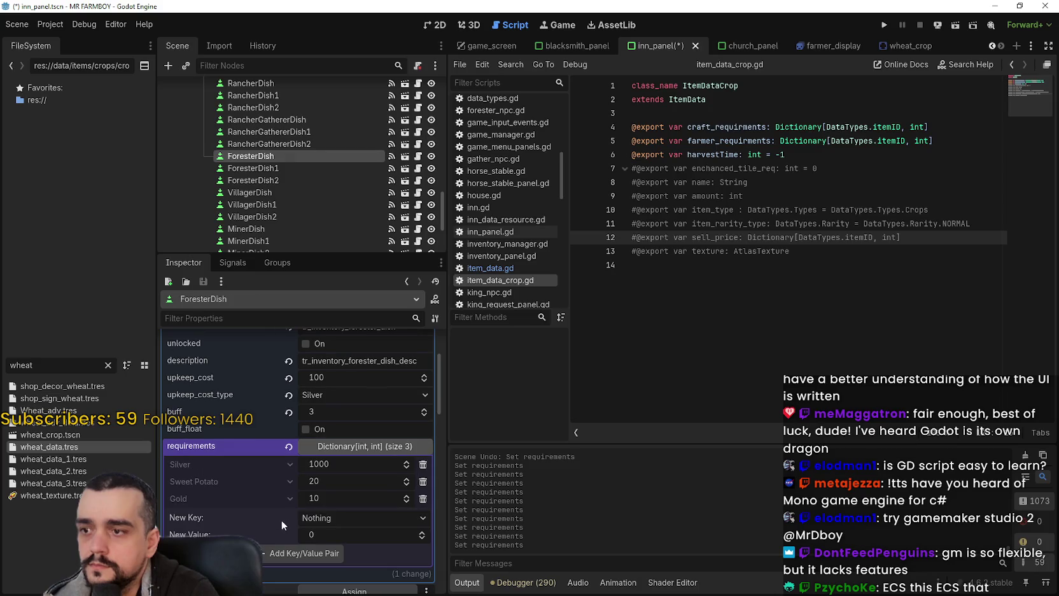
{"action": "right_click", "coordinate": [254, 448]}
{"action": "left_click", "coordinate": [294, 470]}
Paste Sweet Potato 20, Sweet Potato 1 20, Silver 1000, Gold 10 onto VillagerDish and MinerDish.
{"action": "scroll", "coordinate": [309, 138], "scroll_direction": "down", "scroll_amount": 2}
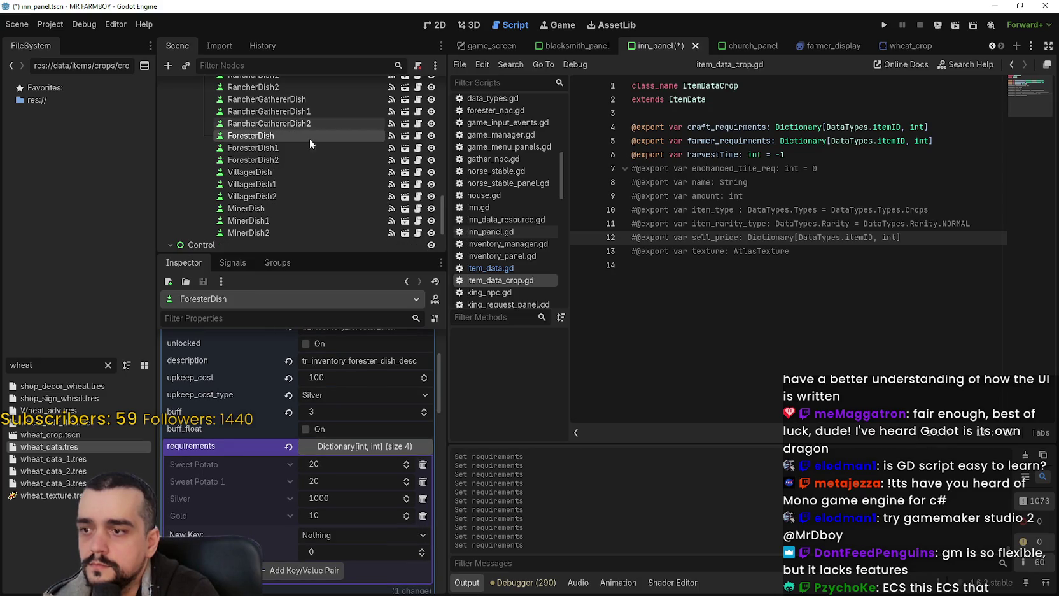
{"action": "left_click", "coordinate": [280, 171]}
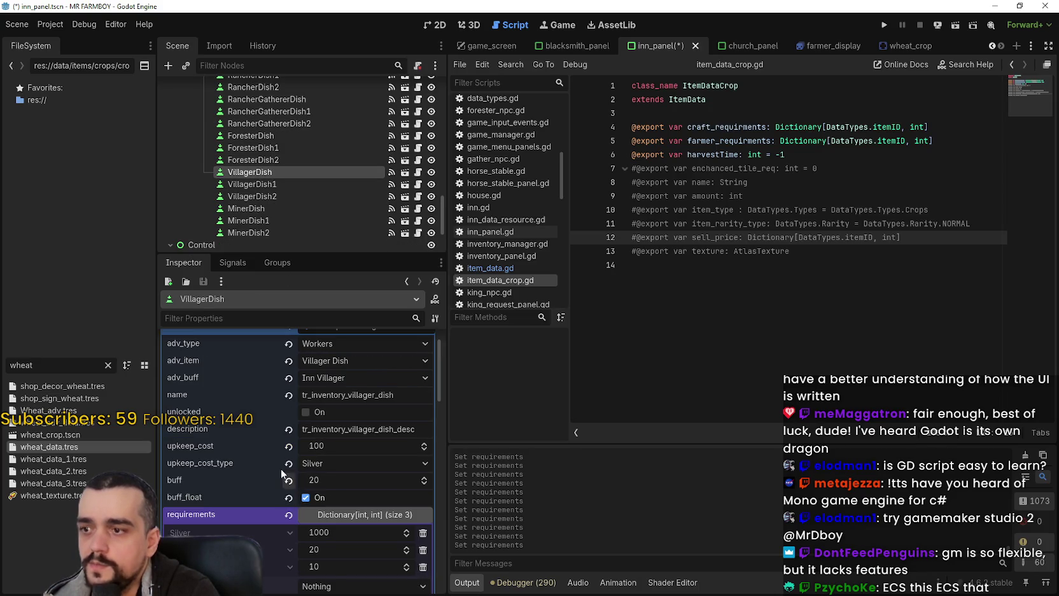
{"action": "right_click", "coordinate": [239, 449]}
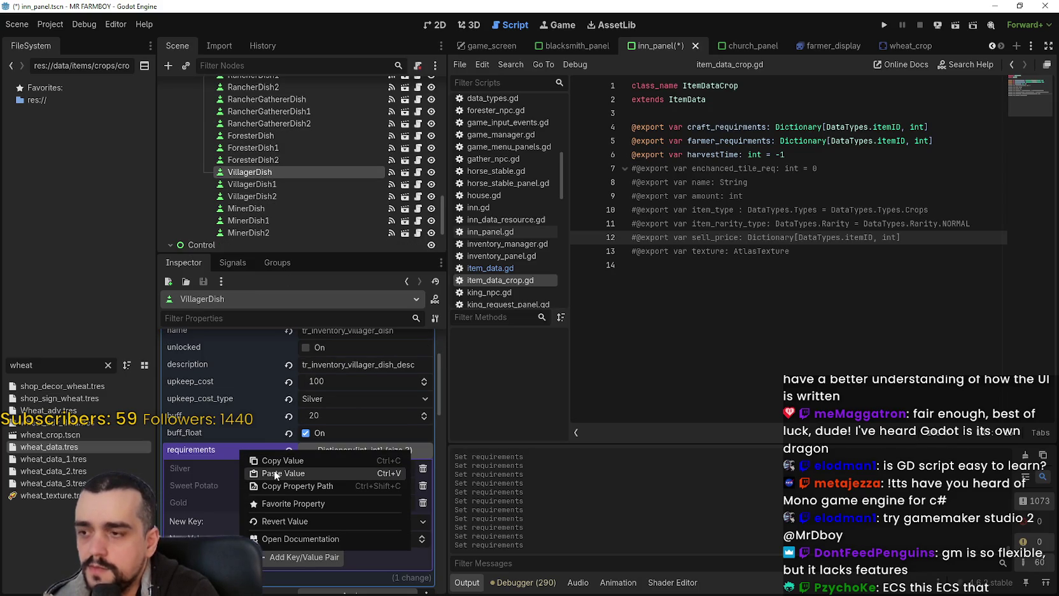
{"action": "left_click", "coordinate": [275, 474]}
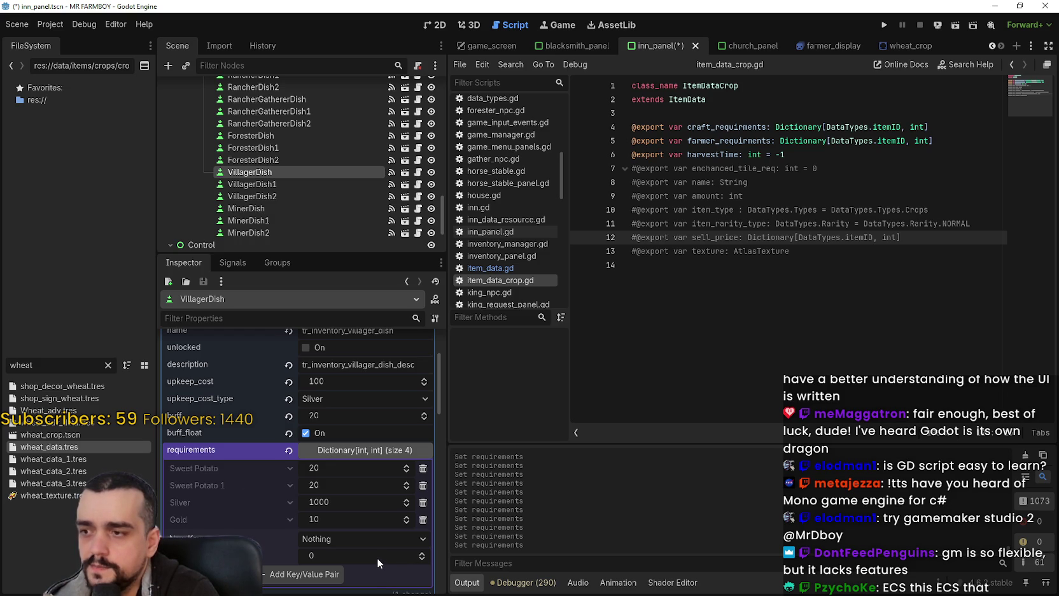
{"action": "left_click", "coordinate": [262, 208]}
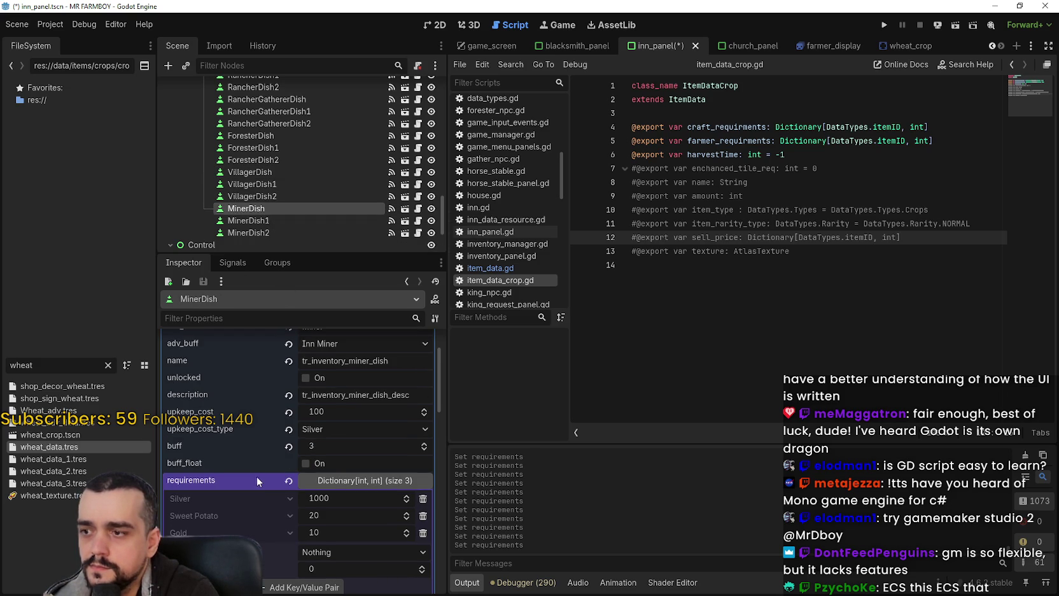
{"action": "right_click", "coordinate": [255, 483]}
{"action": "left_click", "coordinate": [292, 510]}
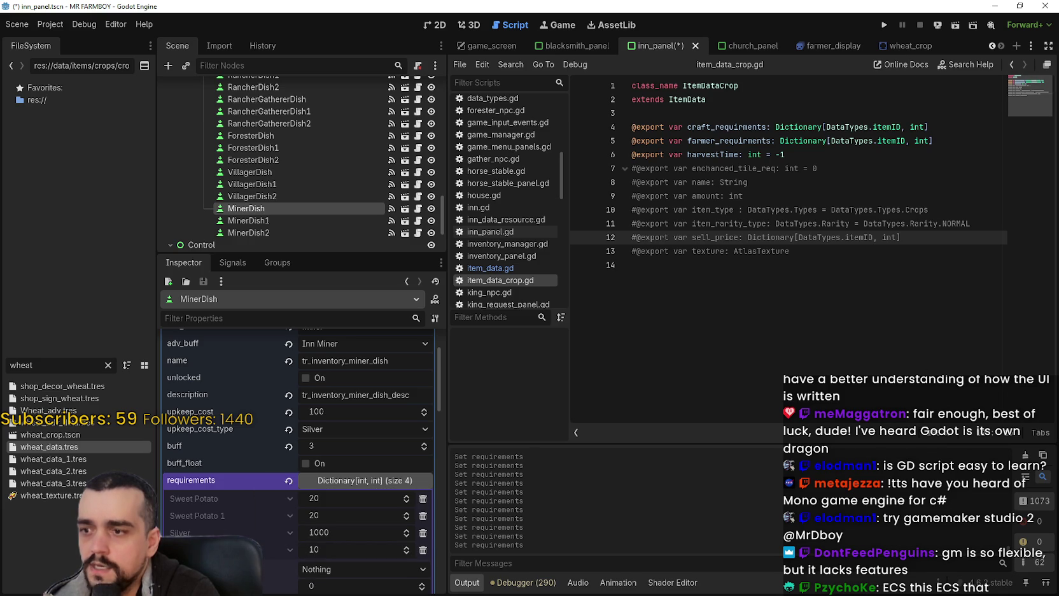
{"action": "key", "text": "alt+Tab"}
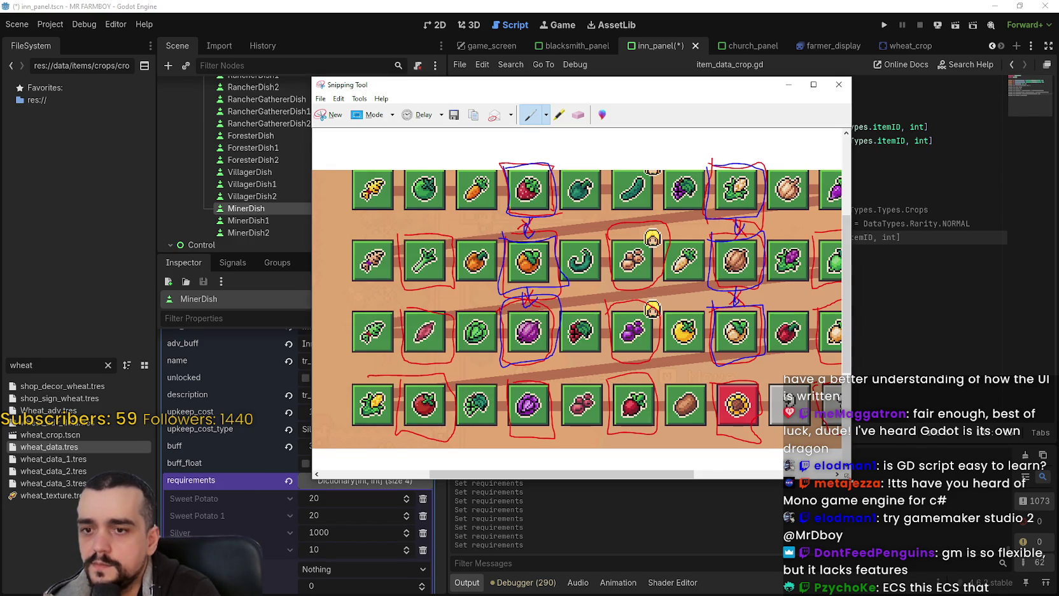
Resize and move the crop screenshot window beside the Inspector, then return to FarmerDish1.
{"action": "left_click_drag", "start_coordinate": [848, 476], "coordinate": [957, 476]}
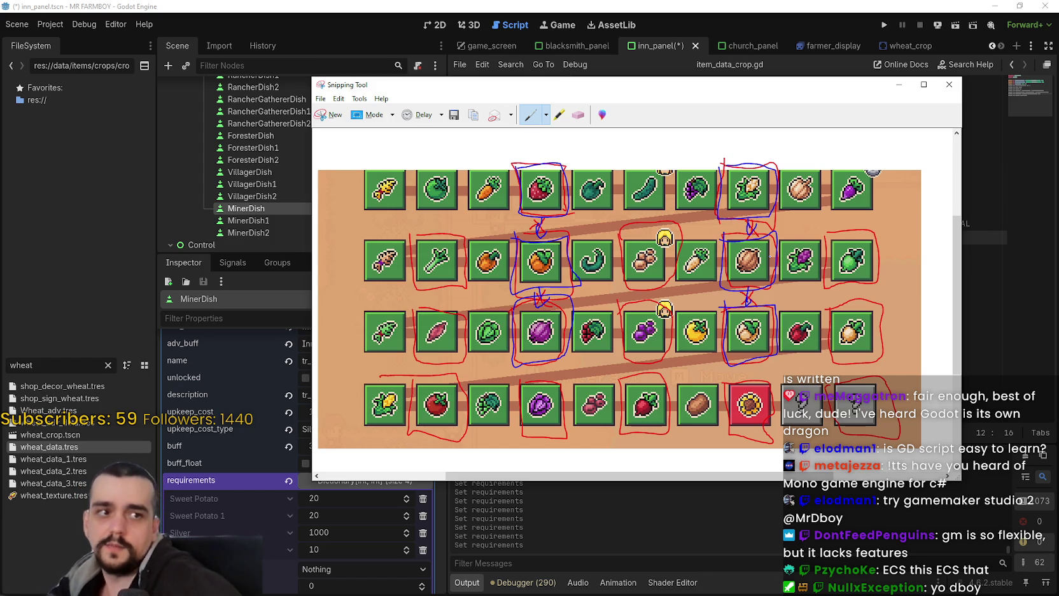
{"action": "left_click_drag", "start_coordinate": [387, 87], "coordinate": [439, 29]}
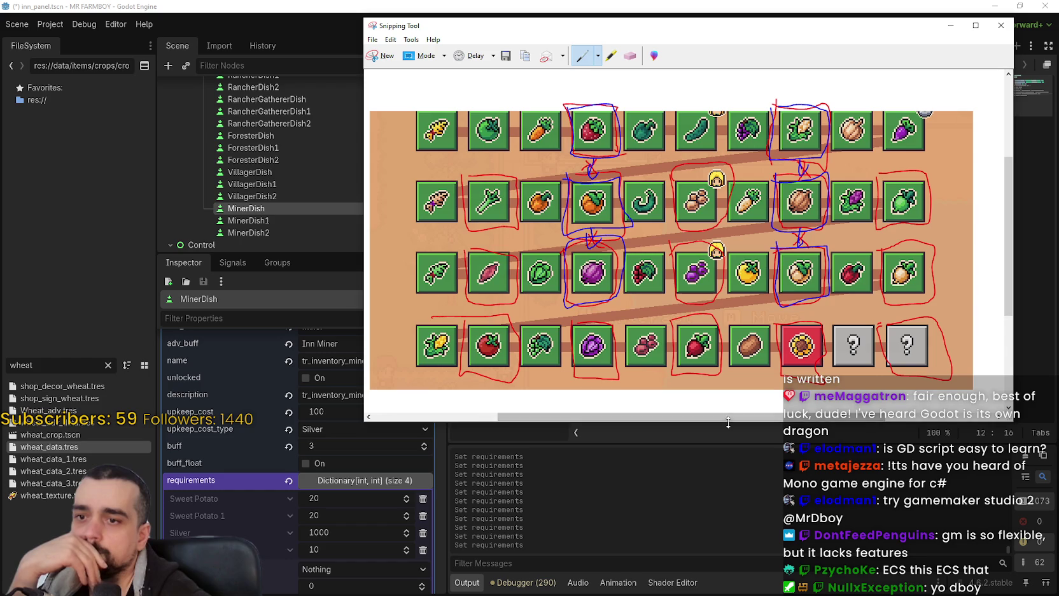
{"action": "left_click_drag", "start_coordinate": [732, 421], "coordinate": [732, 408]}
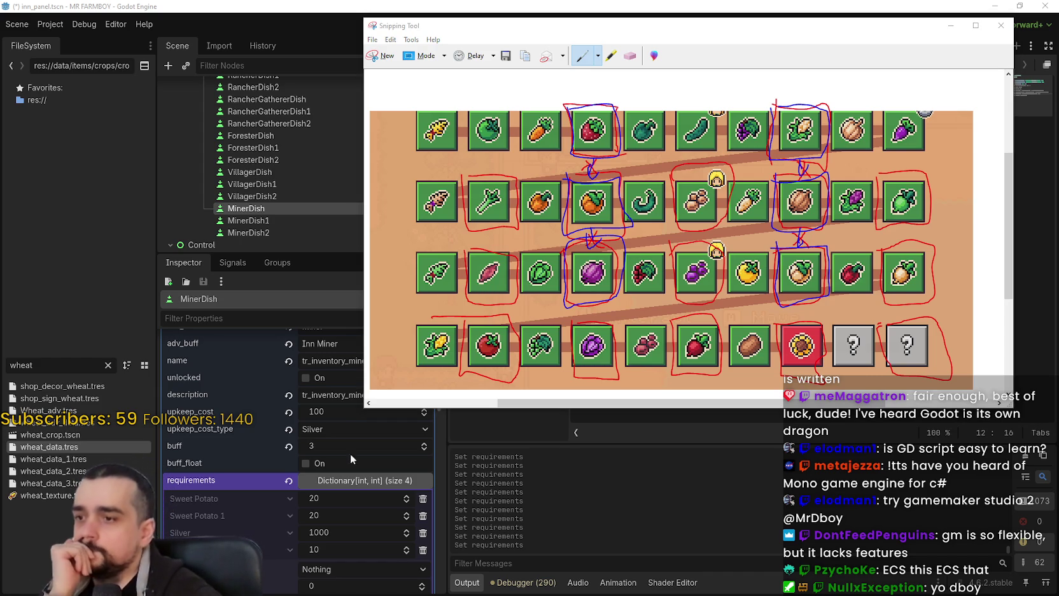
{"action": "scroll", "coordinate": [366, 532], "scroll_direction": "down", "scroll_amount": 1}
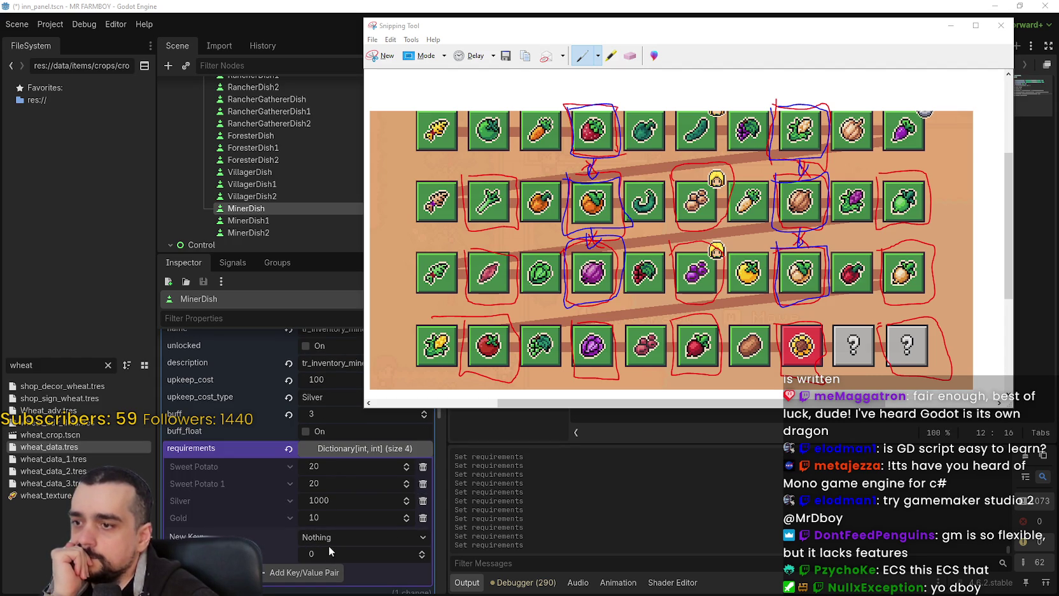
{"action": "mouse_move", "coordinate": [359, 410]}
{"action": "left_mouse_down"}
{"action": "mouse_move", "coordinate": [424, 418]}
{"action": "mouse_move", "coordinate": [409, 419]}
{"action": "left_mouse_up"}
{"action": "left_click_drag", "start_coordinate": [558, 420], "coordinate": [576, 420]}
{"action": "left_click_drag", "start_coordinate": [407, 298], "coordinate": [442, 297]}
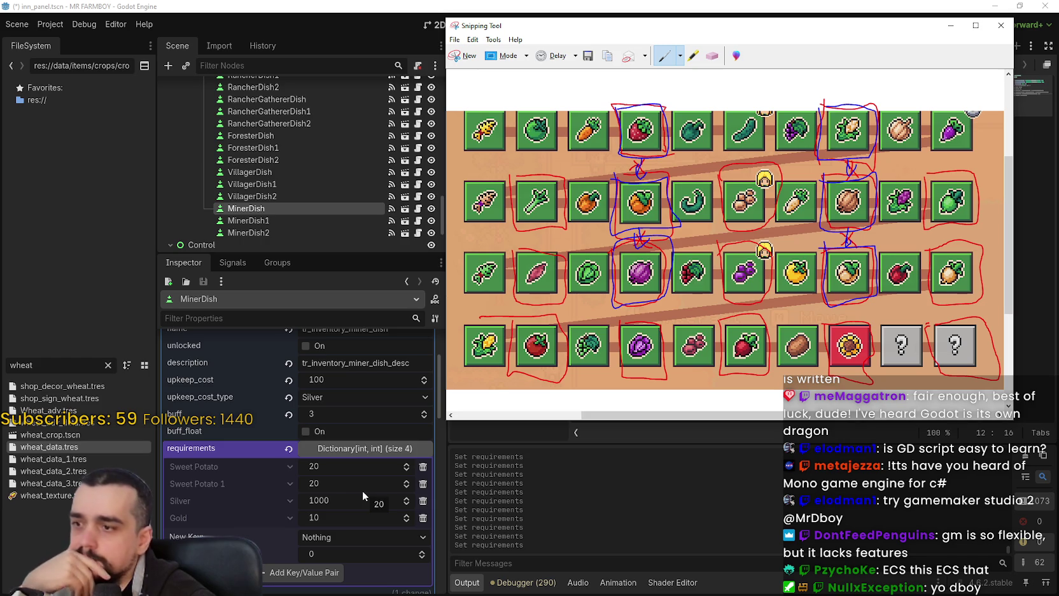
{"action": "scroll", "coordinate": [267, 168], "scroll_direction": "down", "scroll_amount": 2}
{"action": "scroll", "coordinate": [279, 176], "scroll_direction": "up", "scroll_amount": 4}
{"action": "scroll", "coordinate": [280, 181], "scroll_direction": "up", "scroll_amount": 3}
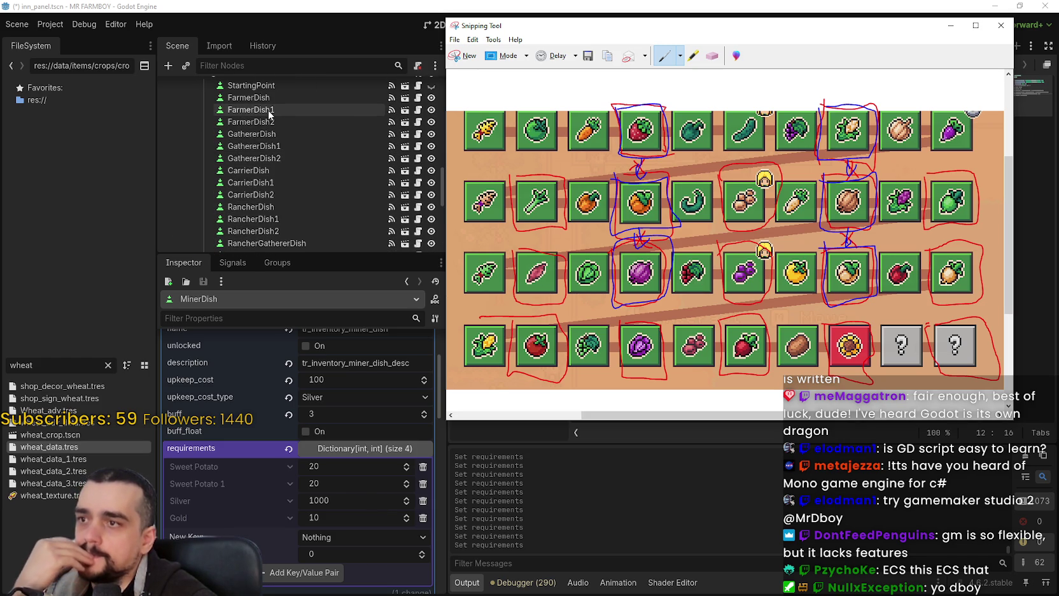
{"action": "left_click", "coordinate": [267, 110]}
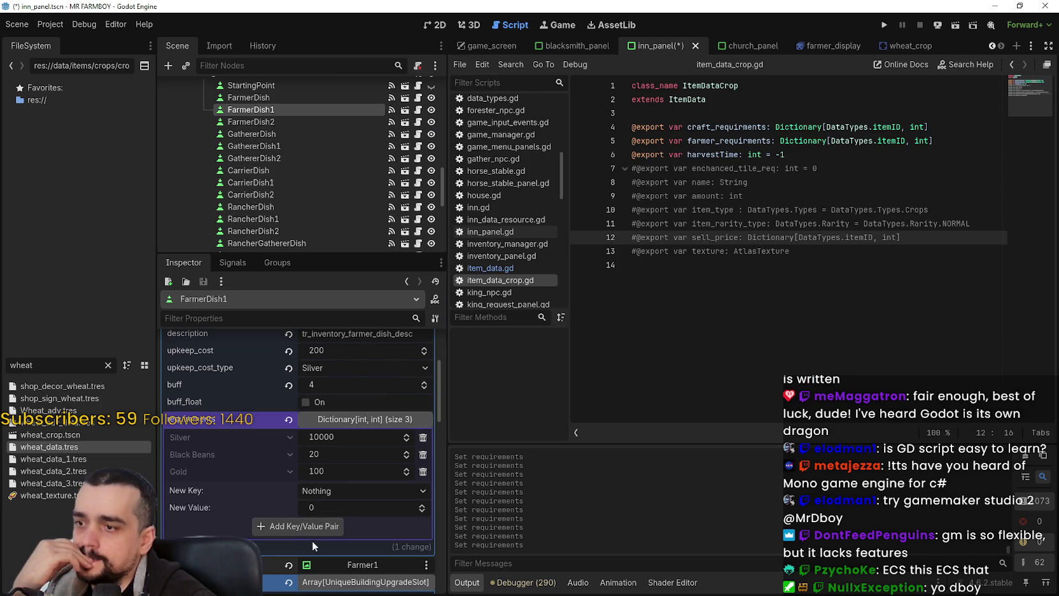
Add a Black Beans 1 requirement of 20 to FarmerDish1.
{"action": "left_click", "coordinate": [363, 491]}
{"action": "scroll", "coordinate": [394, 267], "scroll_direction": "down", "scroll_amount": 5}
{"action": "left_click_drag", "start_coordinate": [434, 118], "coordinate": [461, 586]}
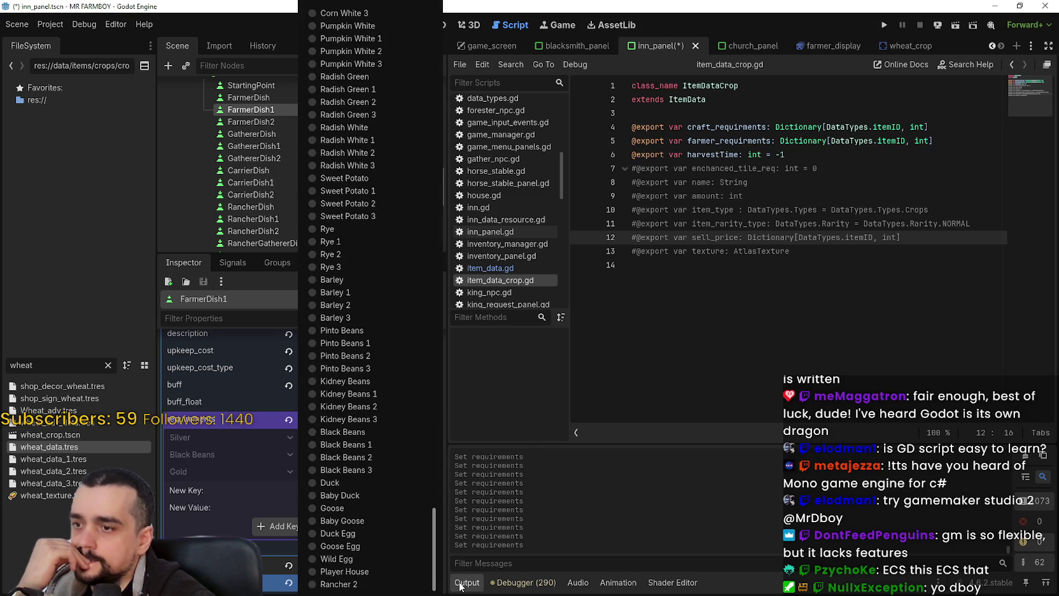
{"action": "left_click", "coordinate": [372, 446]}
{"action": "left_click", "coordinate": [344, 511]}
{"action": "type", "text": "20"}
{"action": "left_click", "coordinate": [299, 527]}
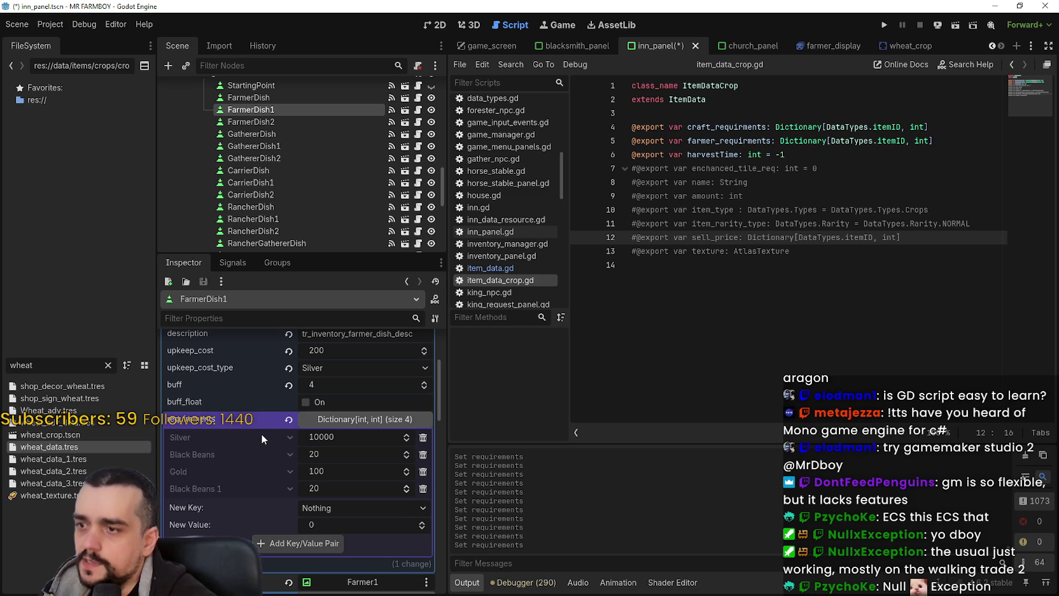
Delete the Silver and Gold entries, then re-add Silver at 10000.
{"action": "left_click", "coordinate": [423, 437]}
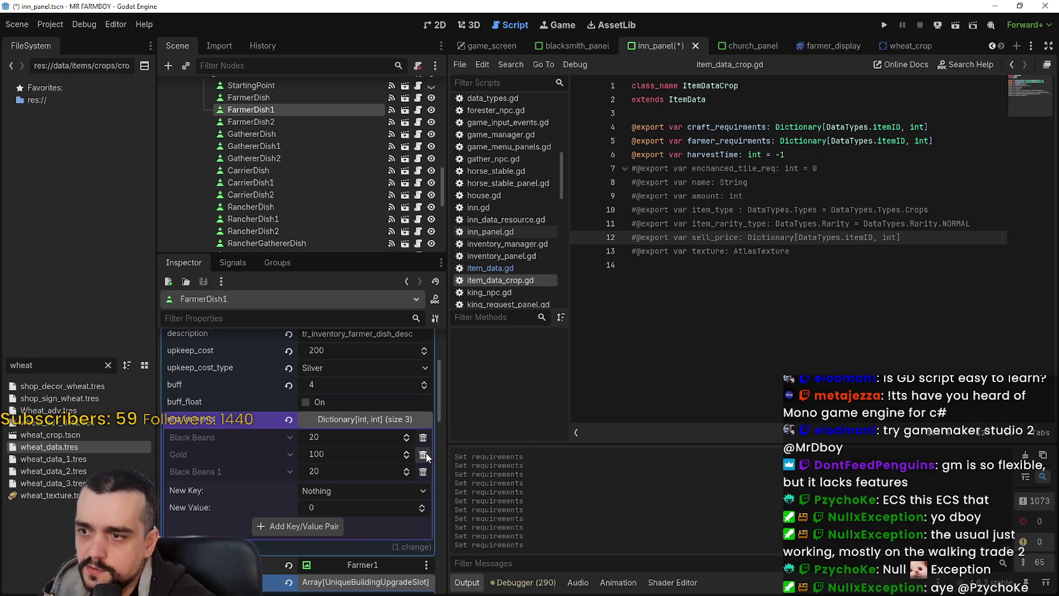
{"action": "left_click", "coordinate": [423, 454]}
{"action": "left_click", "coordinate": [345, 474]}
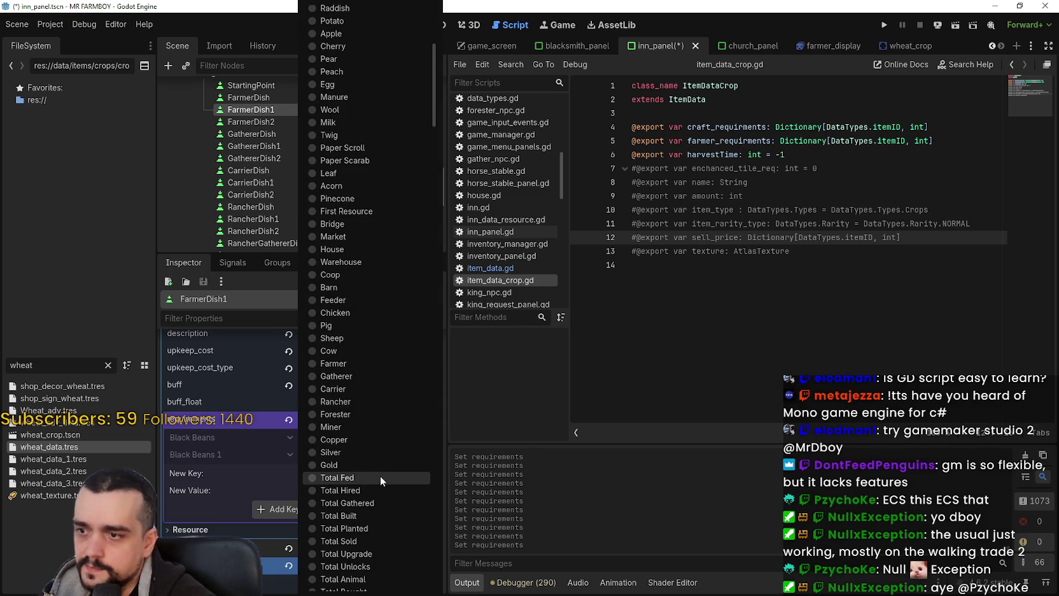
{"action": "left_click", "coordinate": [360, 452]}
{"action": "left_click", "coordinate": [344, 488]}
{"action": "type", "text": "1"}
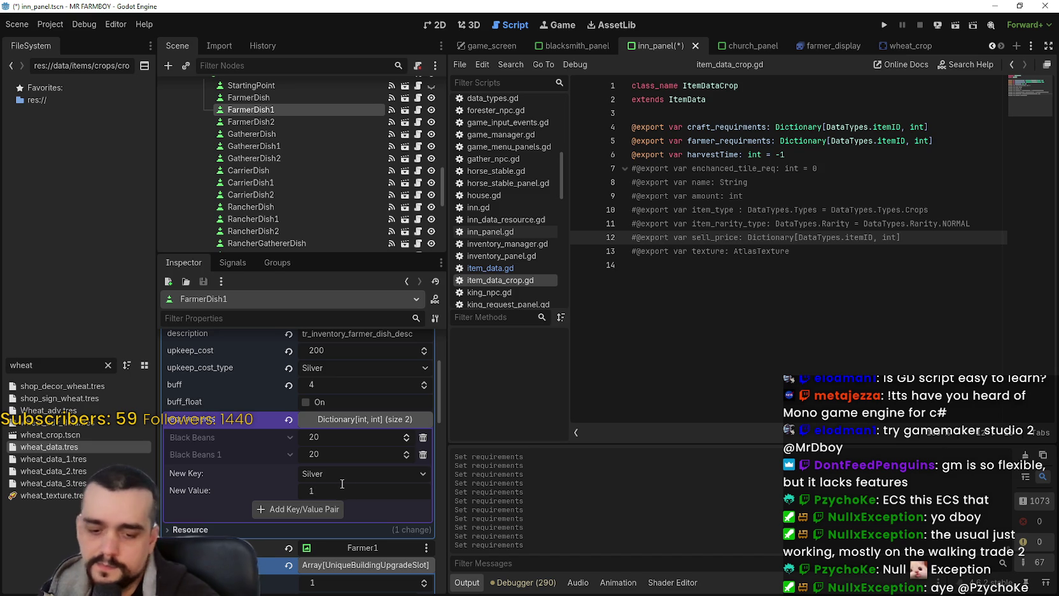
{"action": "type", "text": "0000"}
{"action": "left_click", "coordinate": [322, 509]}
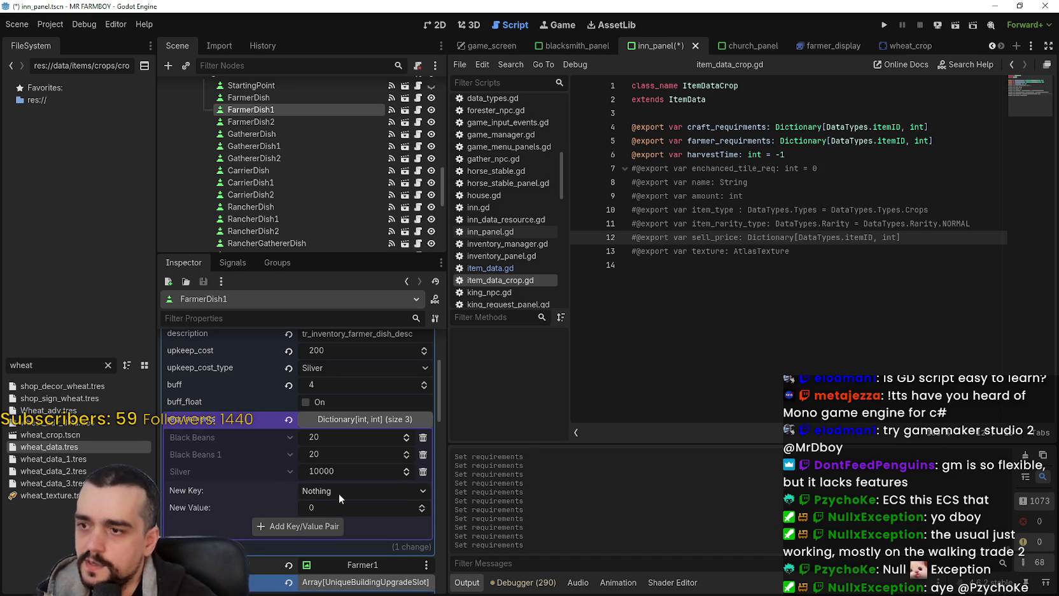
Re-add Gold at 100 and save the scene.
{"action": "left_click", "coordinate": [339, 494]}
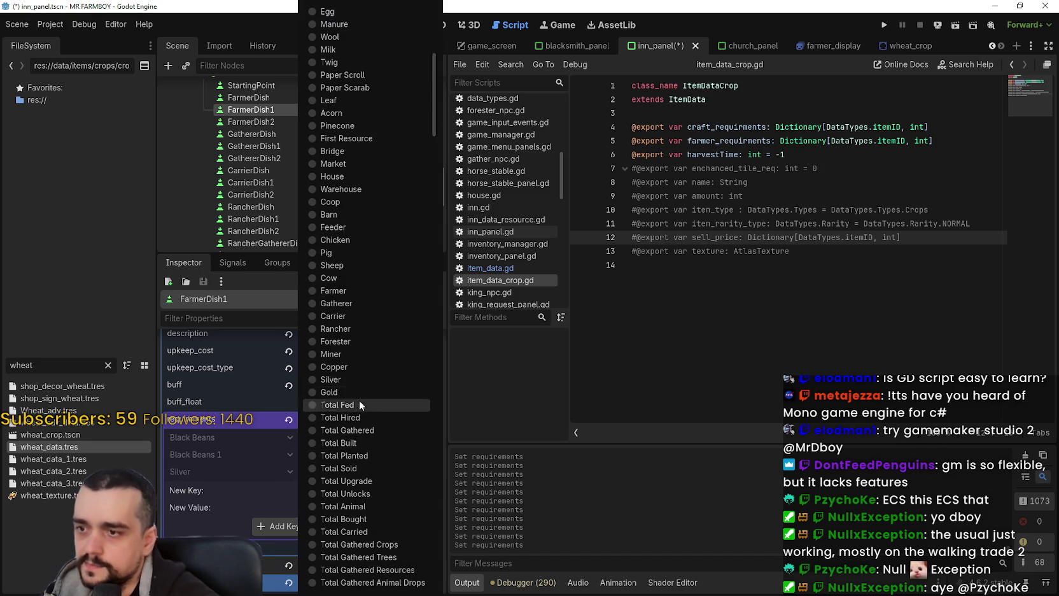
{"action": "scroll", "coordinate": [355, 212], "scroll_direction": "up", "scroll_amount": 5}
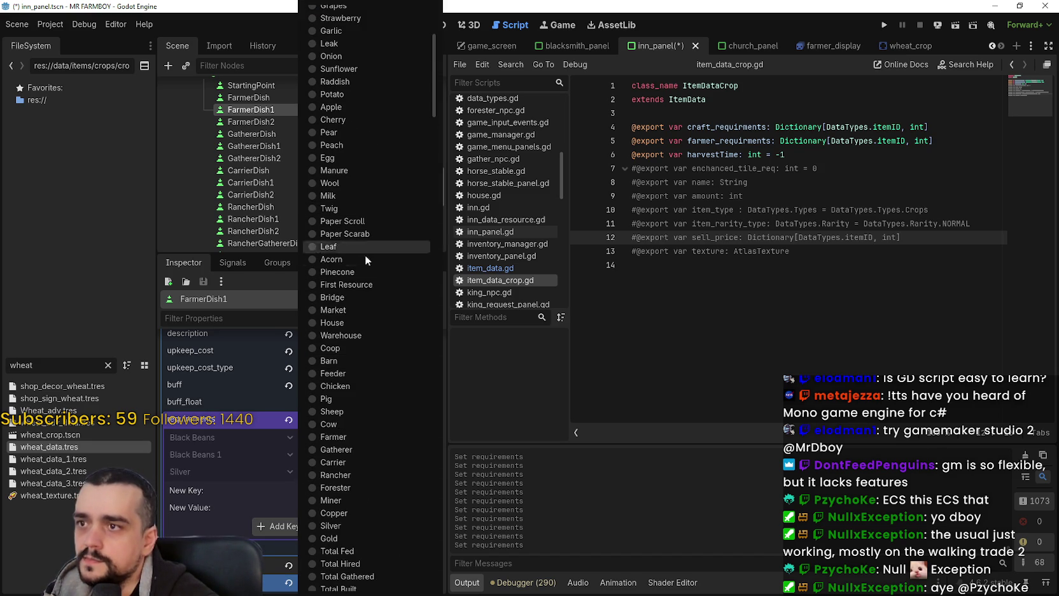
{"action": "left_click", "coordinate": [332, 537]}
{"action": "type", "text": "100"}
{"action": "key", "text": "Return"}
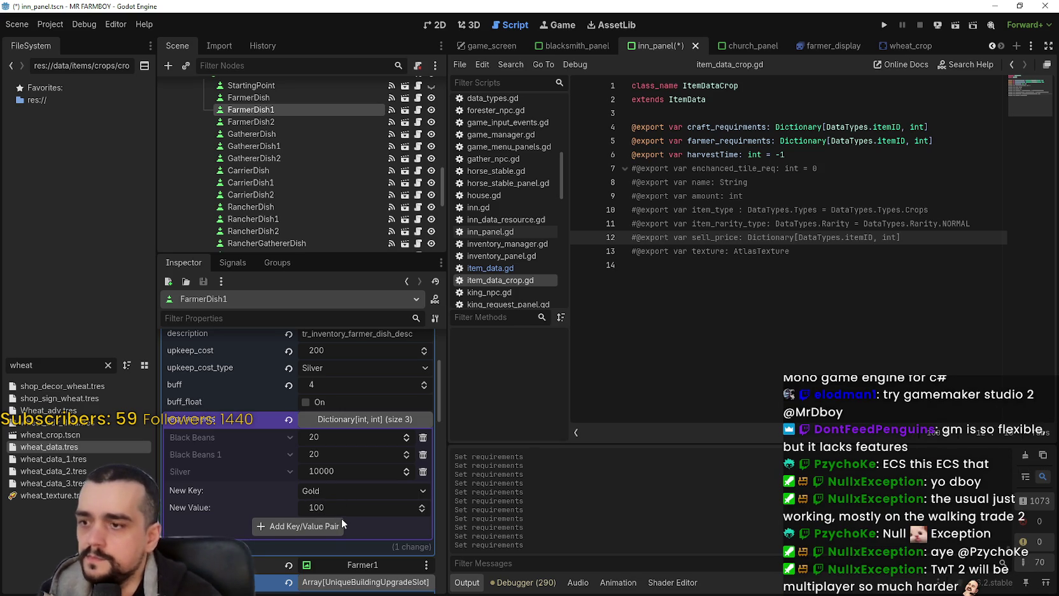
{"action": "left_click", "coordinate": [320, 526]}
{"action": "key", "text": "ctrl+s"}
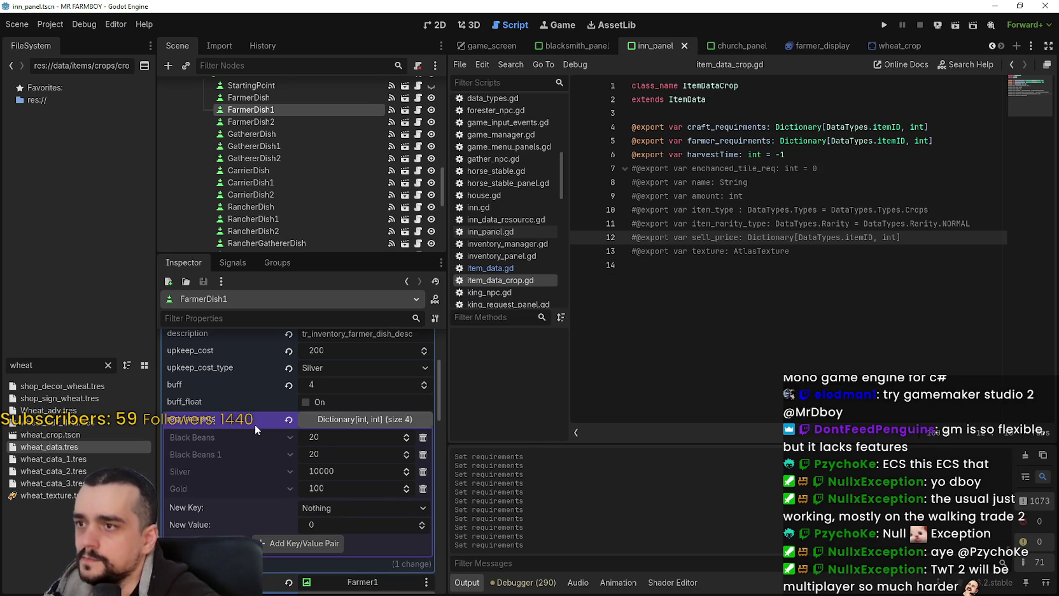
Copy FarmerDish1's requirements dictionary.
{"action": "right_click", "coordinate": [254, 421]}
{"action": "left_click", "coordinate": [317, 408]}
{"action": "right_click", "coordinate": [251, 421]}
{"action": "left_click", "coordinate": [280, 432]}
{"action": "left_click", "coordinate": [275, 145]}
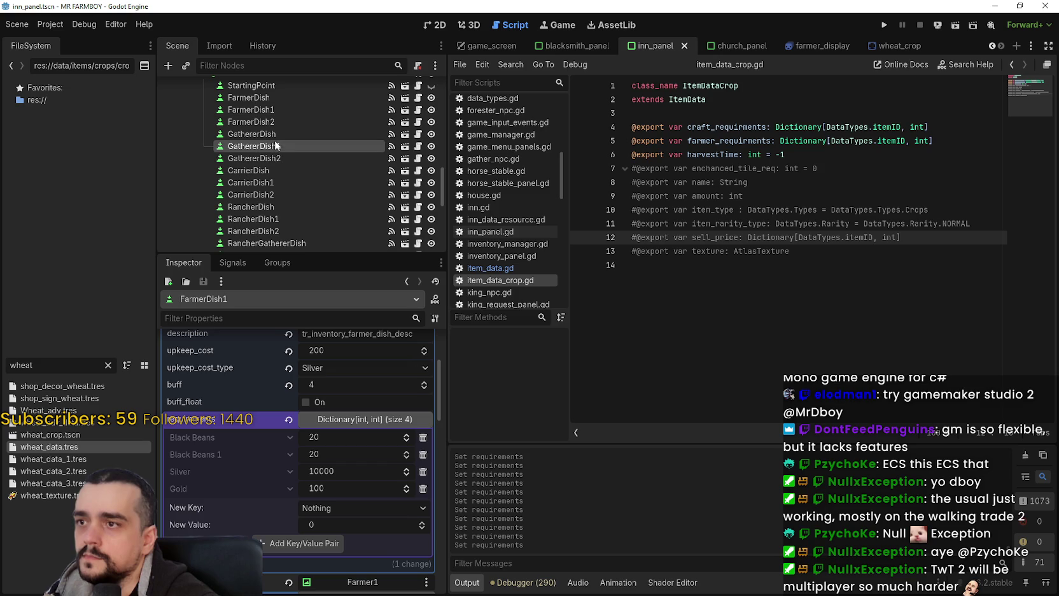
Paste the copied requirements into GathererDish1 and CarrierDish1, saving after each.
{"action": "right_click", "coordinate": [261, 480]}
{"action": "left_click", "coordinate": [282, 500]}
{"action": "key", "text": "ctrl+s"}
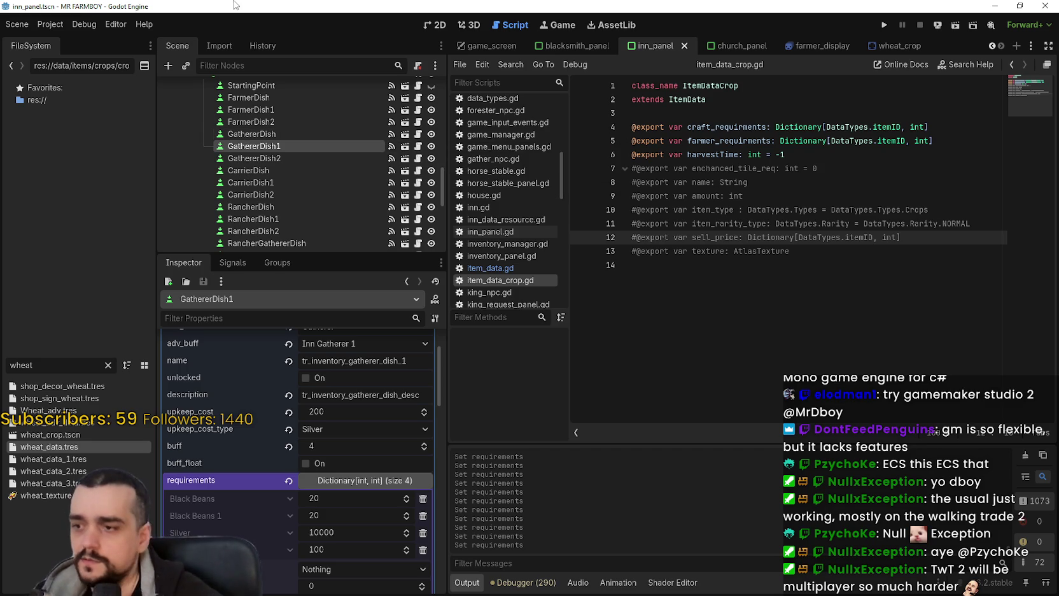
{"action": "scroll", "coordinate": [341, 163], "scroll_direction": "down", "scroll_amount": 1}
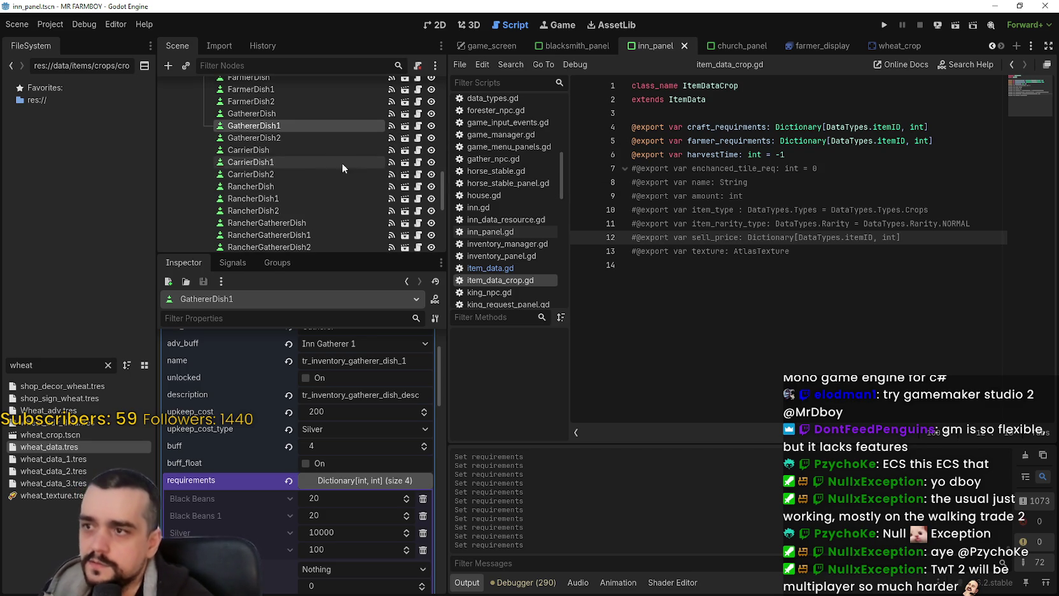
{"action": "left_click", "coordinate": [281, 163]}
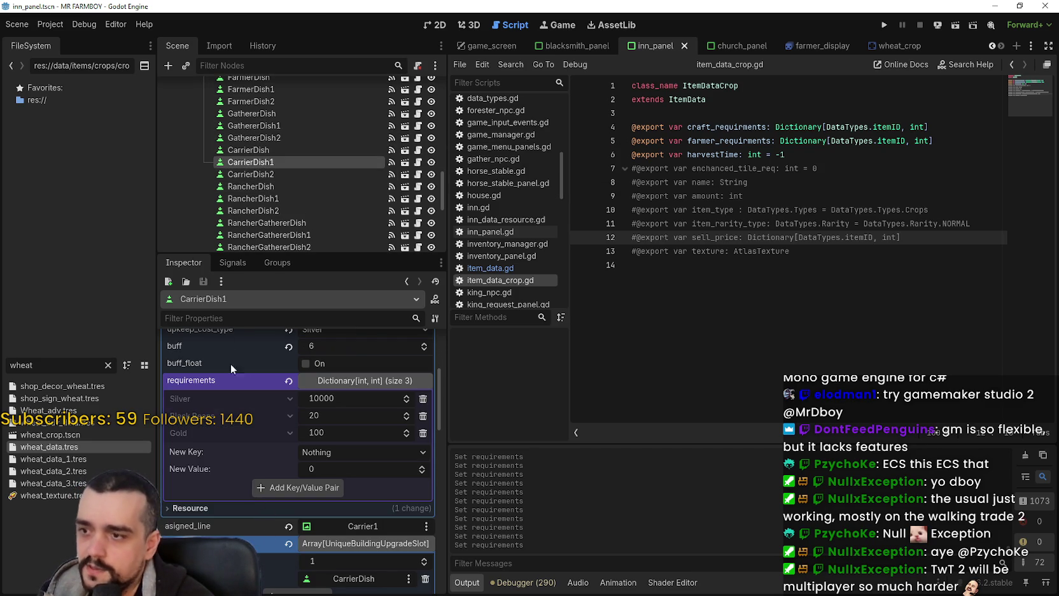
{"action": "right_click", "coordinate": [239, 377]}
{"action": "left_click", "coordinate": [283, 400]}
{"action": "key", "text": "ctrl+s"}
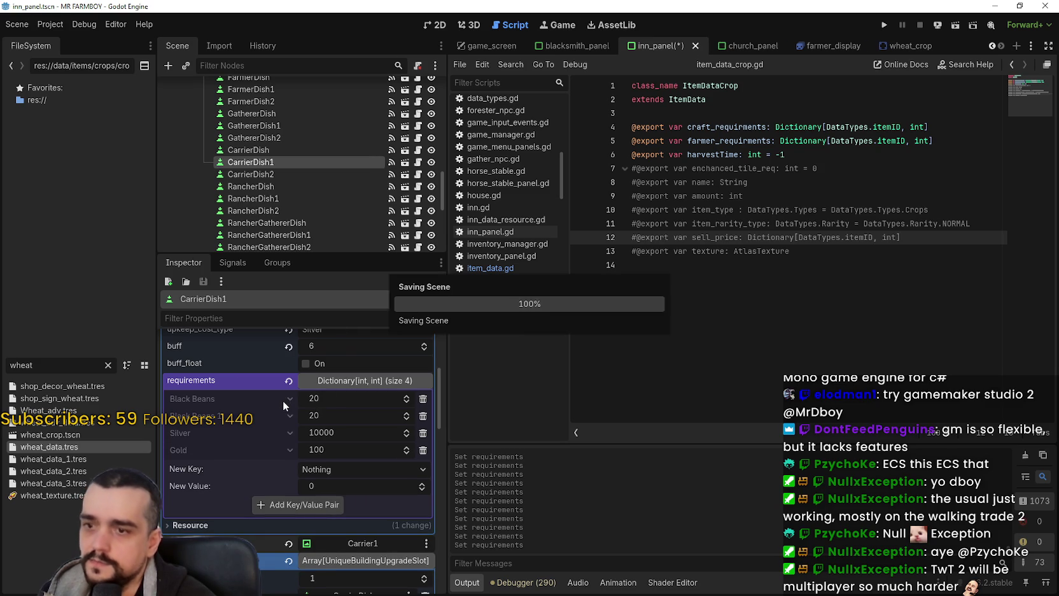
Paste the requirements into RancherDish1, redoing it after an undo, and save.
{"action": "scroll", "coordinate": [332, 196], "scroll_direction": "down", "scroll_amount": 3}
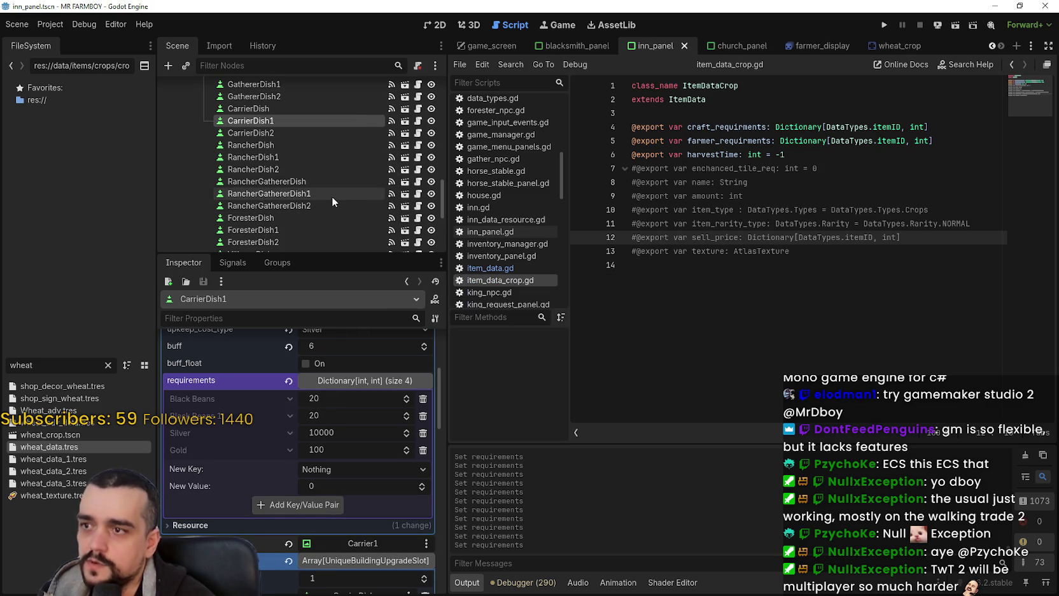
{"action": "left_click", "coordinate": [282, 156]}
{"action": "right_click", "coordinate": [237, 443]}
{"action": "left_click", "coordinate": [262, 463]}
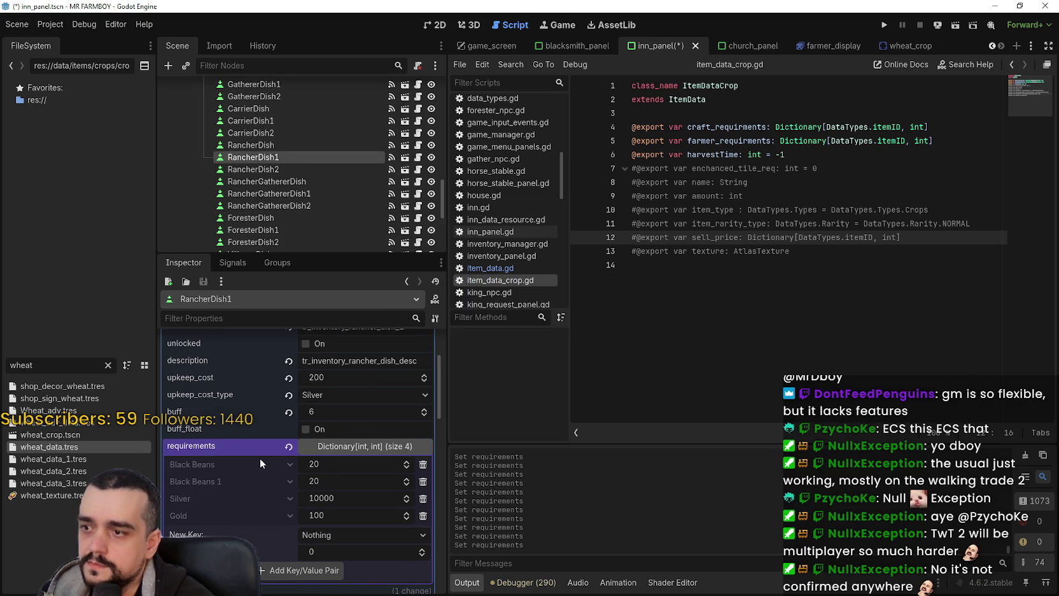
{"action": "key", "text": "ctrl+z"}
{"action": "right_click", "coordinate": [258, 453]}
{"action": "left_click", "coordinate": [278, 463]}
{"action": "key", "text": "ctrl+s"}
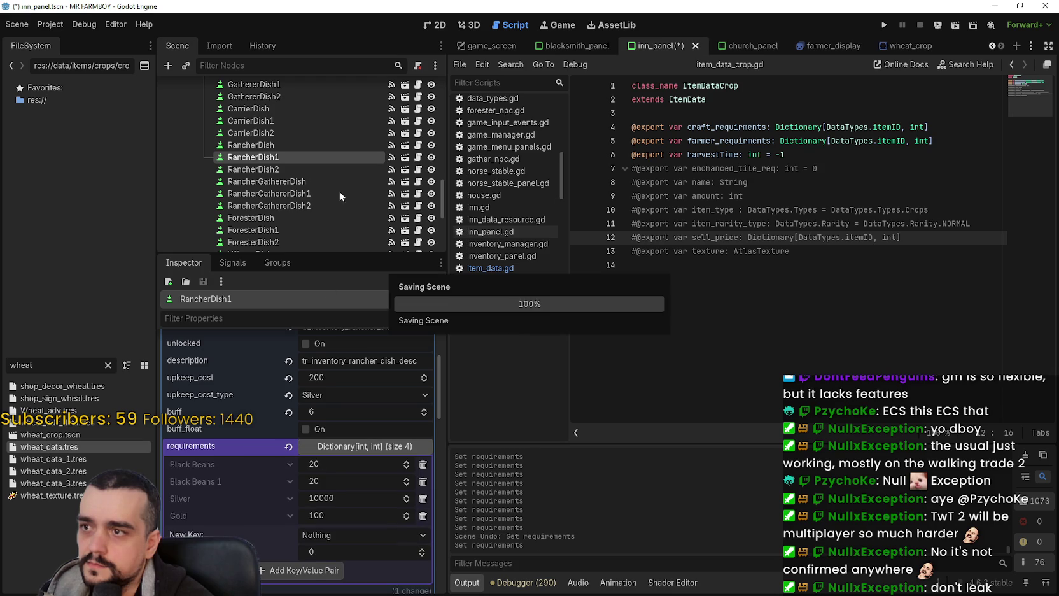
Paste the requirements into RancherGathererDish1 and ForesterDish1, saving after each.
{"action": "left_click", "coordinate": [308, 196]}
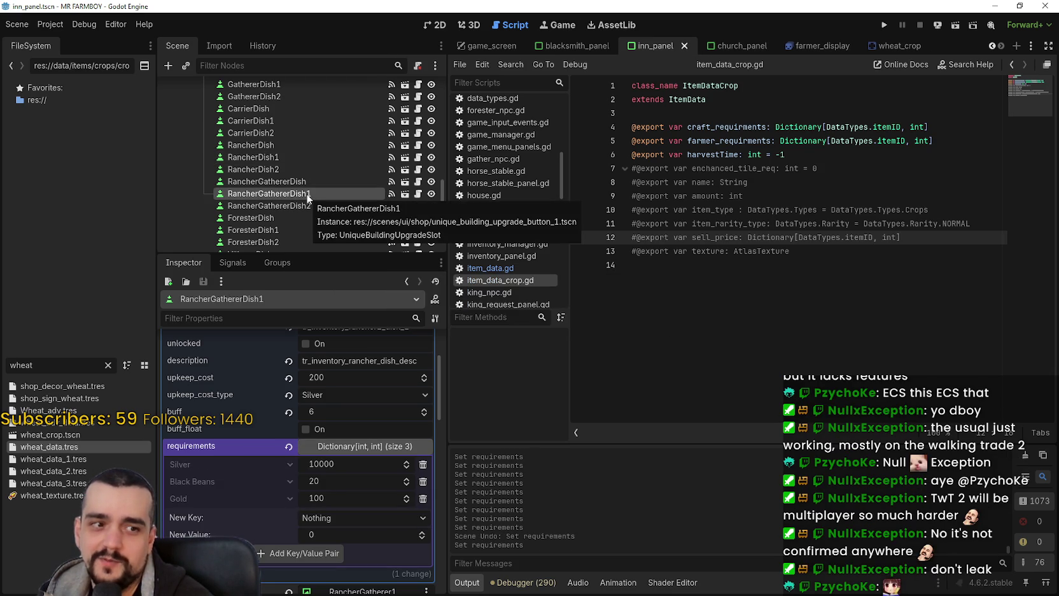
{"action": "right_click", "coordinate": [245, 445]}
{"action": "left_click", "coordinate": [272, 469]}
{"action": "key", "text": "ctrl+s"}
{"action": "scroll", "coordinate": [292, 169], "scroll_direction": "down", "scroll_amount": 1}
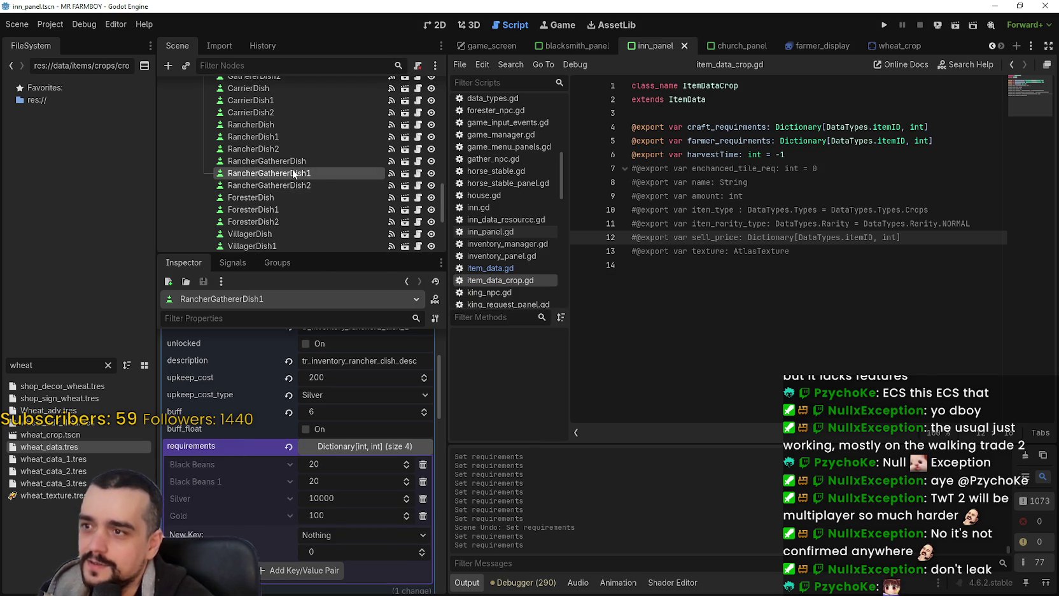
{"action": "scroll", "coordinate": [281, 189], "scroll_direction": "down", "scroll_amount": 2}
{"action": "left_click", "coordinate": [278, 169]}
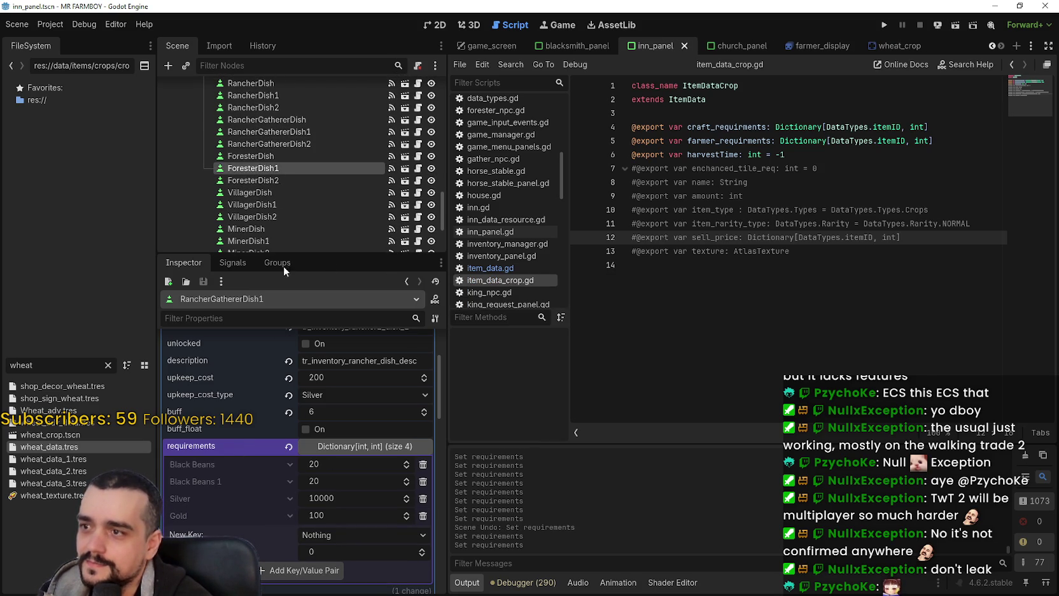
{"action": "scroll", "coordinate": [297, 454], "scroll_direction": "down", "scroll_amount": 2}
{"action": "right_click", "coordinate": [228, 378]}
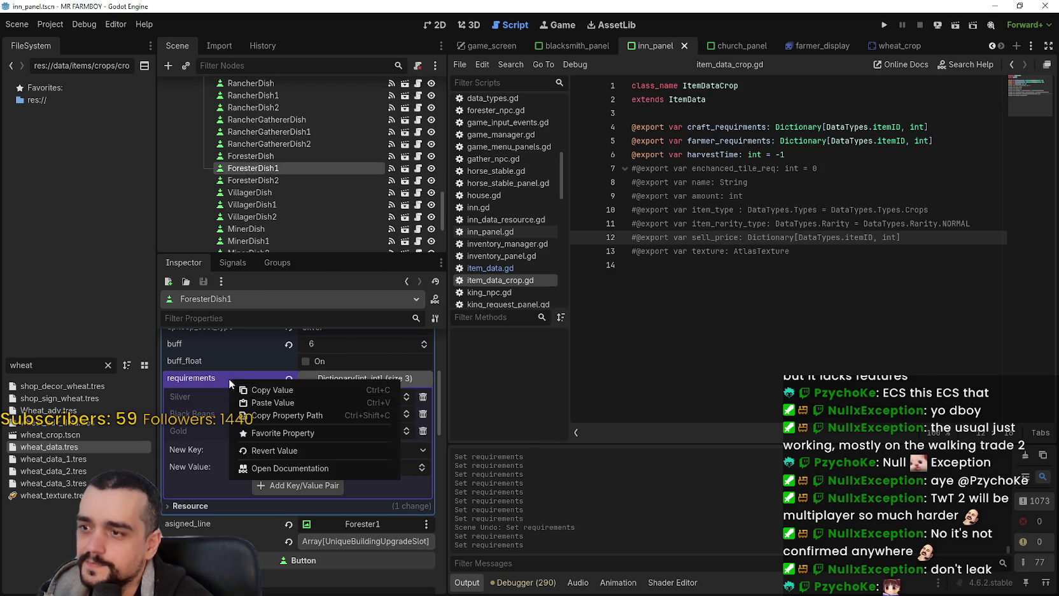
{"action": "left_click", "coordinate": [261, 403]}
{"action": "key", "text": "ctrl+s"}
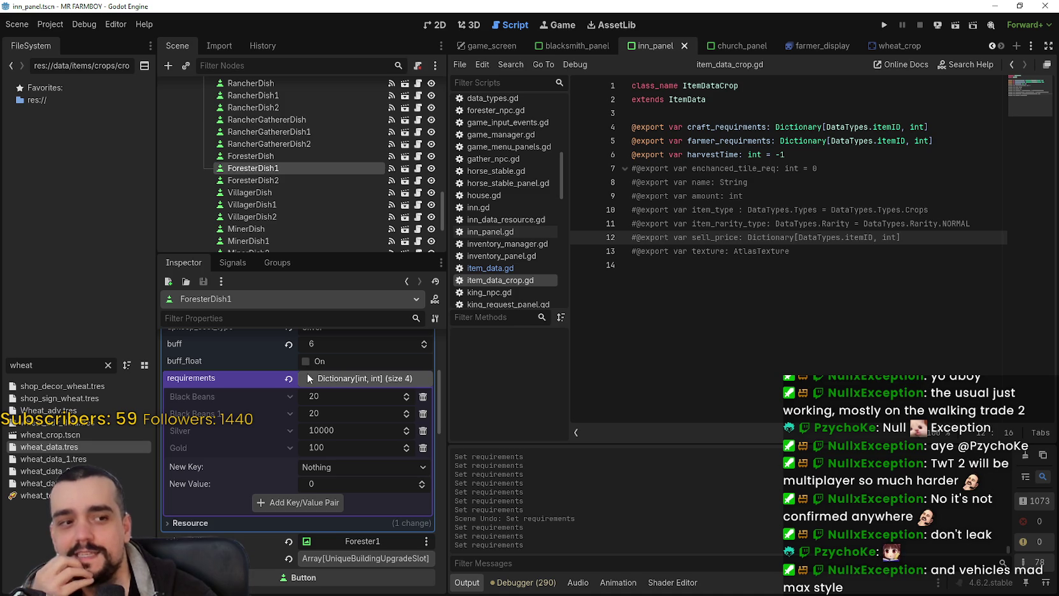
Paste the requirements into VillagerDish1 and MinerDish1, saving after each.
{"action": "scroll", "coordinate": [292, 188], "scroll_direction": "down", "scroll_amount": 1}
{"action": "left_click", "coordinate": [280, 184]}
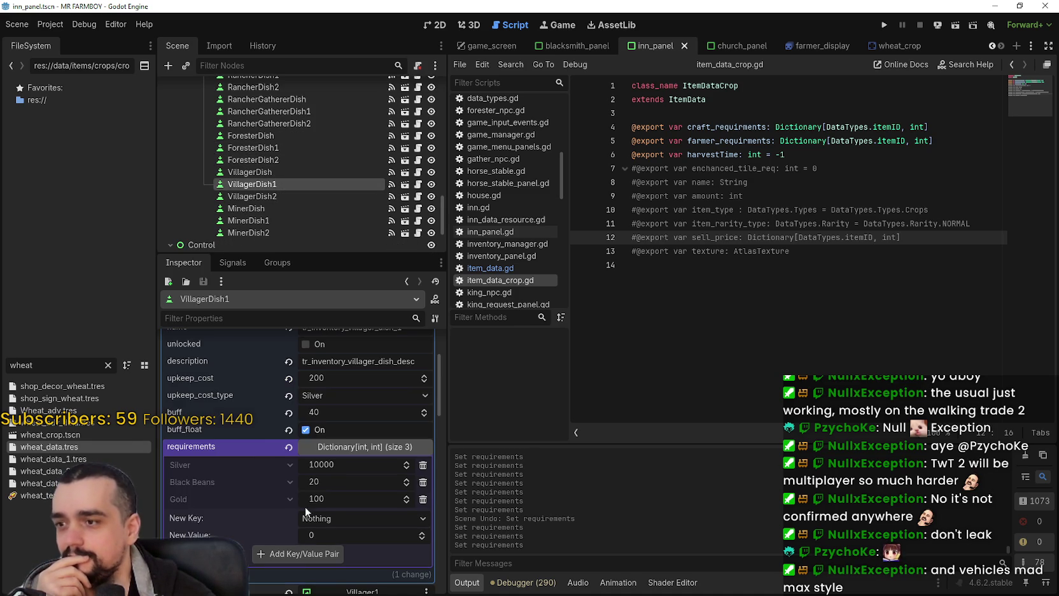
{"action": "right_click", "coordinate": [272, 446]}
{"action": "left_click", "coordinate": [303, 474]}
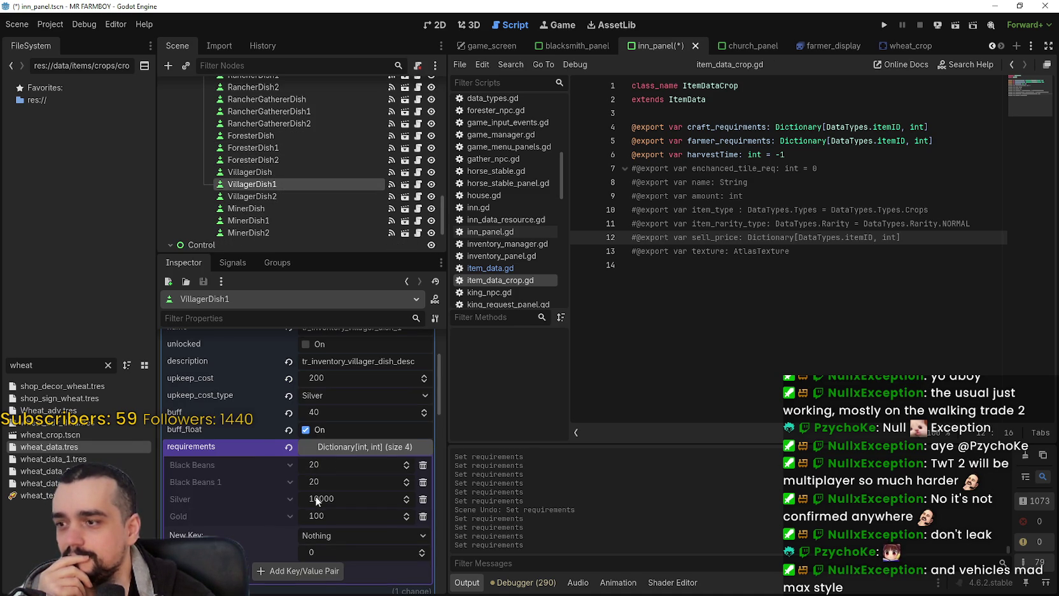
{"action": "key", "text": "ctrl+s"}
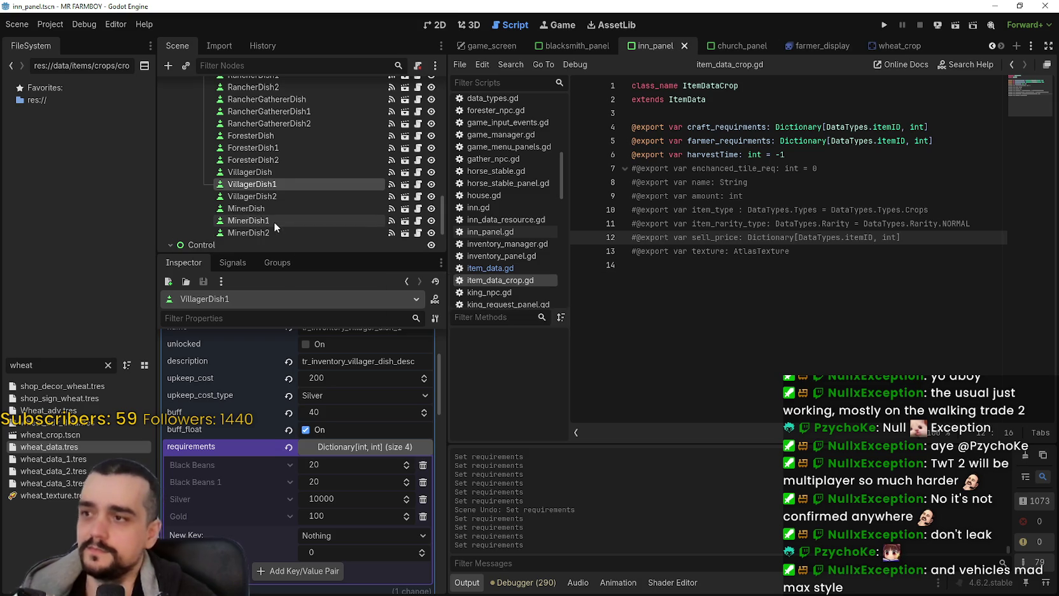
{"action": "left_click", "coordinate": [274, 221]}
{"action": "scroll", "coordinate": [263, 467], "scroll_direction": "down", "scroll_amount": 3}
{"action": "right_click", "coordinate": [252, 418]}
{"action": "left_click", "coordinate": [278, 441]}
{"action": "key", "text": "ctrl+s"}
Delete the script's empty trailing line 14 and save.
{"action": "left_click", "coordinate": [761, 254]}
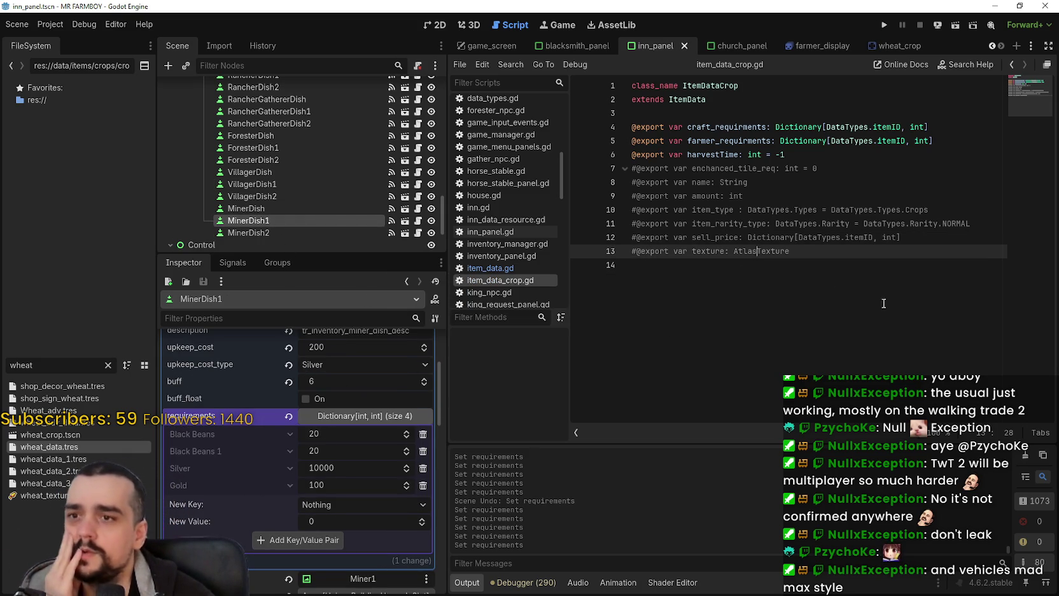
{"action": "left_click", "coordinate": [843, 270]}
{"action": "key", "text": "BackSpace"}
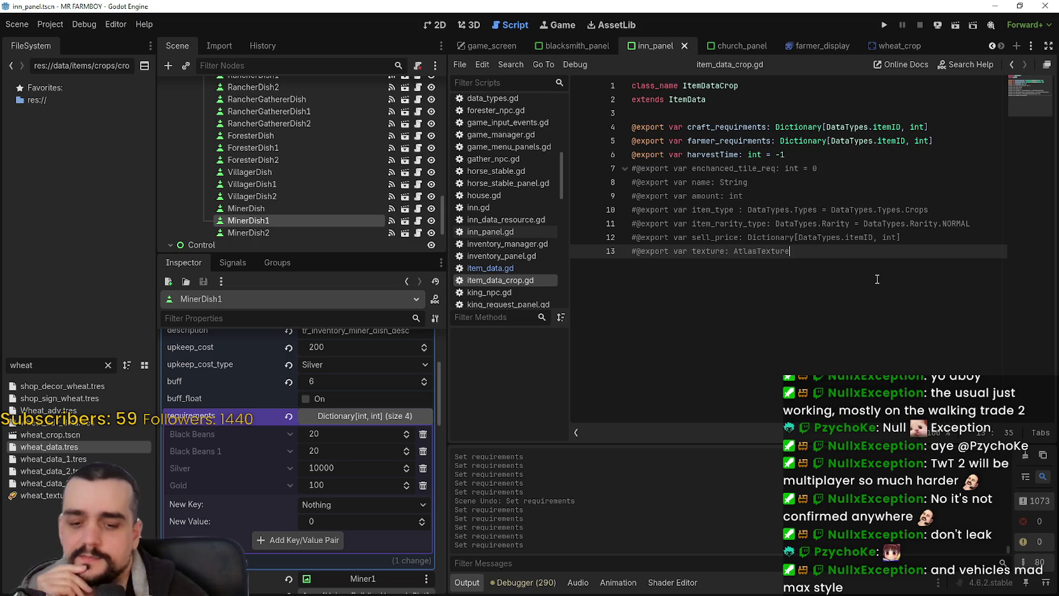
{"action": "key", "text": "ctrl+s"}
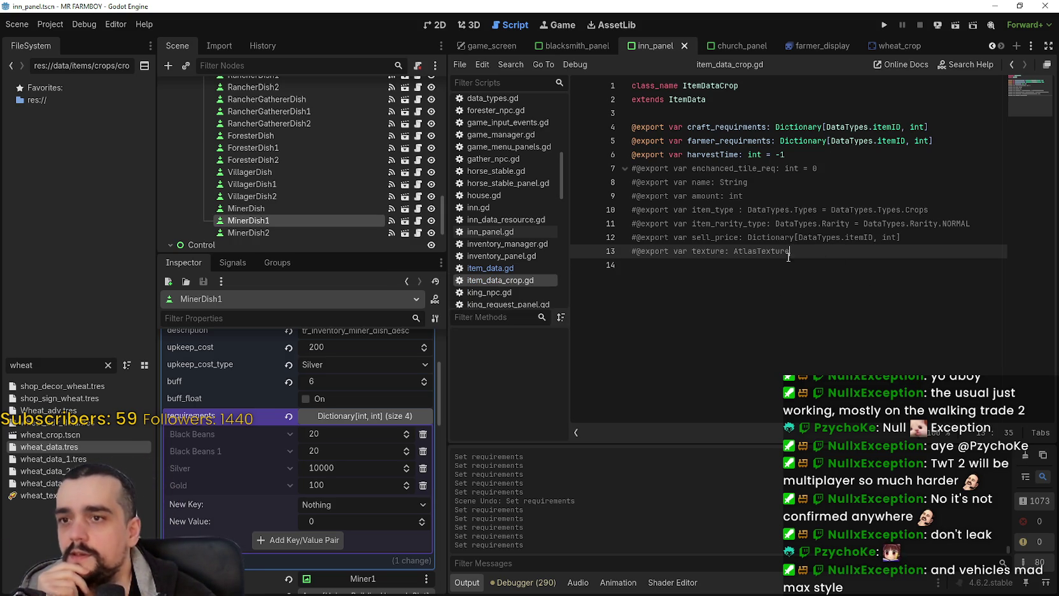
{"action": "scroll", "coordinate": [359, 235], "scroll_direction": "up", "scroll_amount": 2}
{"action": "scroll", "coordinate": [289, 172], "scroll_direction": "up", "scroll_amount": 4}
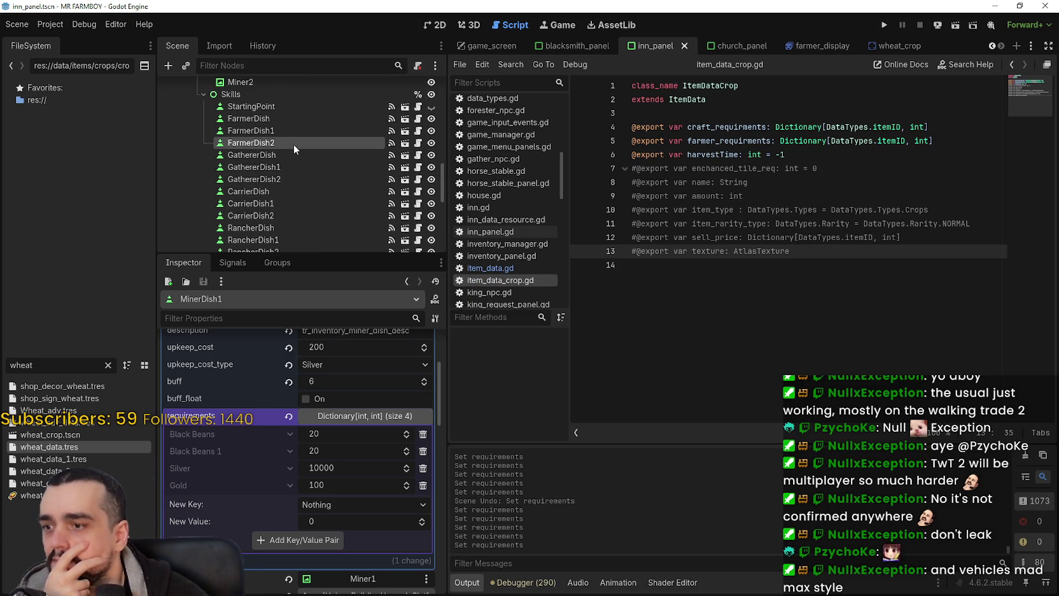
Compare FarmerDish2's requirements against FarmerDish1's.
{"action": "left_click", "coordinate": [294, 144]}
{"action": "left_click", "coordinate": [283, 128]}
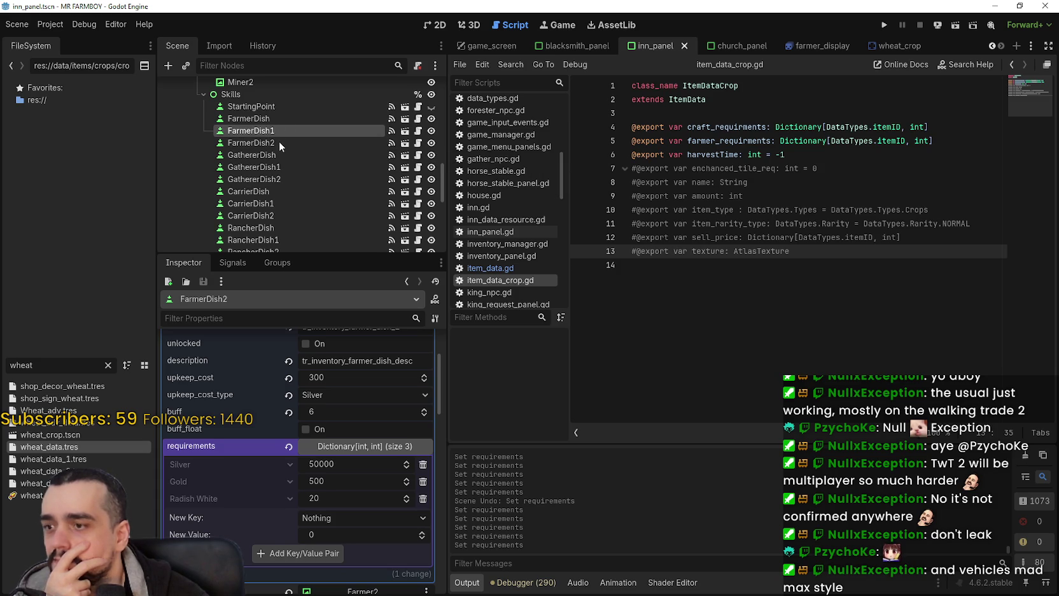
{"action": "left_click", "coordinate": [277, 145]}
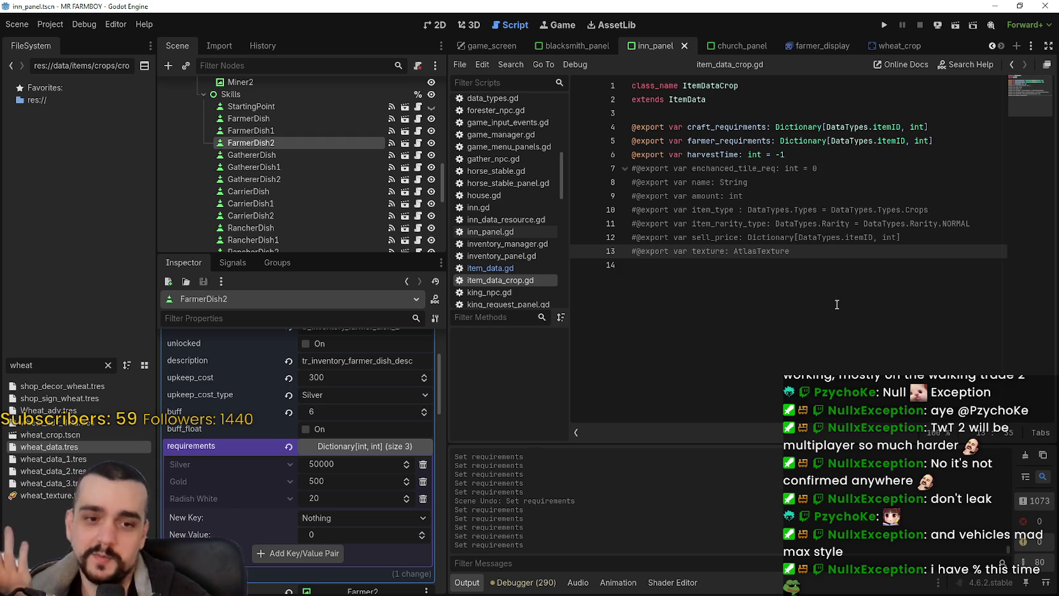
{"action": "left_click", "coordinate": [694, 269]}
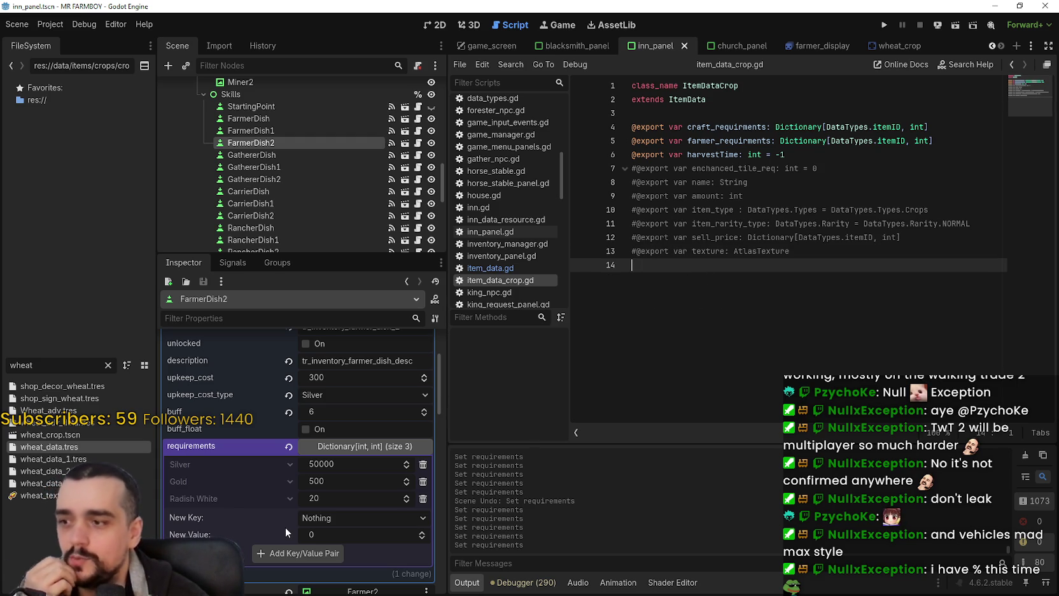
Add Radish White 1 = 20 to FarmerDish2, save, and copy its requirements dictionary.
{"action": "left_click", "coordinate": [345, 516]}
{"action": "left_click_drag", "start_coordinate": [430, 108], "coordinate": [438, 509]}
{"action": "scroll", "coordinate": [439, 543], "scroll_direction": "down", "scroll_amount": 10}
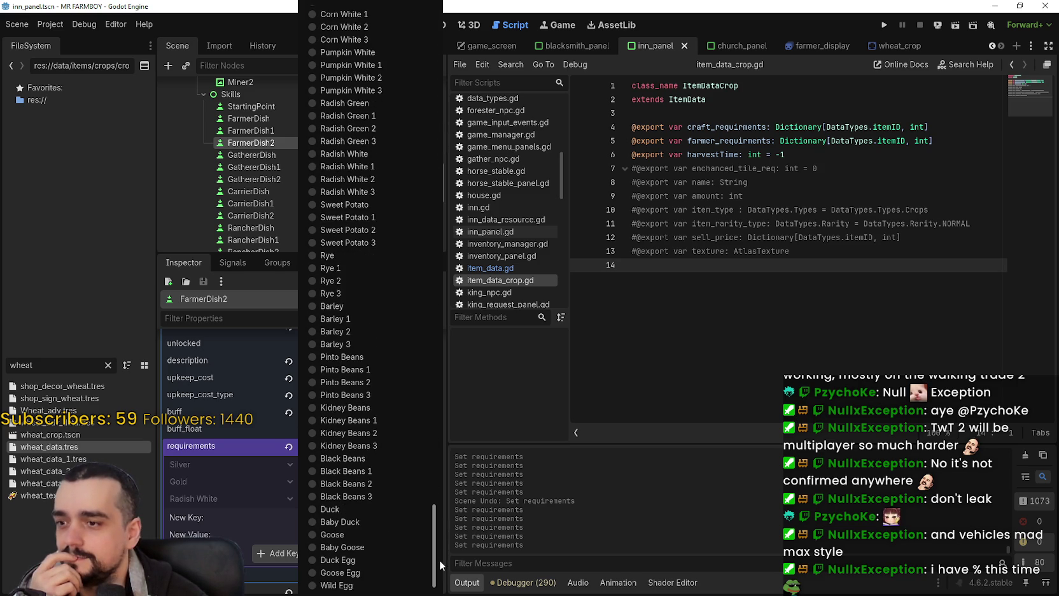
{"action": "scroll", "coordinate": [438, 569], "scroll_direction": "down", "scroll_amount": 1}
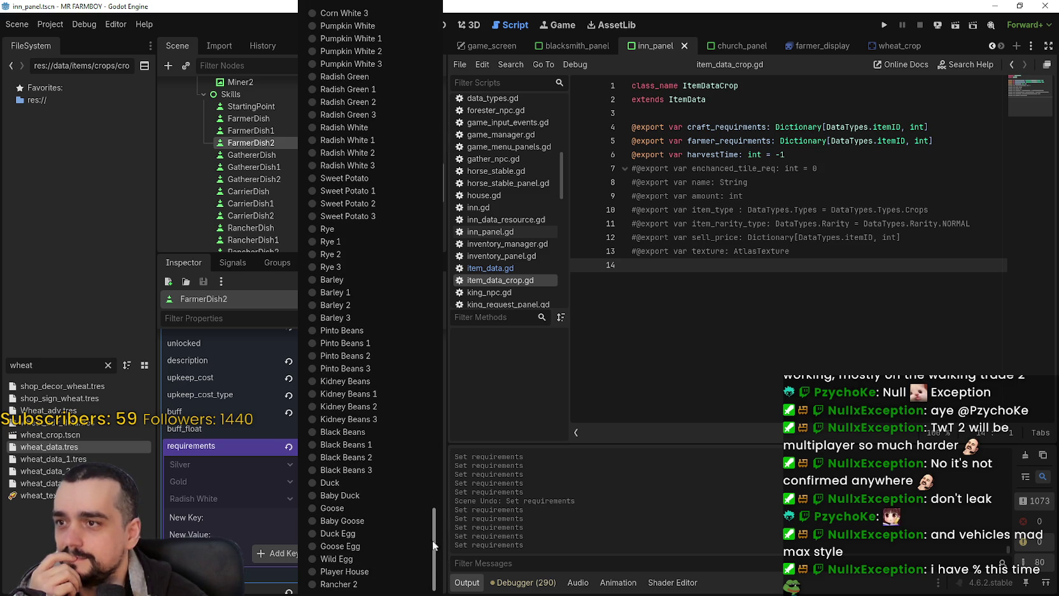
{"action": "left_click", "coordinate": [380, 145]}
{"action": "left_click", "coordinate": [336, 533]}
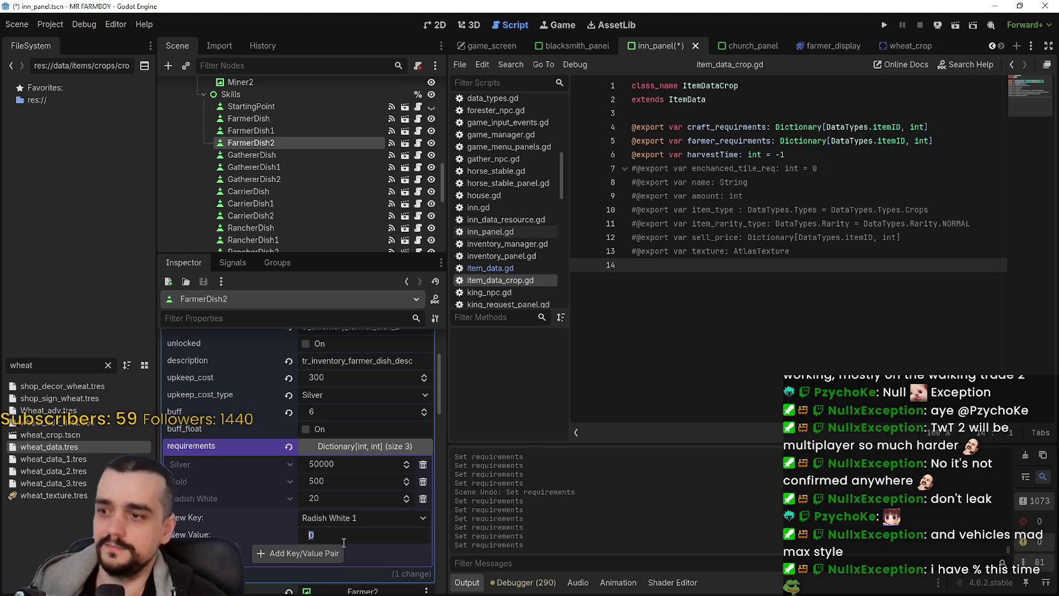
{"action": "type", "text": "20"}
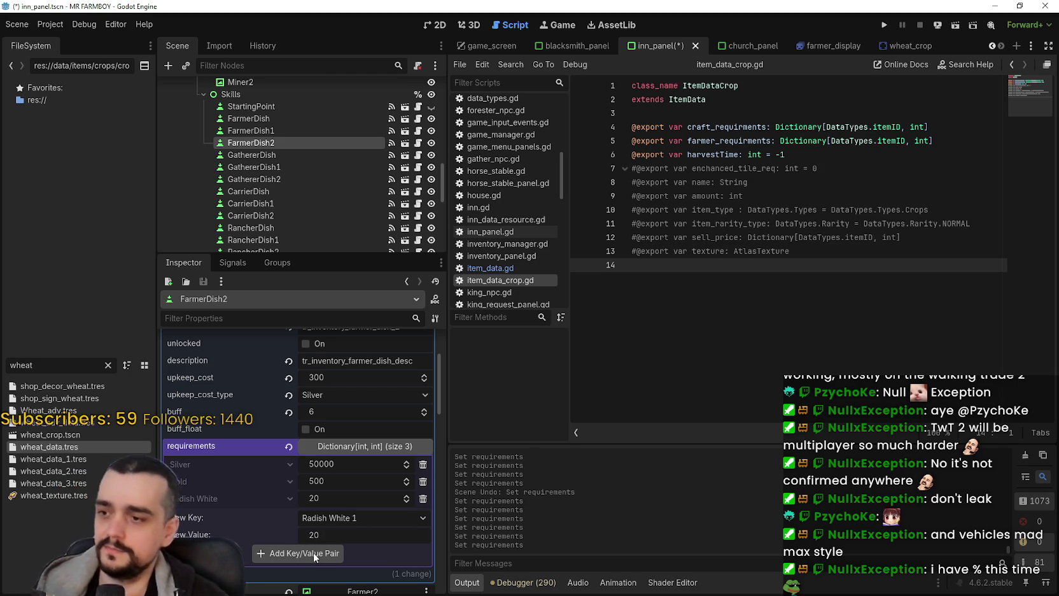
{"action": "left_click", "coordinate": [314, 552]}
{"action": "key", "text": "ctrl+s"}
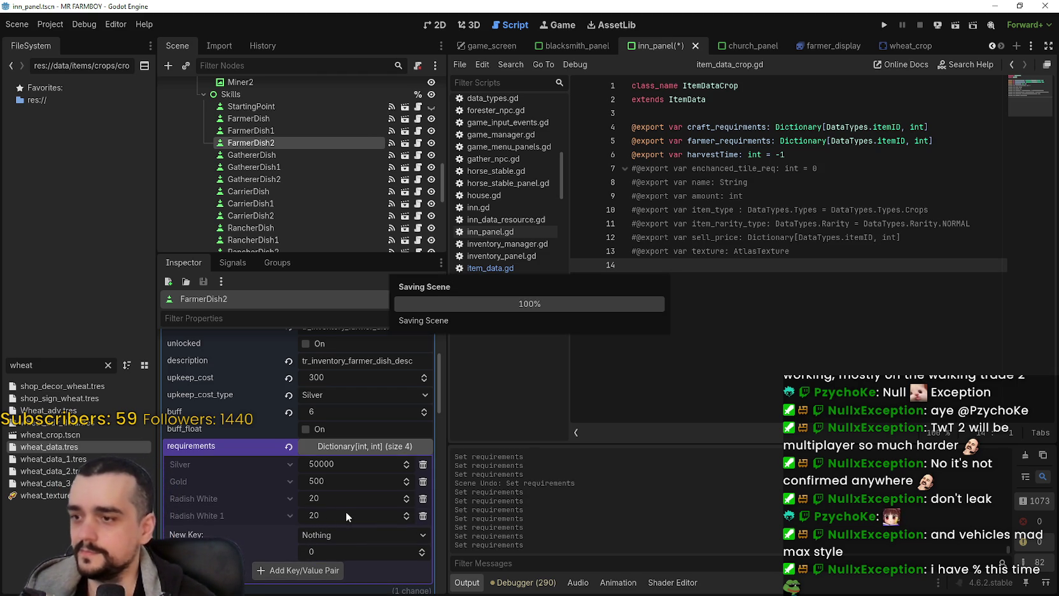
{"action": "right_click", "coordinate": [243, 450]}
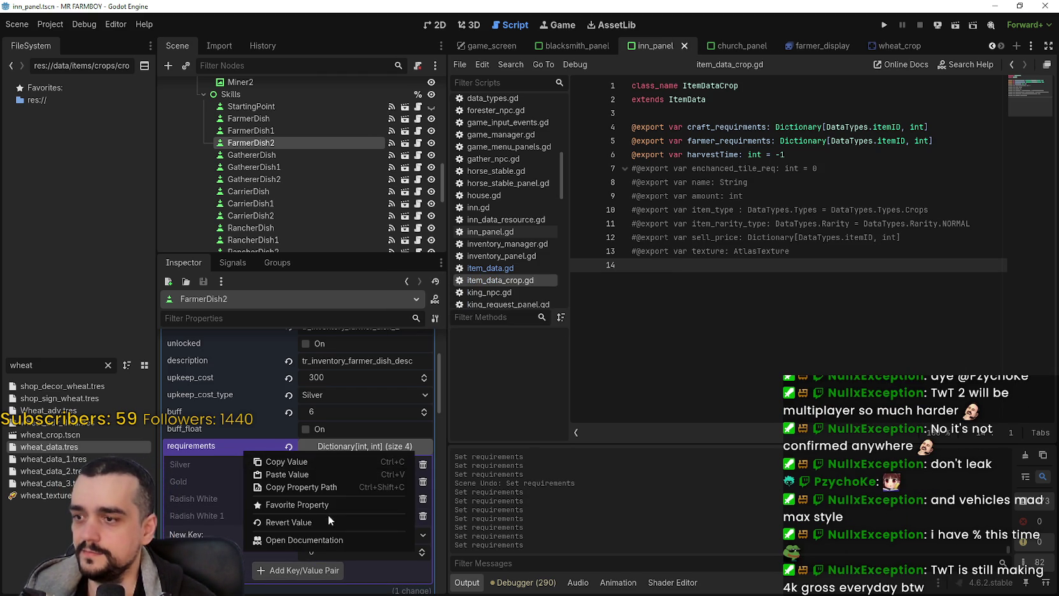
{"action": "left_click", "coordinate": [295, 459]}
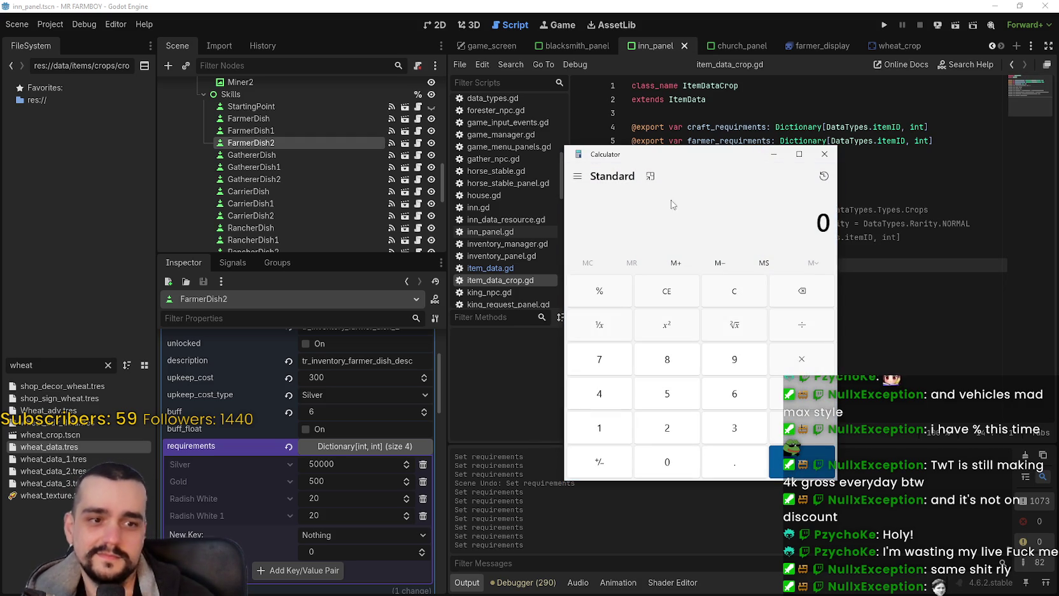
Compute 42/11 (≈3.82) in Calculator, then close it.
{"action": "mouse_move", "coordinate": [639, 156]}
{"action": "left_mouse_down"}
{"action": "mouse_move", "coordinate": [600, 120]}
{"action": "mouse_move", "coordinate": [604, 85]}
{"action": "left_mouse_up"}
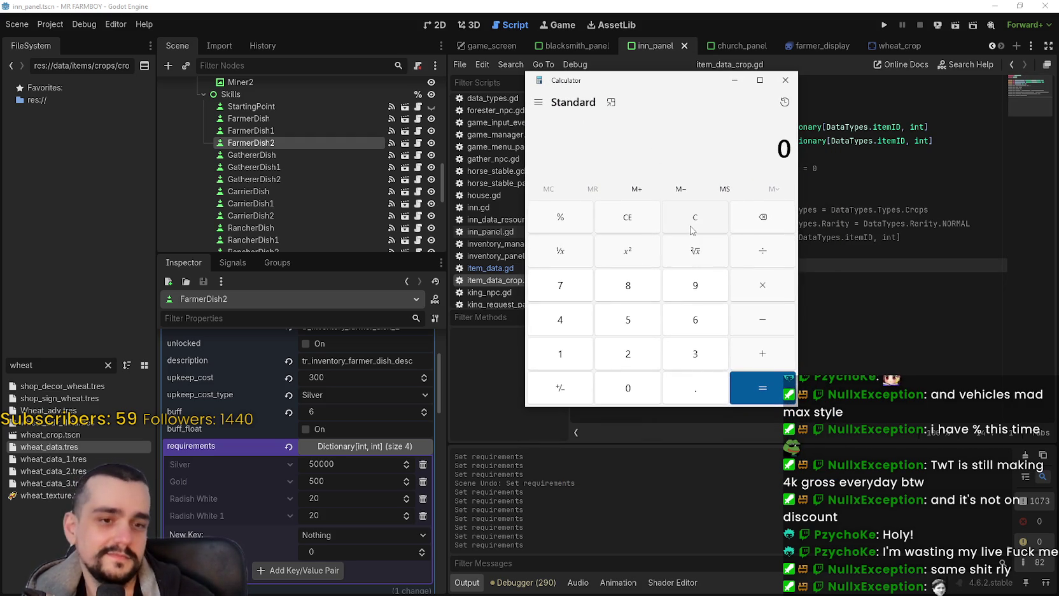
{"action": "type", "text": "4"}
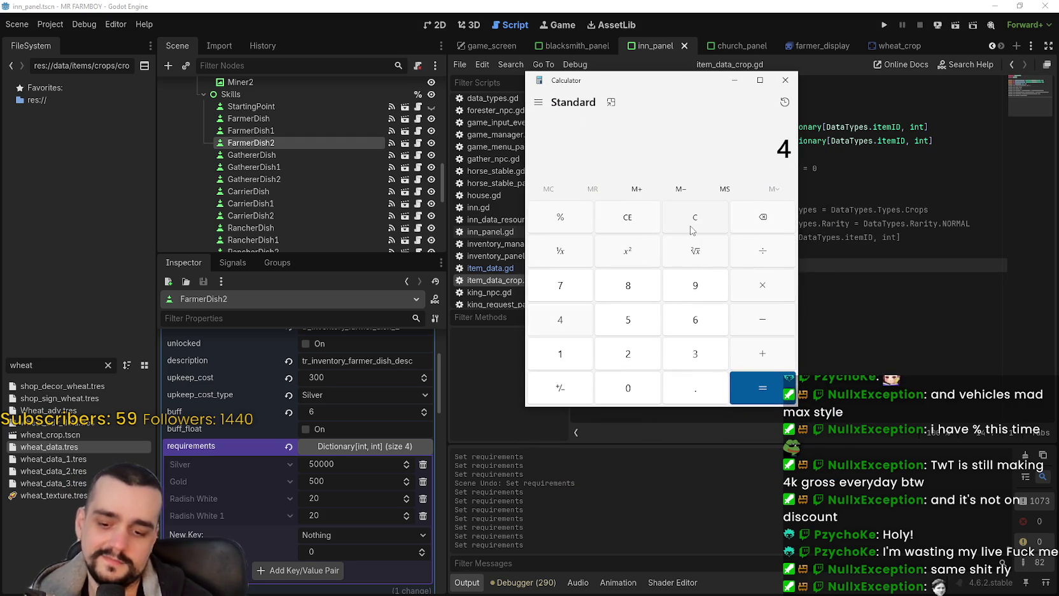
{"action": "type", "text": "2"}
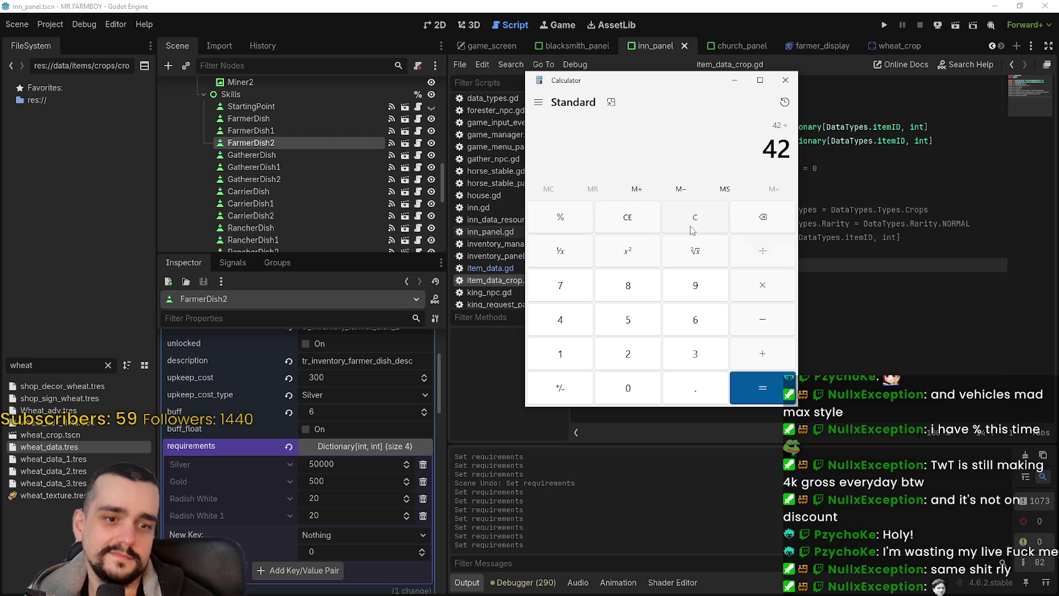
{"action": "type", "text": "/11"}
{"action": "key", "text": "Return"}
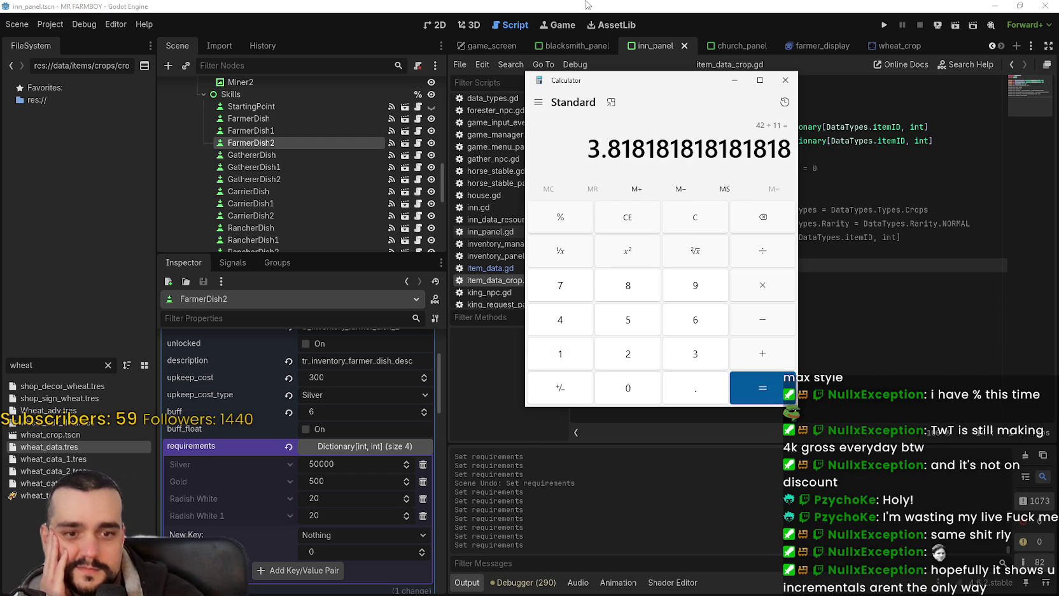
{"action": "left_click", "coordinate": [785, 80]}
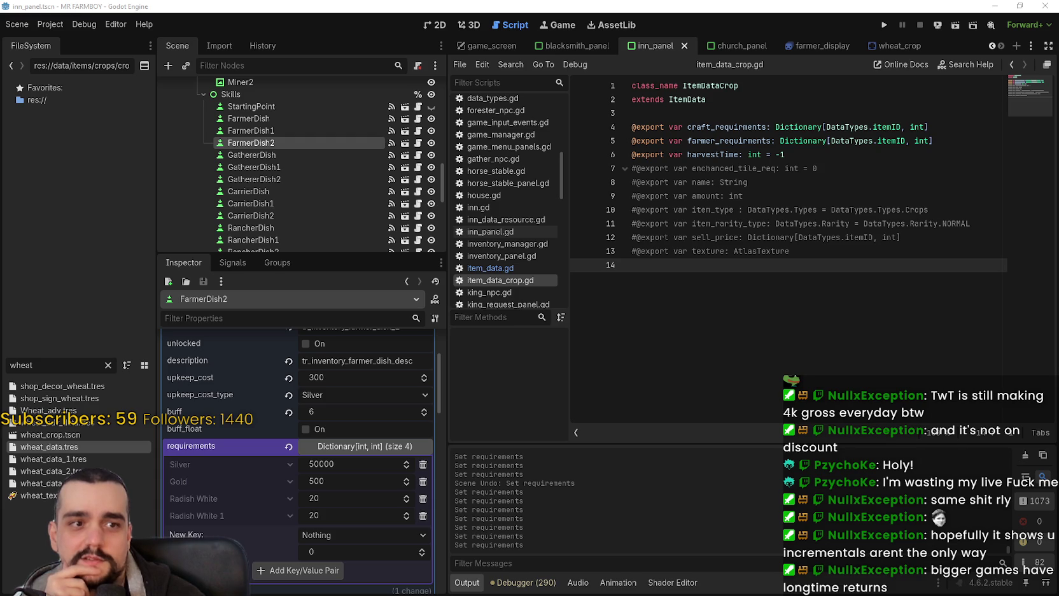
Delete the empty trailing line 14 in item_data_crop.gd and save the script.
{"action": "left_click", "coordinate": [771, 238]}
{"action": "left_click", "coordinate": [788, 318]}
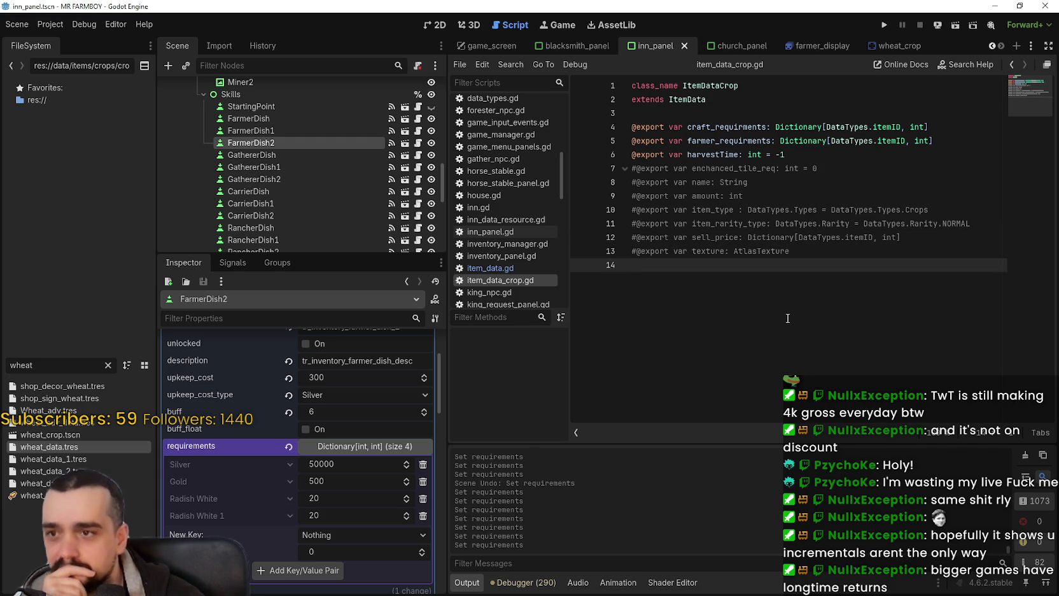
{"action": "mouse_move", "coordinate": [769, 255]}
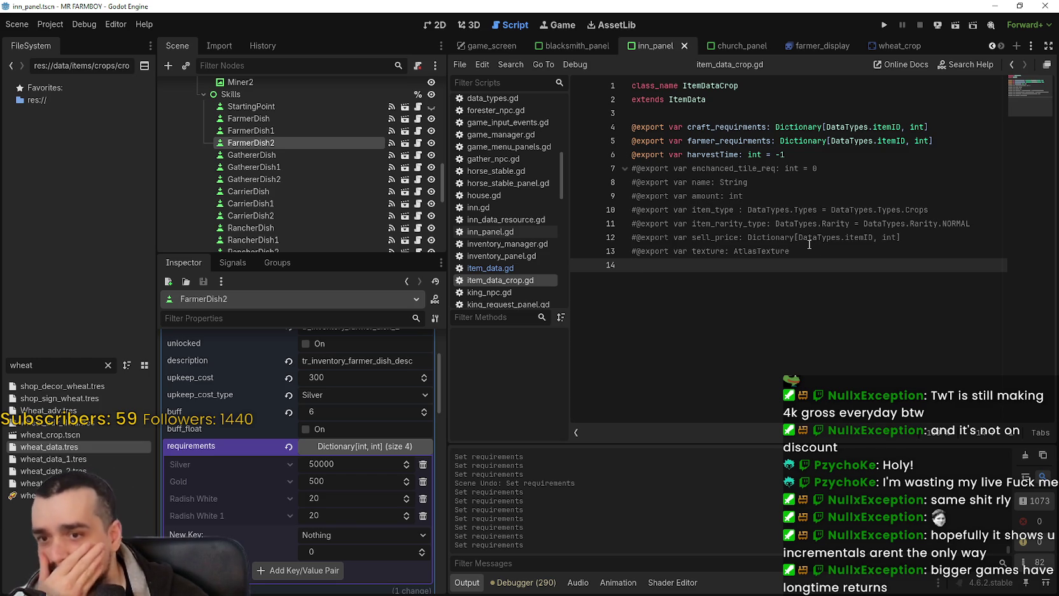
{"action": "key", "text": "BackSpace"}
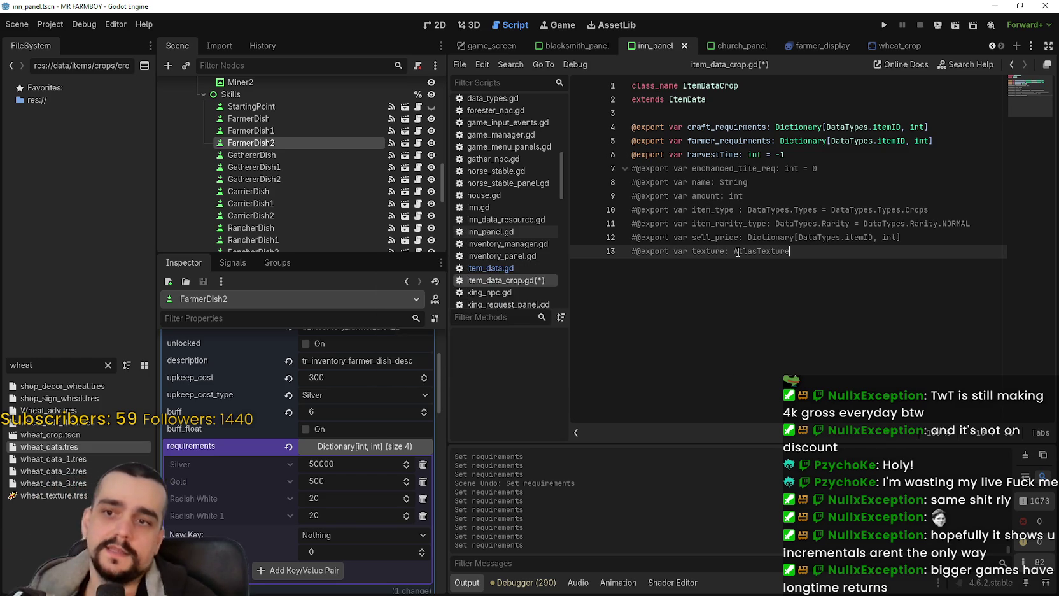
{"action": "key", "text": "ctrl+s"}
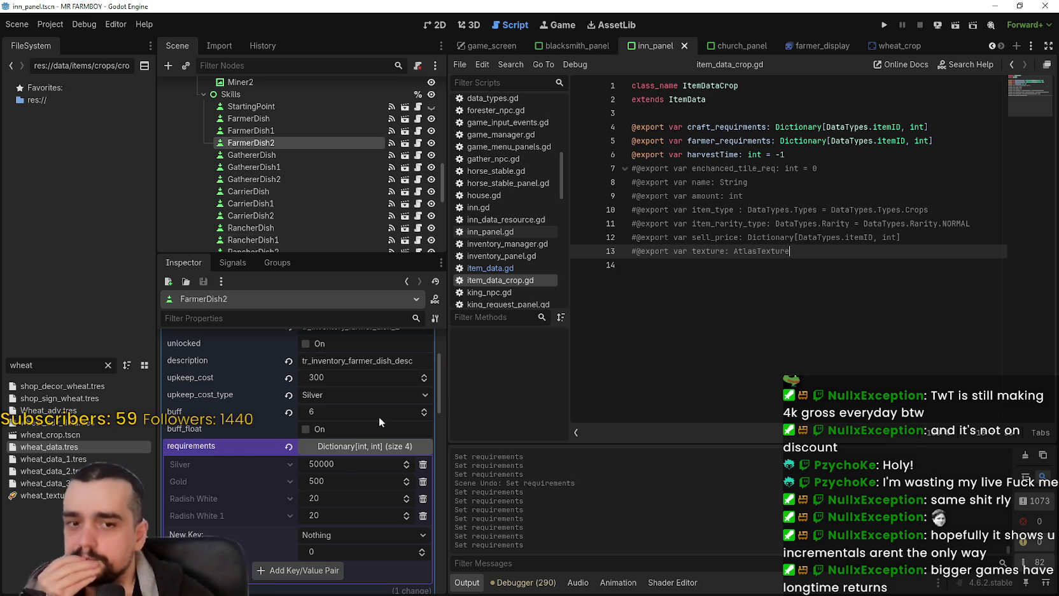
Collapse and re-expand FarmerDish2's requirements to check its four entries.
{"action": "scroll", "coordinate": [358, 467], "scroll_direction": "up", "scroll_amount": 3}
{"action": "scroll", "coordinate": [377, 507], "scroll_direction": "down", "scroll_amount": 3}
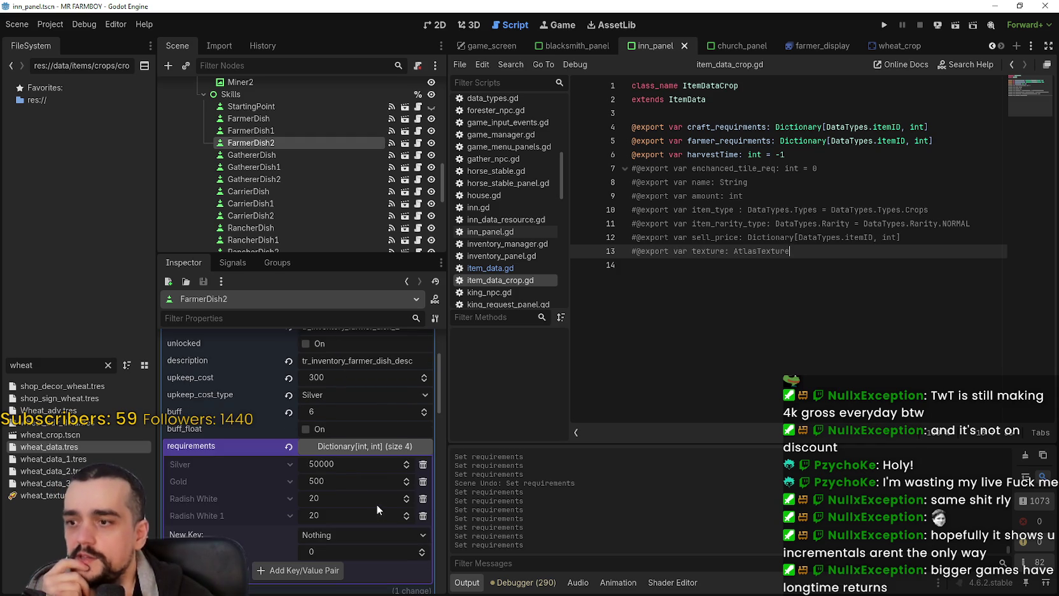
{"action": "left_click", "coordinate": [361, 443]}
{"action": "left_click", "coordinate": [374, 449]}
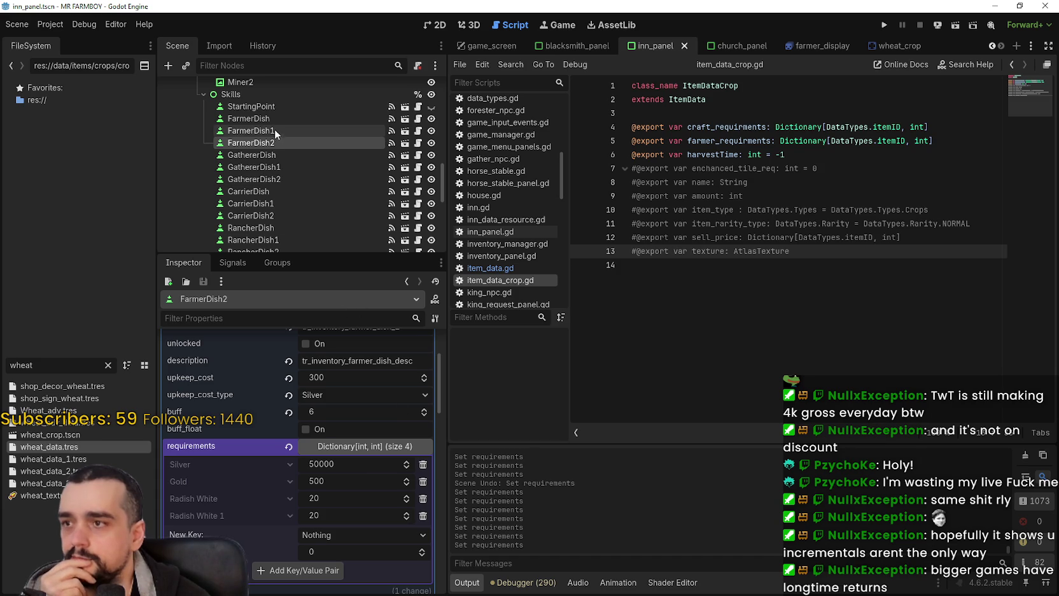
Copy FarmerDish2's requirements and paste them into GathererDish2 and CarrierDish2.
{"action": "right_click", "coordinate": [257, 446]}
{"action": "key", "text": "Escape"}
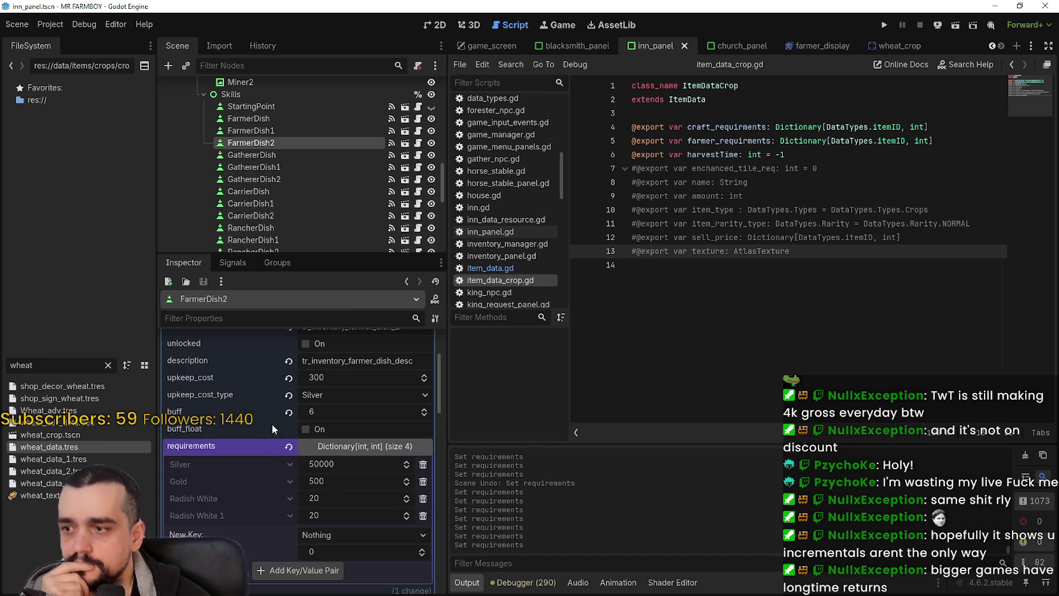
{"action": "left_click", "coordinate": [284, 169]}
{"action": "left_click", "coordinate": [285, 178]}
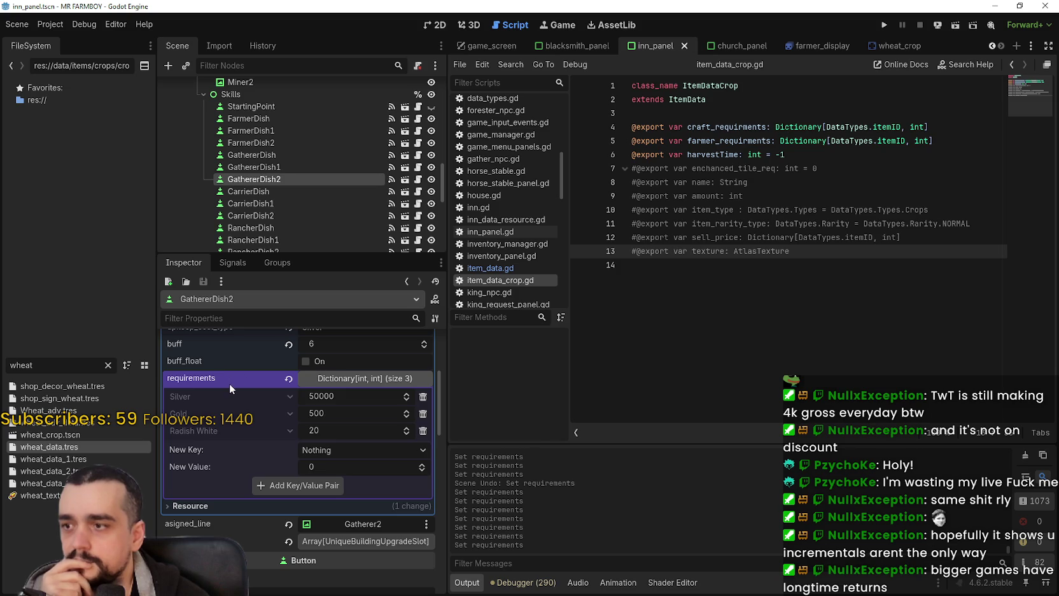
{"action": "right_click", "coordinate": [230, 384]}
{"action": "left_click", "coordinate": [275, 407]}
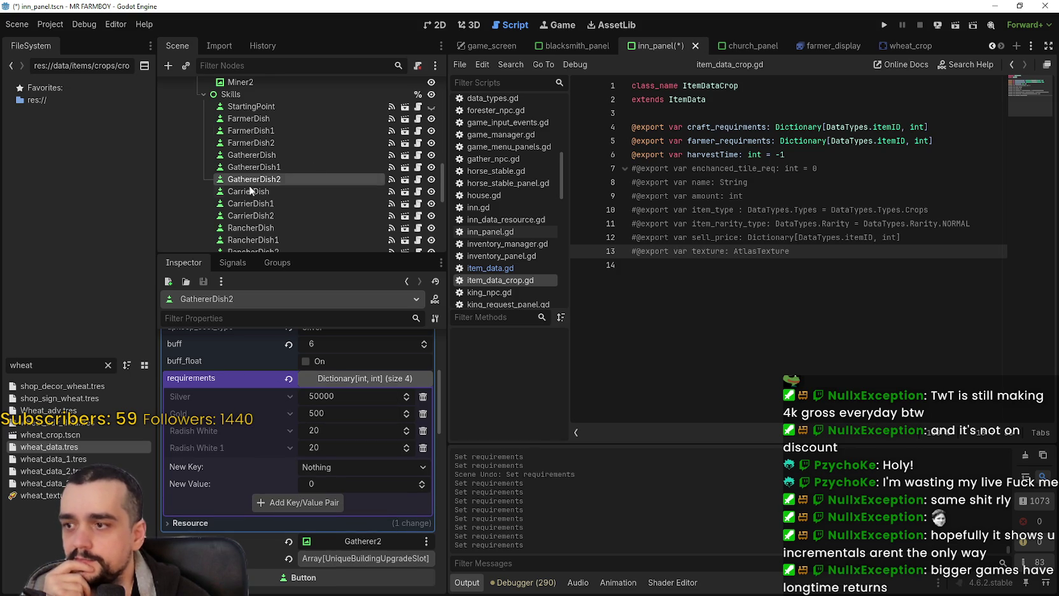
{"action": "scroll", "coordinate": [254, 168], "scroll_direction": "down", "scroll_amount": 3}
{"action": "left_click", "coordinate": [275, 213]}
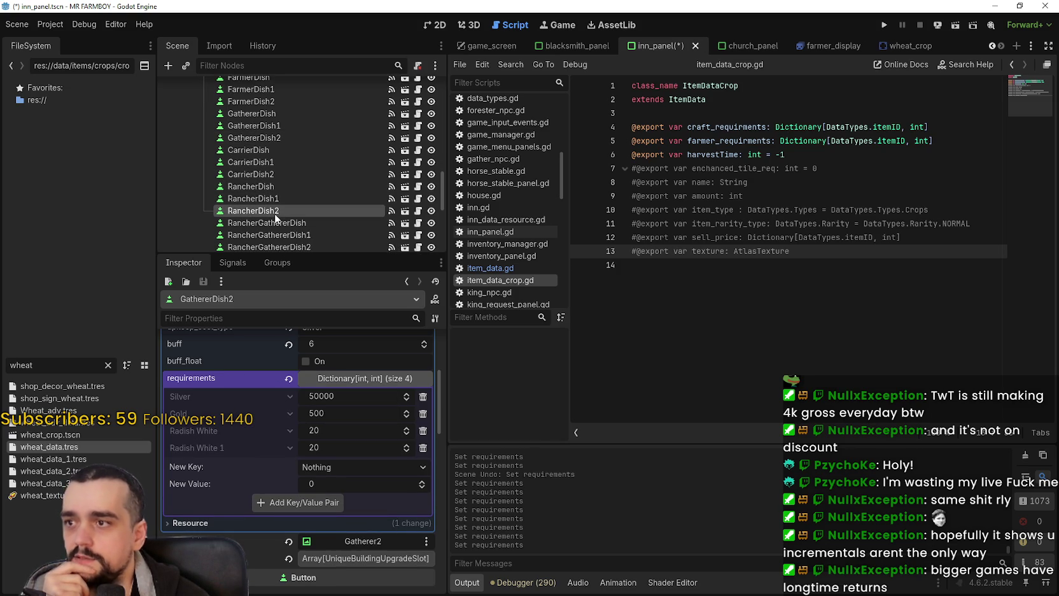
{"action": "left_click", "coordinate": [300, 175]}
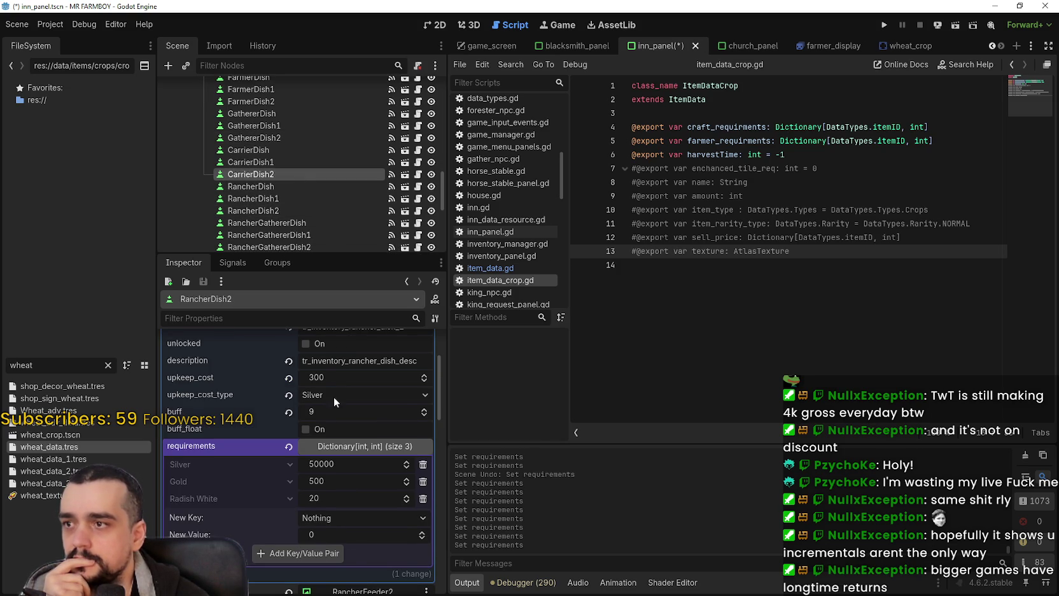
{"action": "right_click", "coordinate": [259, 411]}
{"action": "left_click", "coordinate": [283, 424]}
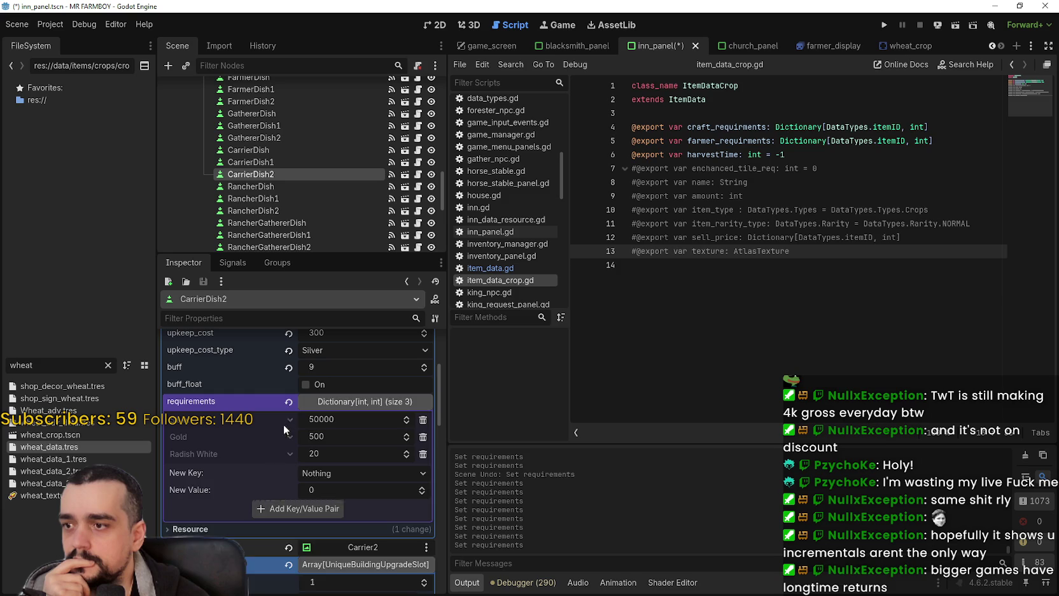
Paste the copied requirements into RancherDish2 and RancherGathererDish2.
{"action": "left_click", "coordinate": [296, 209]}
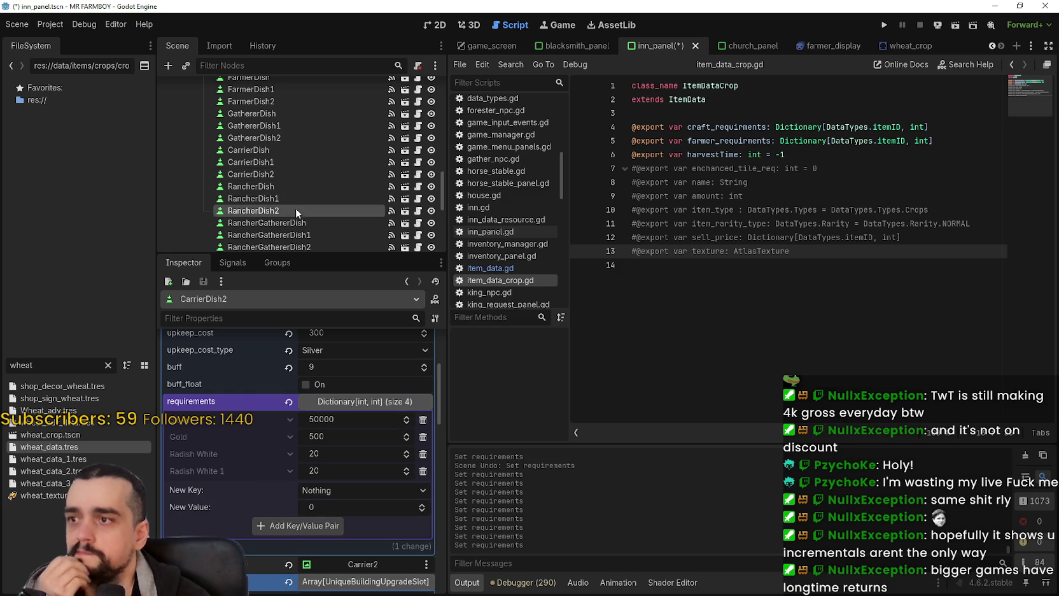
{"action": "right_click", "coordinate": [237, 449]}
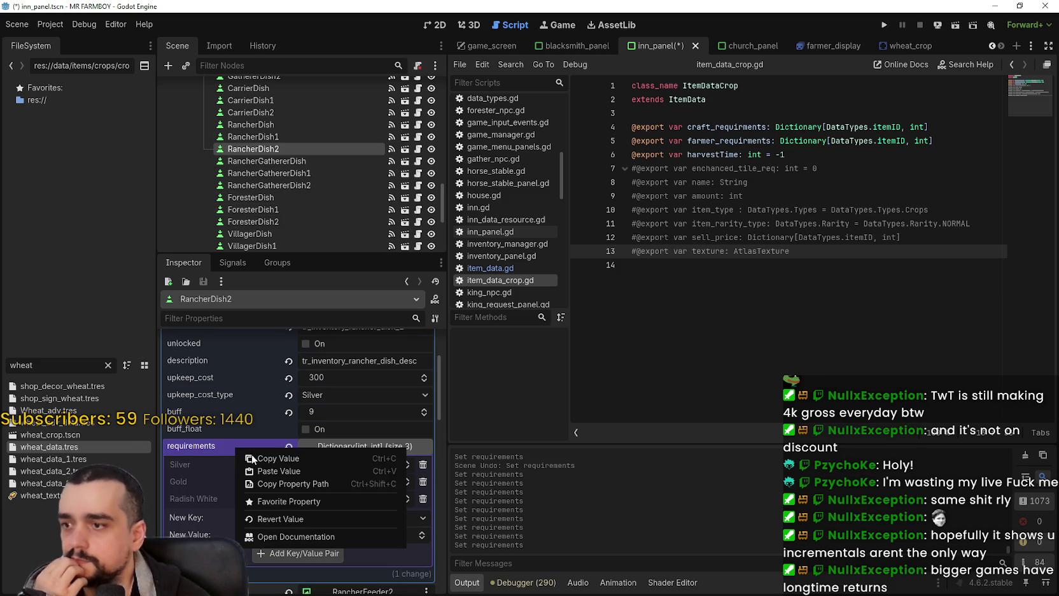
{"action": "left_click", "coordinate": [270, 473]}
{"action": "scroll", "coordinate": [309, 129], "scroll_direction": "down", "scroll_amount": 3}
{"action": "left_click", "coordinate": [312, 124]}
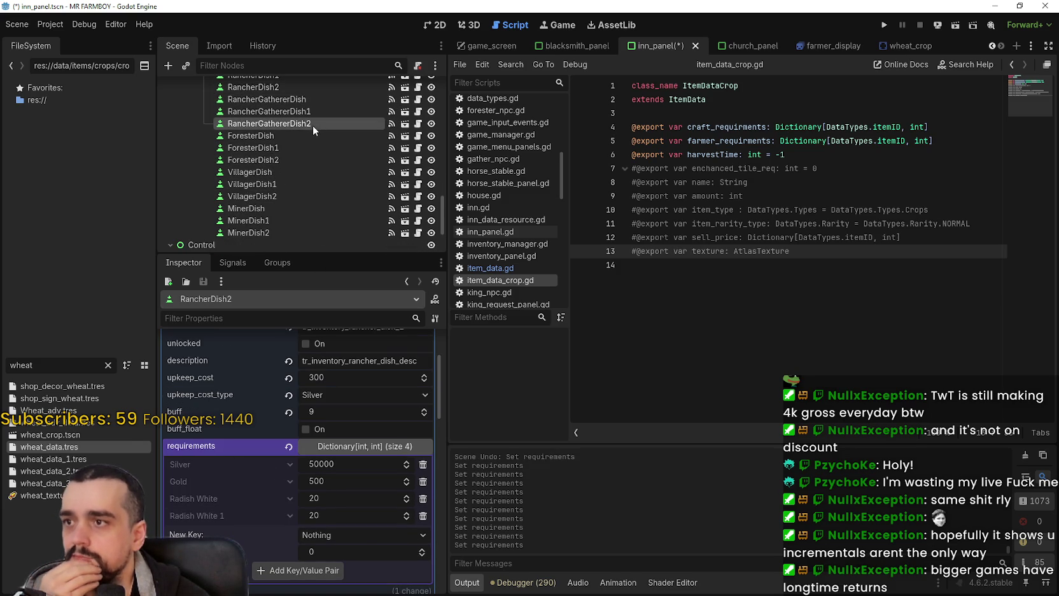
{"action": "right_click", "coordinate": [262, 478]}
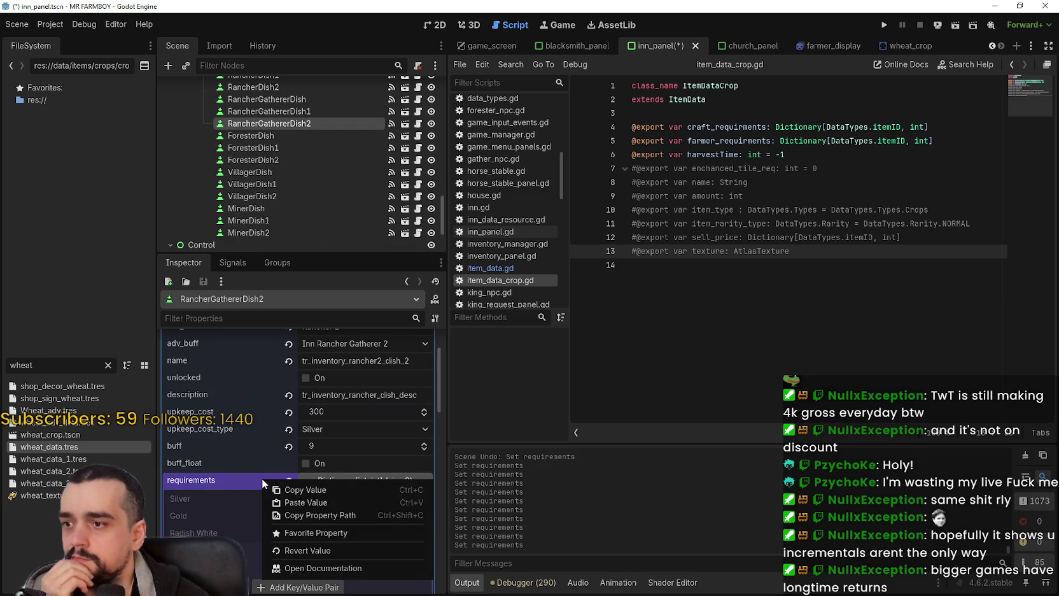
{"action": "left_click", "coordinate": [313, 505]}
Paste the copied requirements into ForesterDish2 and VillagerDish2.
{"action": "scroll", "coordinate": [370, 180], "scroll_direction": "down", "scroll_amount": 1}
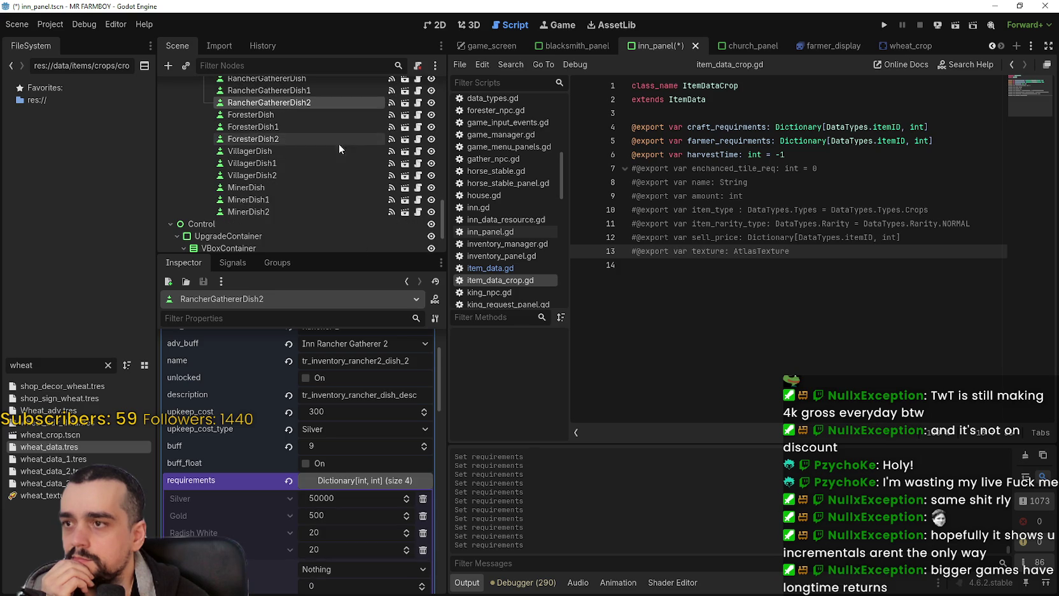
{"action": "left_click", "coordinate": [284, 140]}
{"action": "scroll", "coordinate": [296, 476], "scroll_direction": "down", "scroll_amount": 1}
{"action": "right_click", "coordinate": [268, 417]}
{"action": "left_click", "coordinate": [296, 438]}
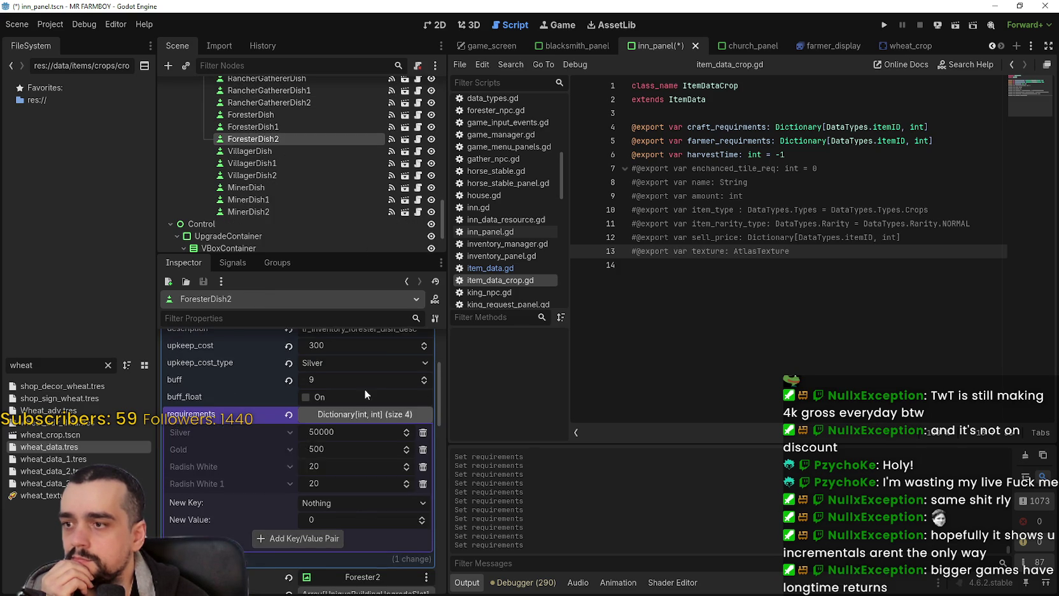
{"action": "left_click", "coordinate": [298, 175]}
{"action": "right_click", "coordinate": [249, 509]}
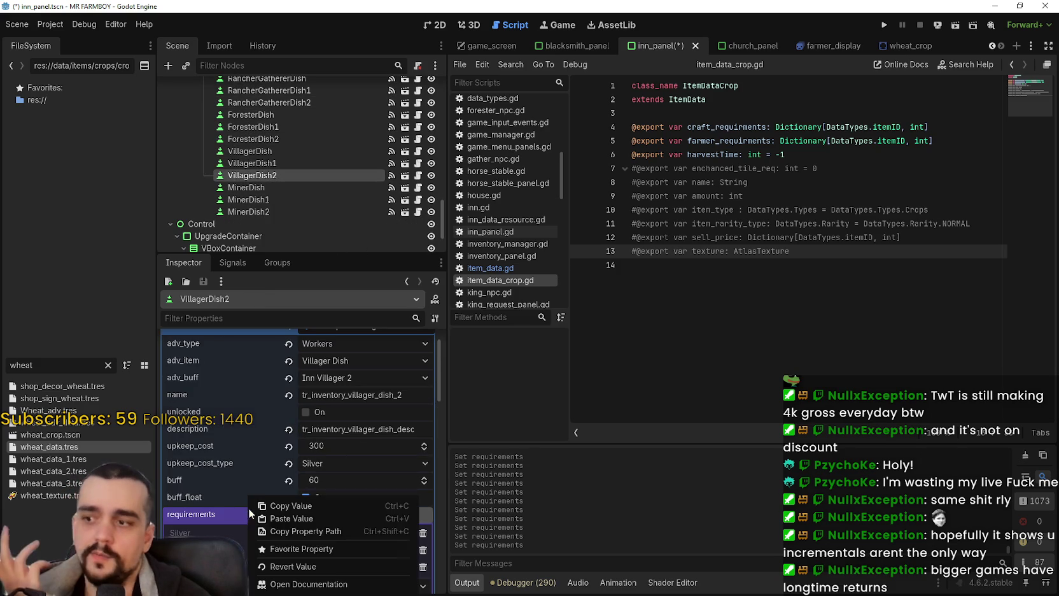
{"action": "left_click", "coordinate": [209, 513]}
{"action": "right_click", "coordinate": [232, 514]}
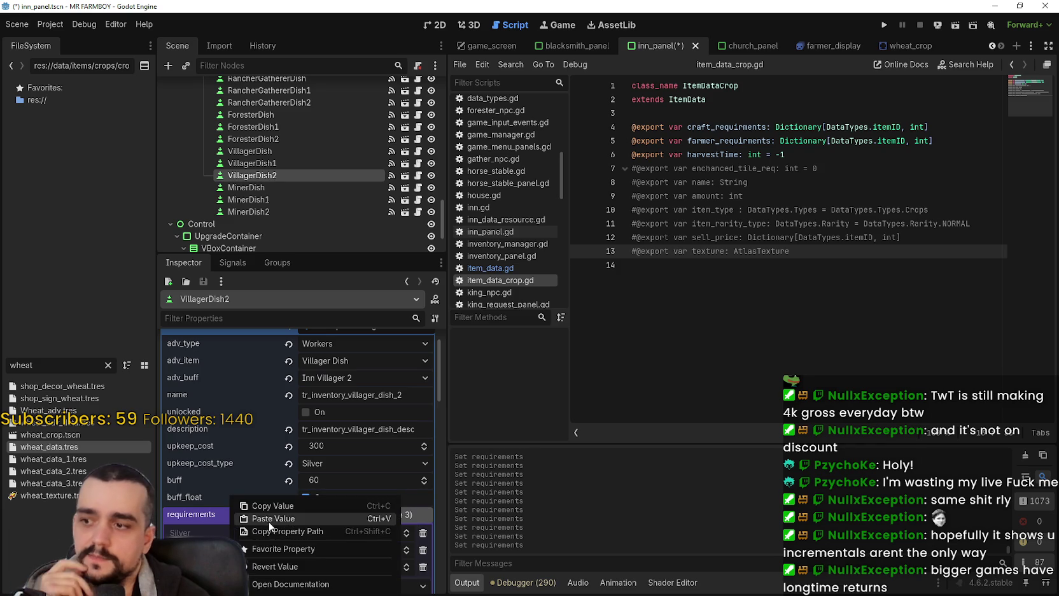
{"action": "left_click", "coordinate": [269, 520]}
Paste the copied requirements into MinerDish2.
{"action": "scroll", "coordinate": [274, 498], "scroll_direction": "down", "scroll_amount": 2}
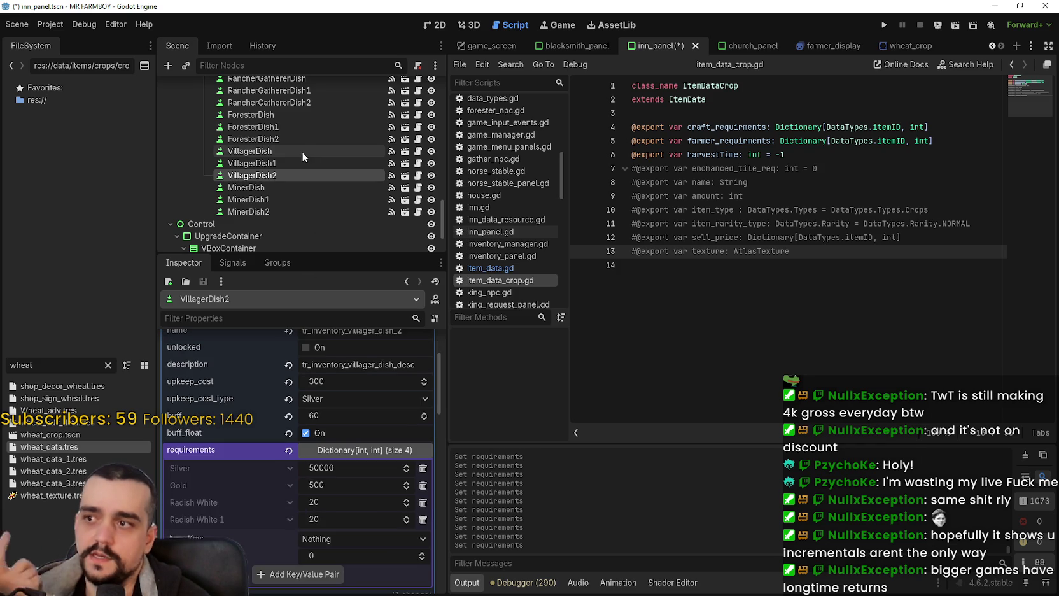
{"action": "left_click", "coordinate": [270, 212]}
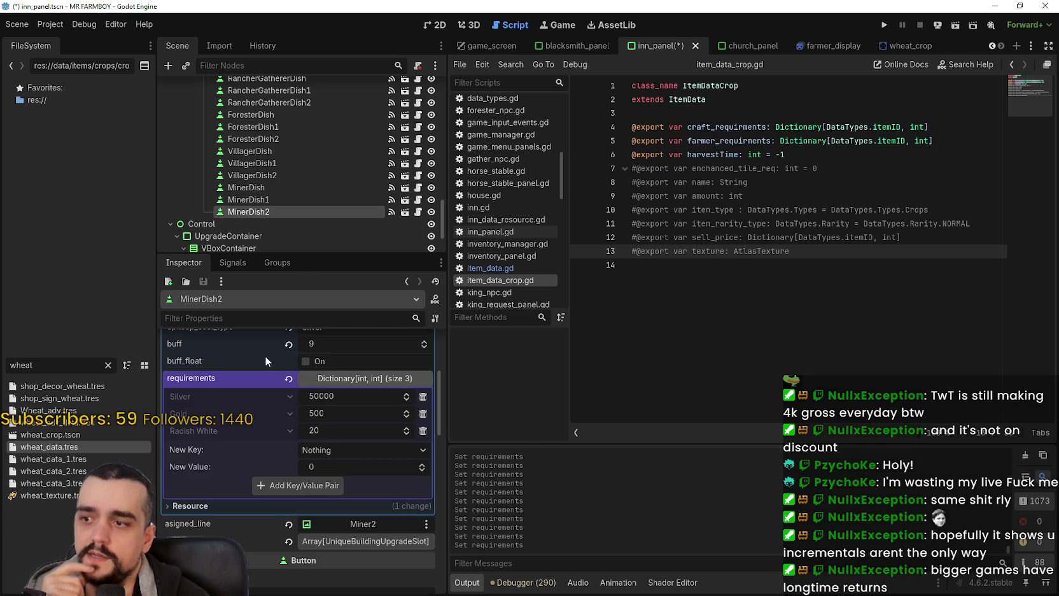
{"action": "right_click", "coordinate": [251, 384]}
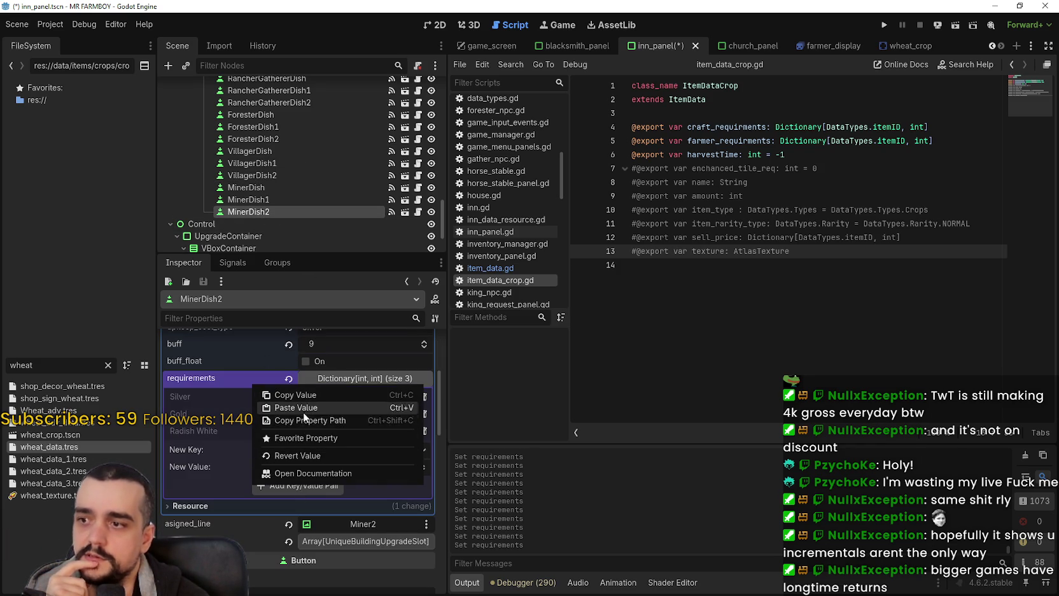
{"action": "left_click", "coordinate": [308, 408]}
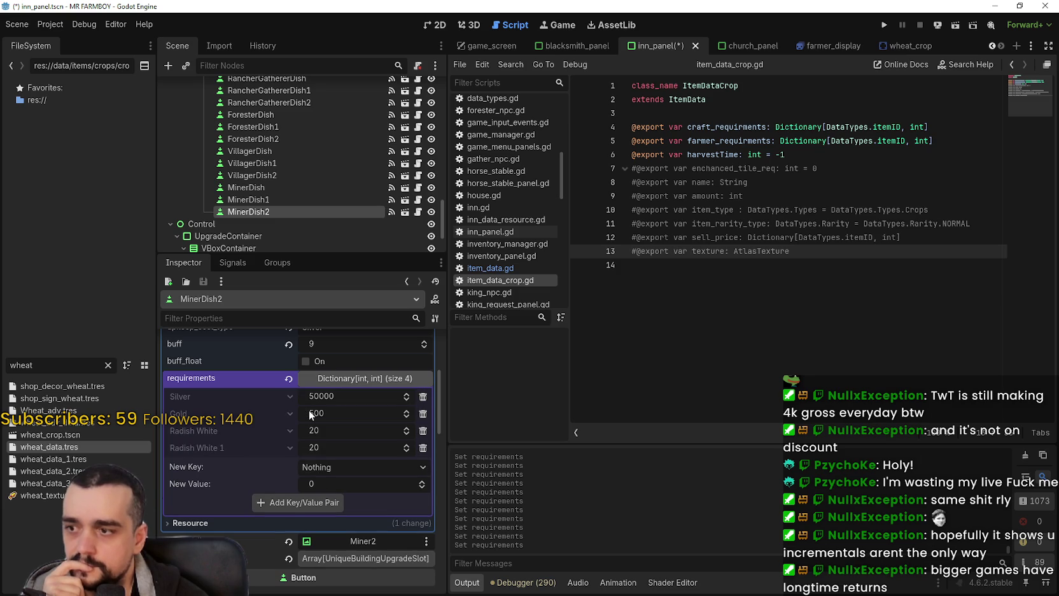
Recheck VillagerDish2 and delete the empty last line of item_data_crop.gd.
{"action": "left_click", "coordinate": [285, 173]}
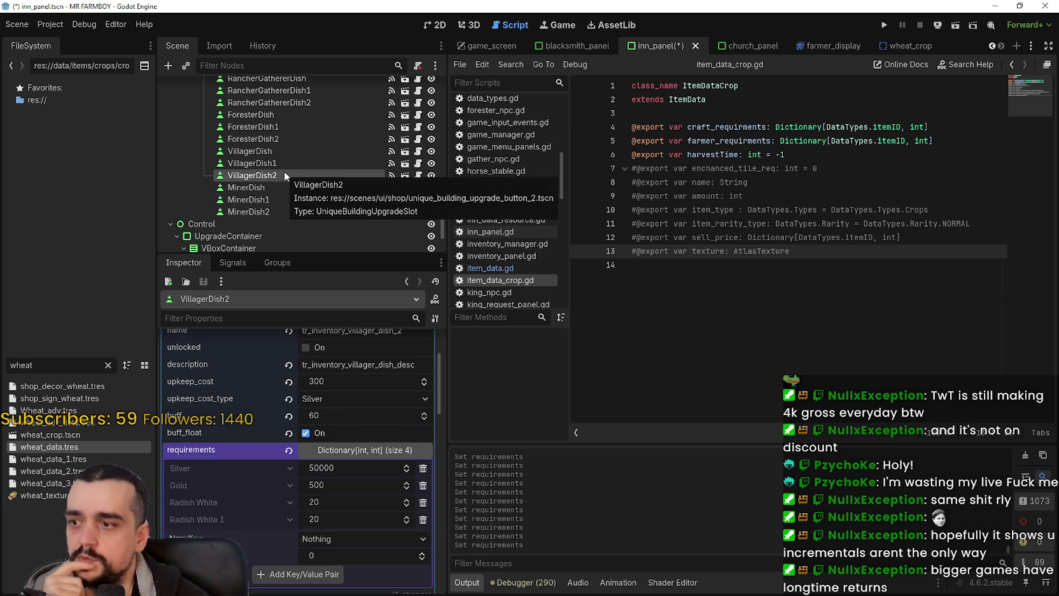
{"action": "left_click", "coordinate": [767, 323]}
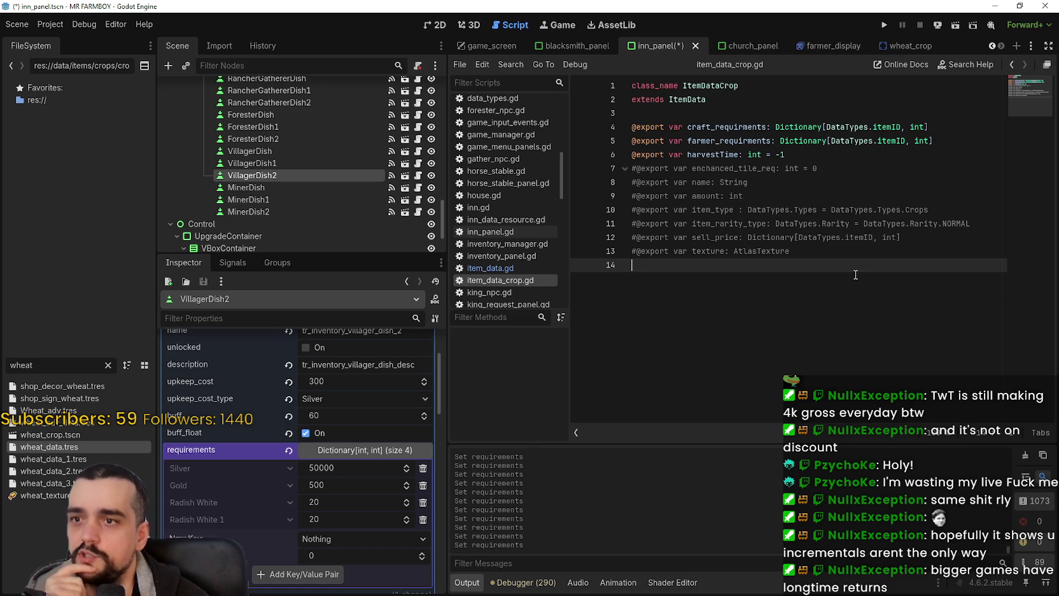
{"action": "key", "text": "BackSpace"}
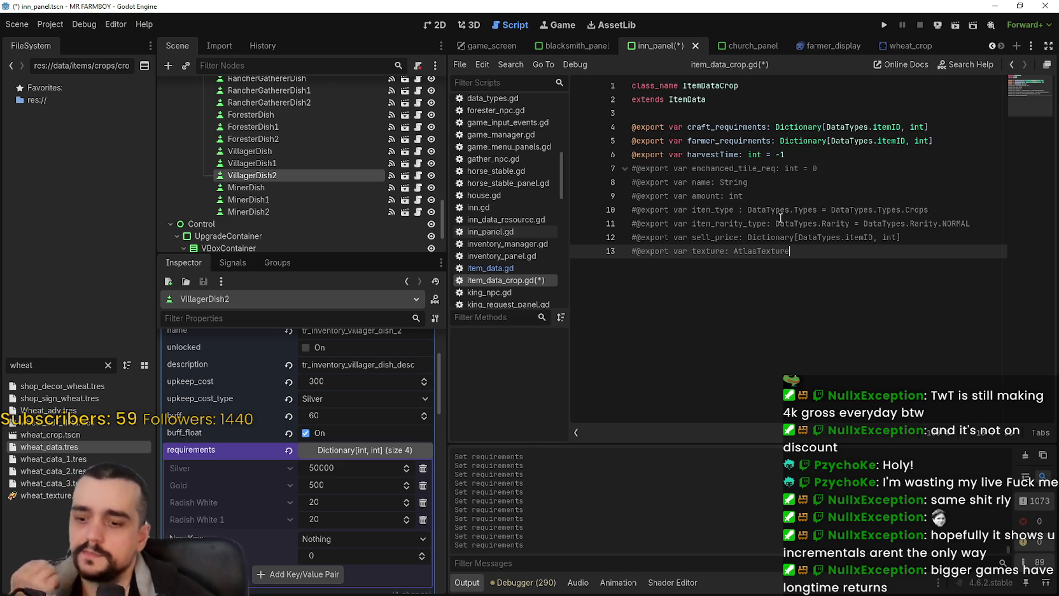
Save the scene and script, then compare the MinerDish, MinerDish1 and MinerDish2 requirements.
{"action": "key", "text": "ctrl+s"}
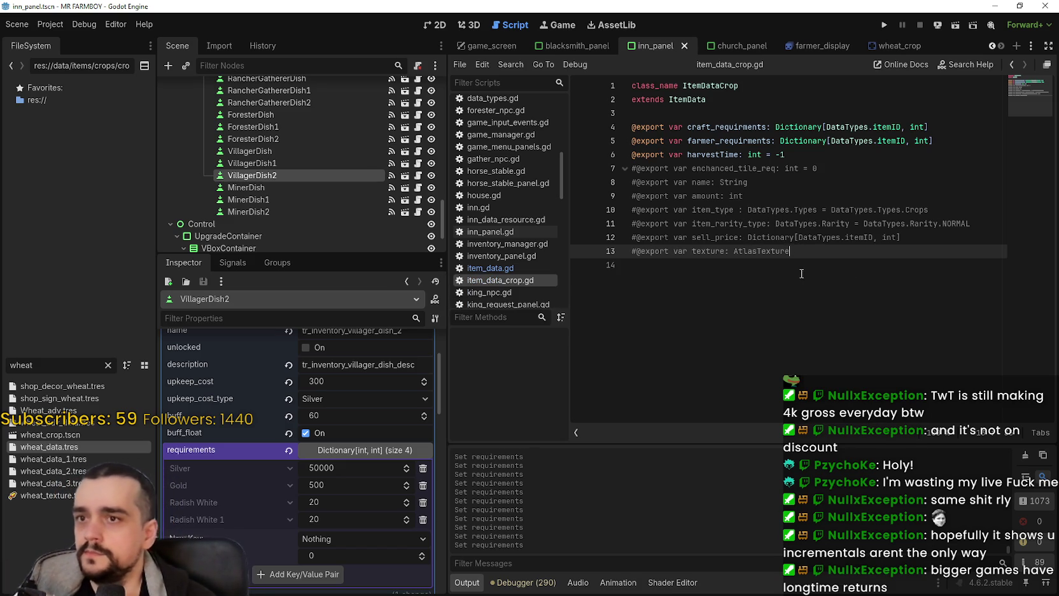
{"action": "scroll", "coordinate": [285, 223], "scroll_direction": "down", "scroll_amount": 1}
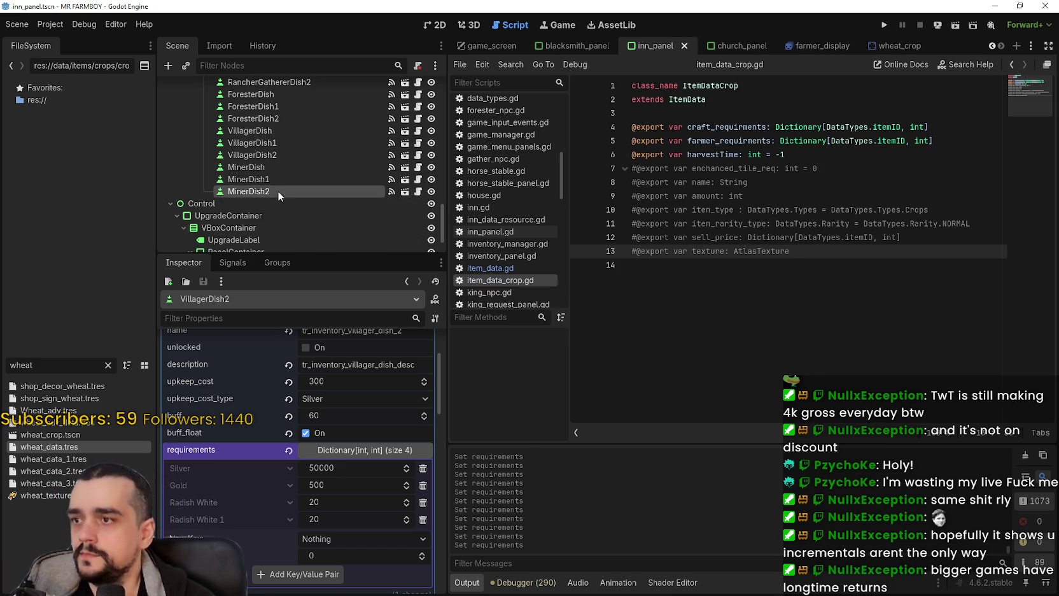
{"action": "left_click", "coordinate": [278, 190]}
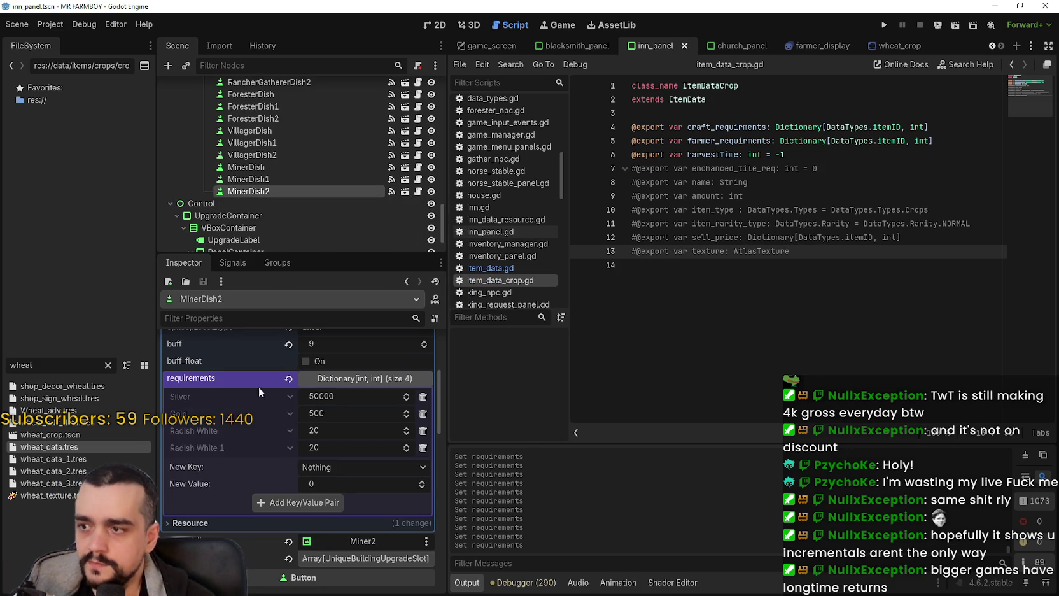
{"action": "left_click", "coordinate": [270, 179]}
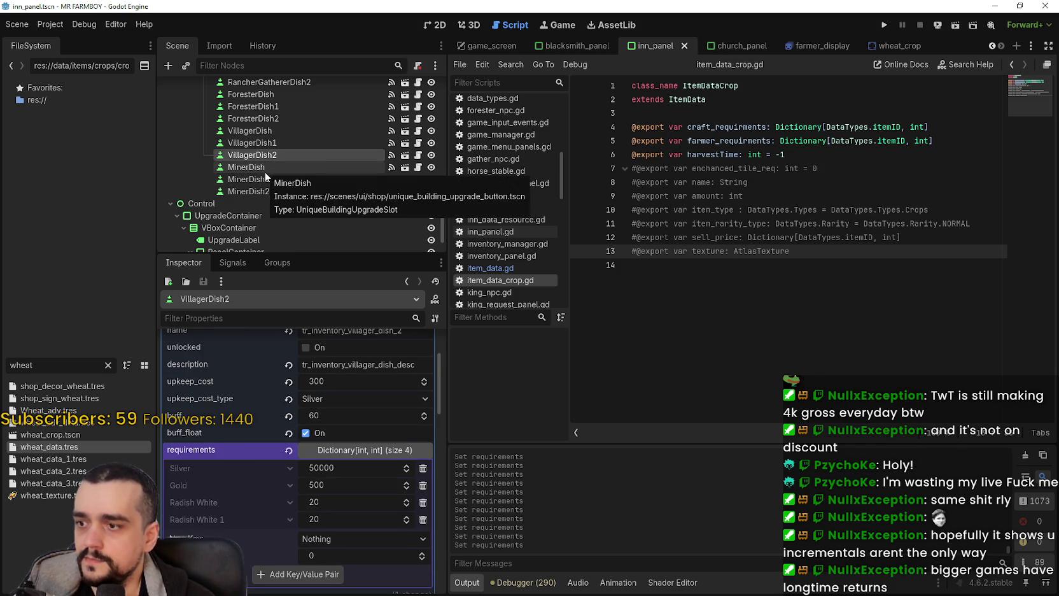
{"action": "left_click", "coordinate": [272, 189]}
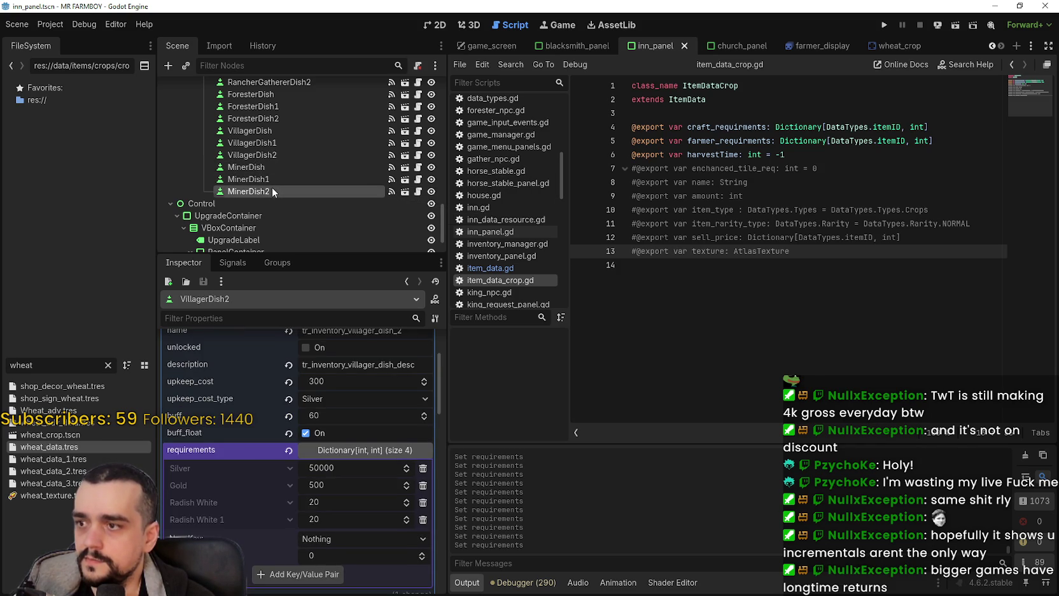
{"action": "left_click", "coordinate": [272, 178]}
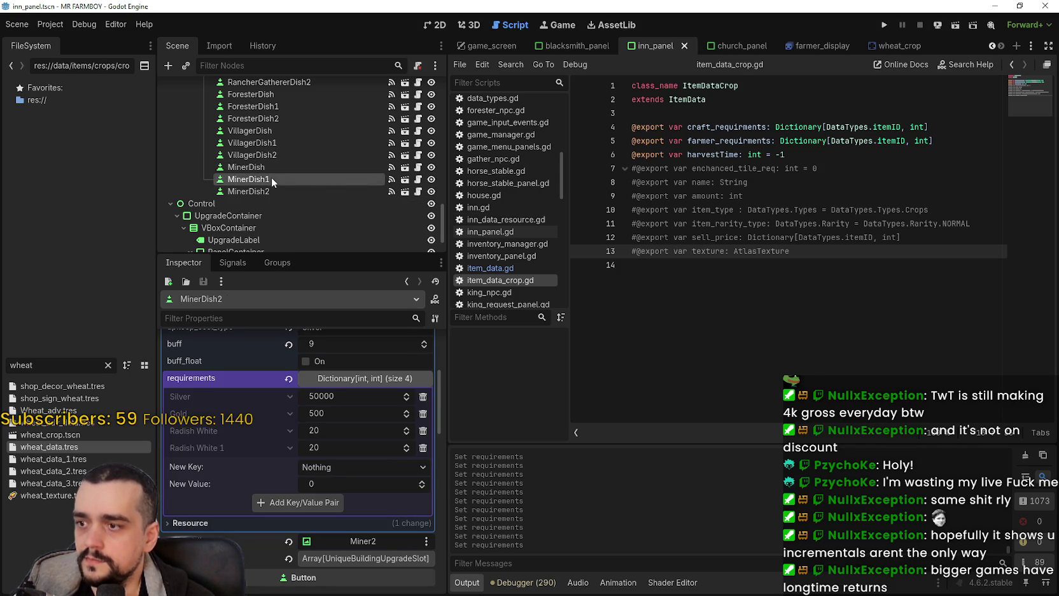
{"action": "left_click", "coordinate": [278, 169]}
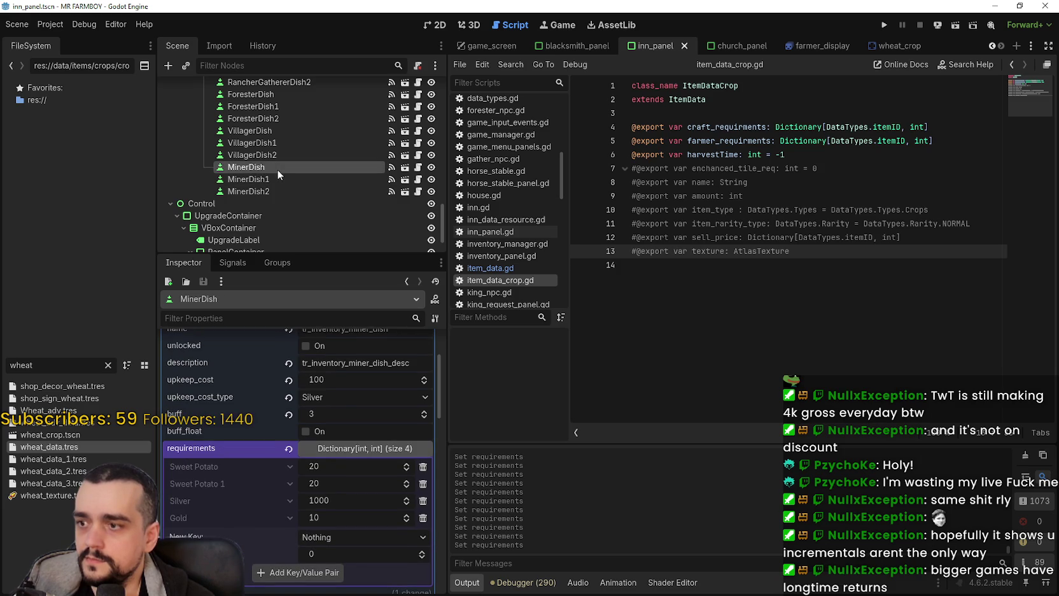
Save inn_panel.tscn again and switch to the annotated crop icon chart.
{"action": "left_click", "coordinate": [780, 285]}
{"action": "key", "text": "ctrl+s"}
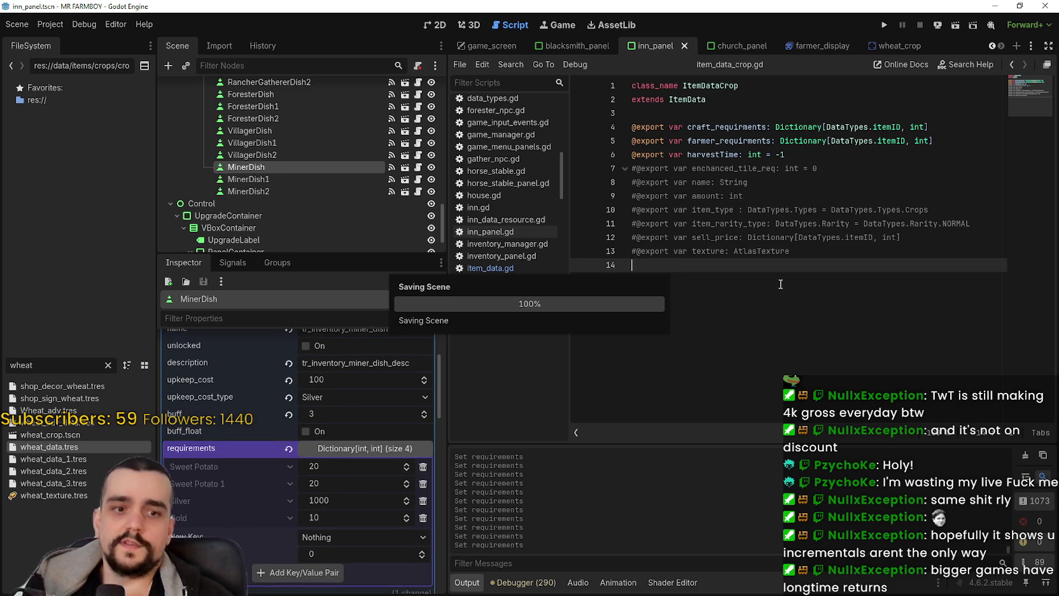
{"action": "key", "text": "alt+Tab"}
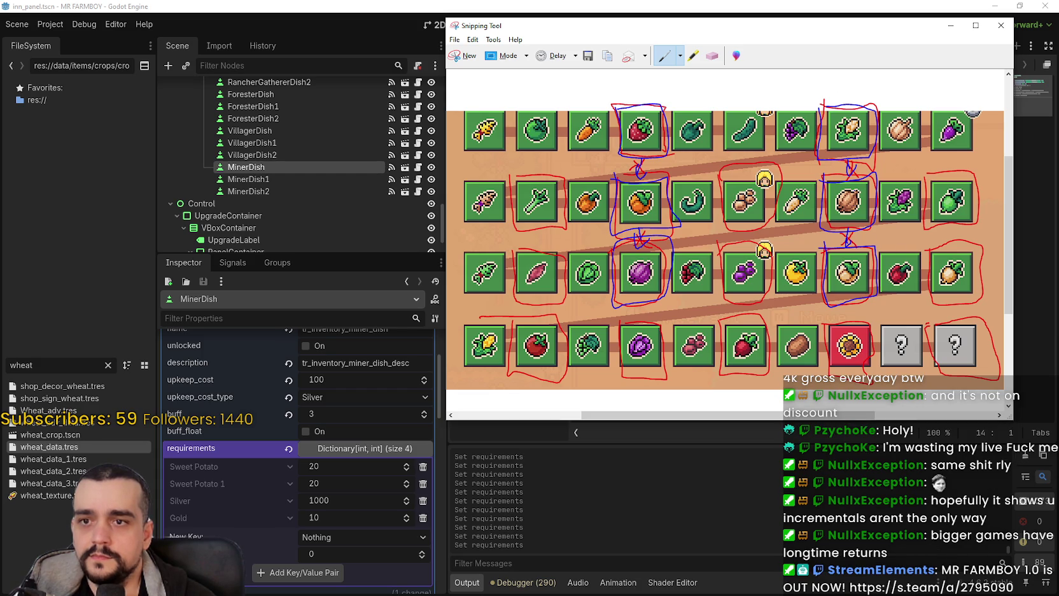
Minimize the Snipping Tool crop icon chart to return to the Godot editor.
{"action": "left_click", "coordinate": [950, 26]}
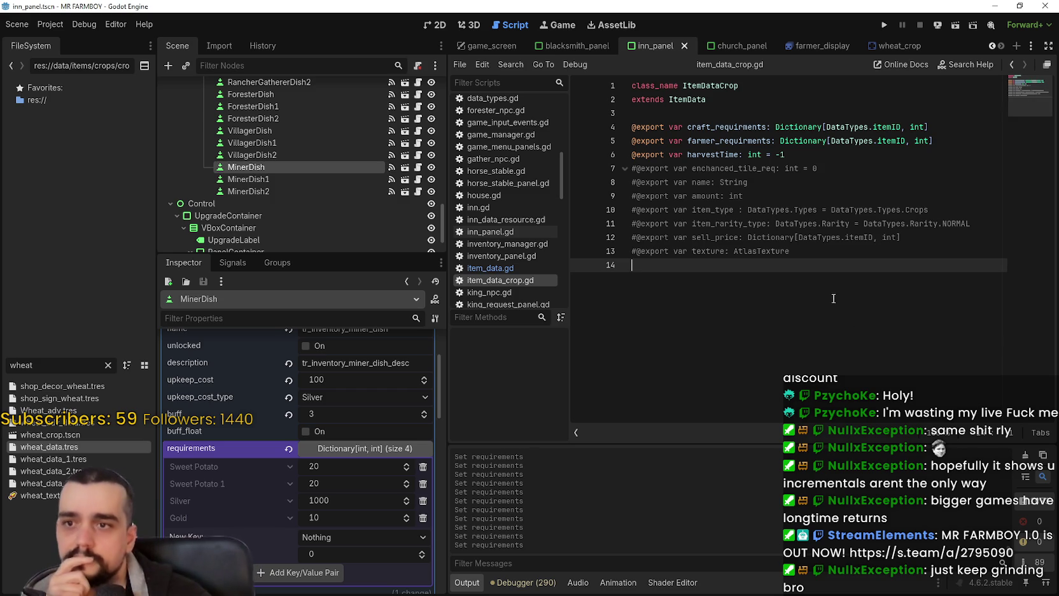
Delete the empty last line of item_data_crop.gd and save.
{"action": "key", "text": "BackSpace"}
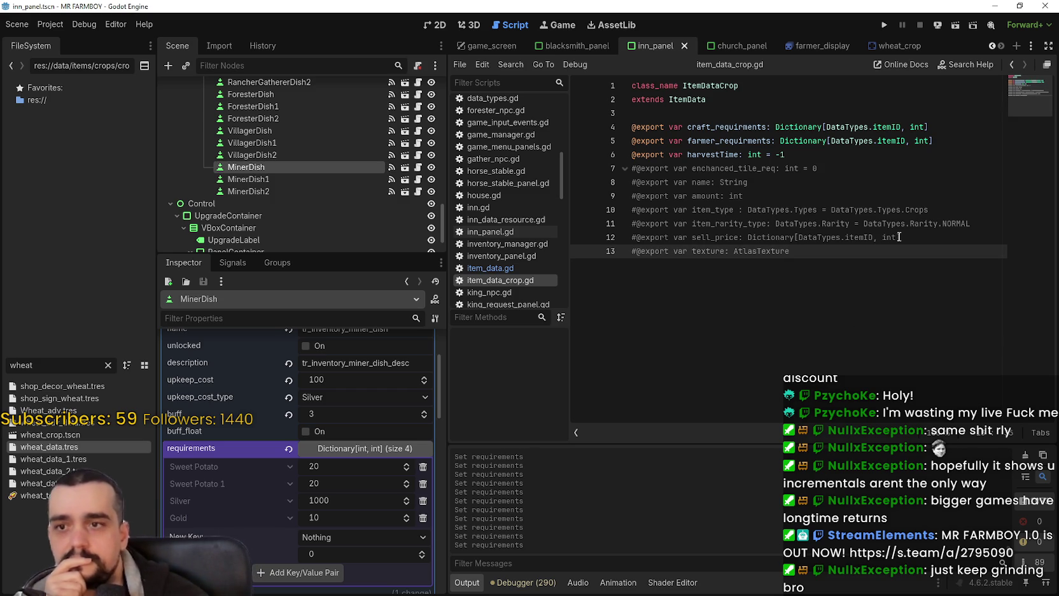
{"action": "key", "text": "ctrl+s"}
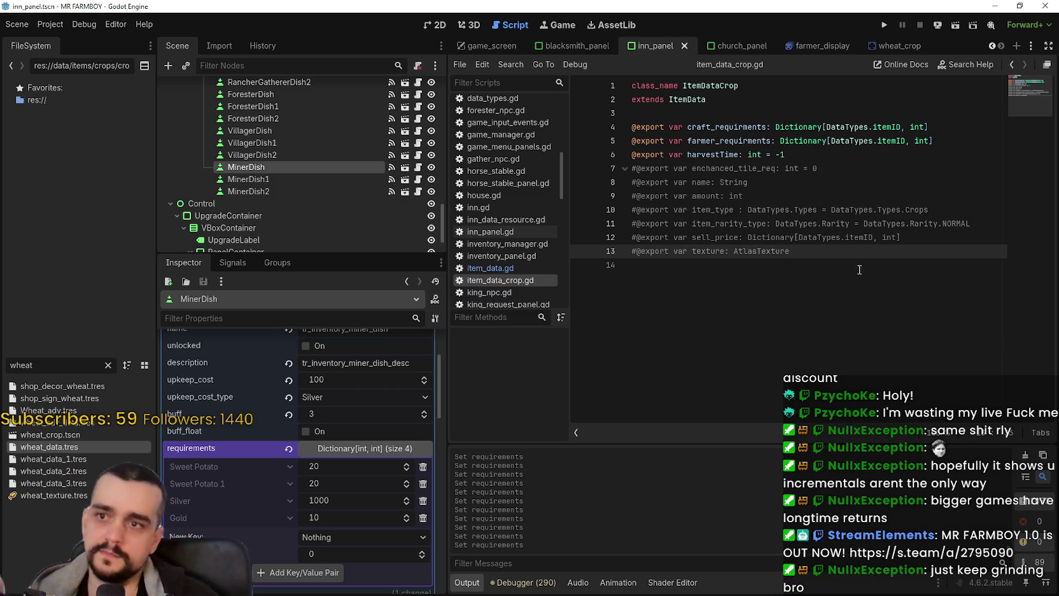
{"action": "left_click", "coordinate": [804, 157]}
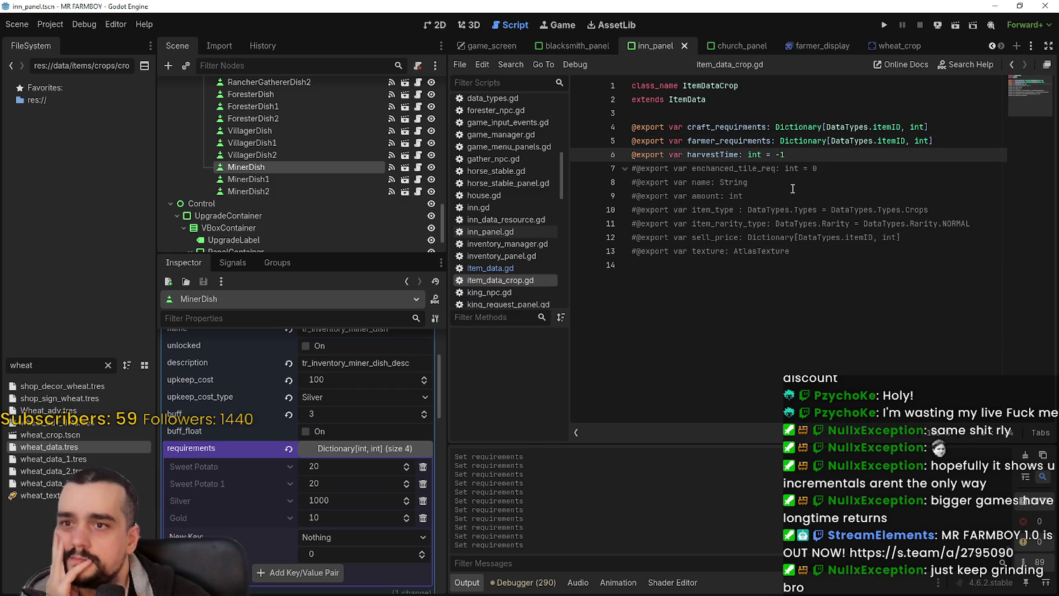
Review and collapse the requirements dictionaries of MinerDish, MinerDish1 and MinerDish2.
{"action": "left_click", "coordinate": [374, 447]}
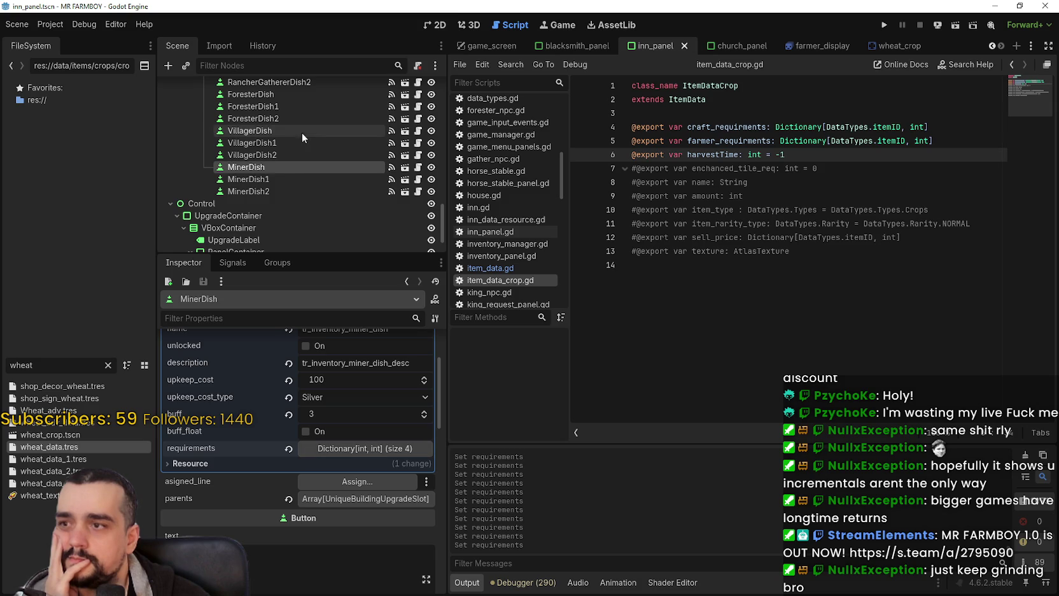
{"action": "left_click", "coordinate": [296, 181]}
{"action": "left_click", "coordinate": [366, 447]}
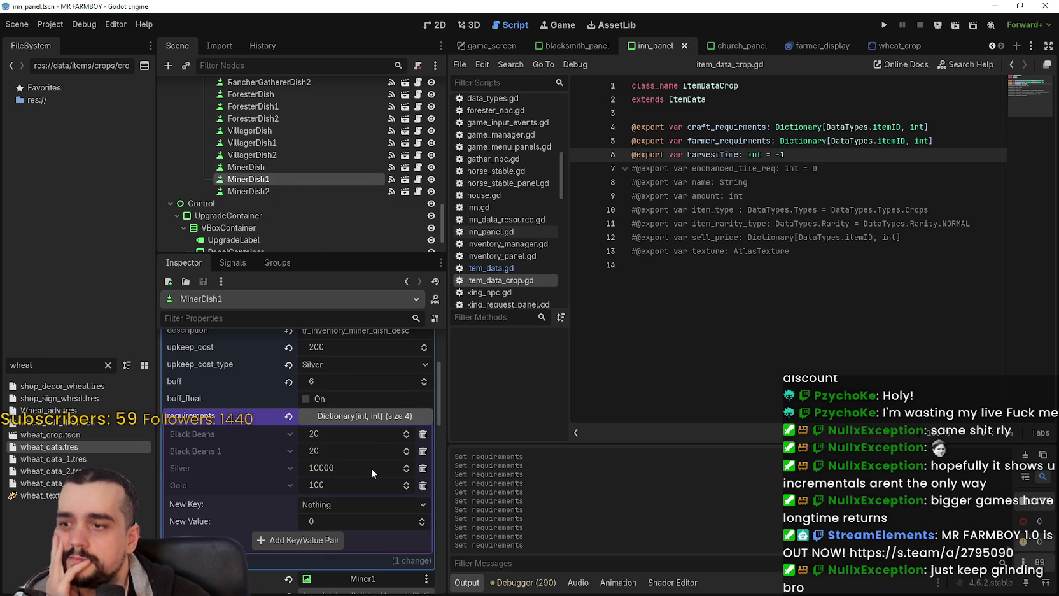
{"action": "left_click", "coordinate": [359, 416]}
{"action": "left_click", "coordinate": [273, 190]}
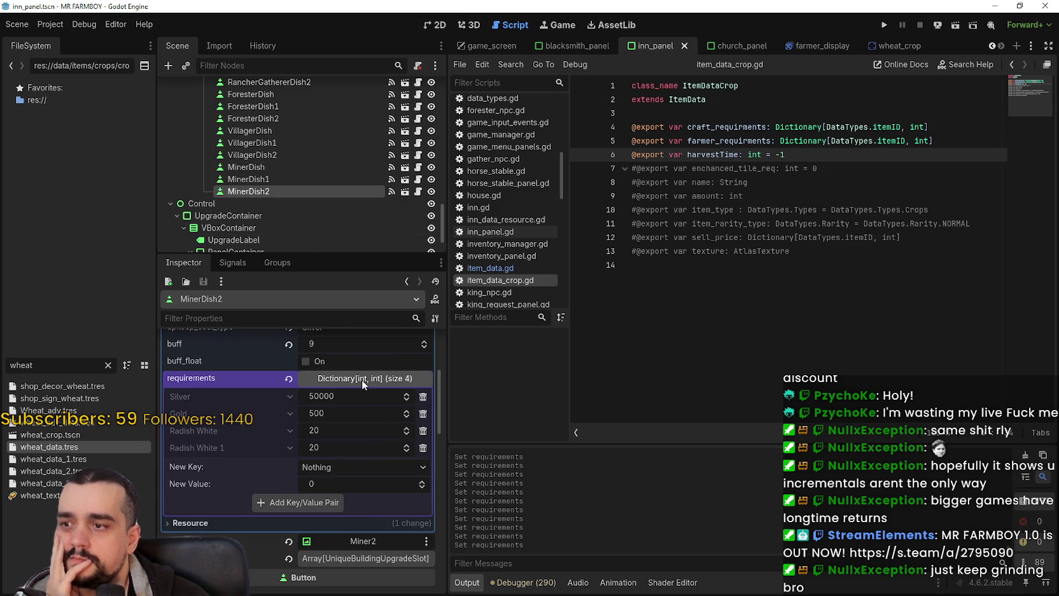
{"action": "left_click", "coordinate": [361, 378]}
Trim the trailing empty line from item_data_crop.gd twice more, saving after each.
{"action": "left_click", "coordinate": [756, 287]}
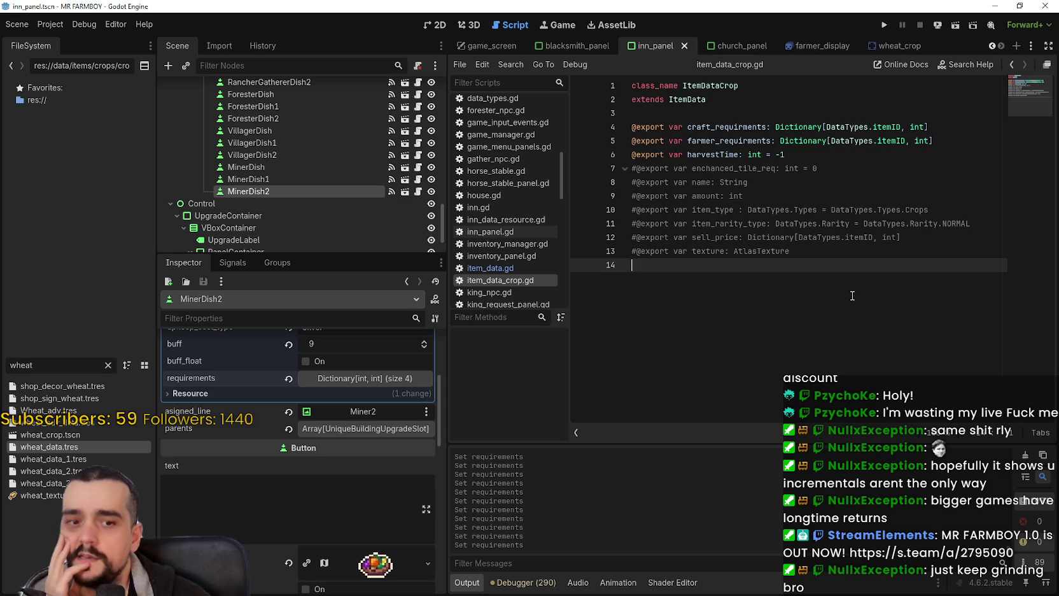
{"action": "left_click", "coordinate": [821, 167]}
{"action": "left_click", "coordinate": [772, 269]}
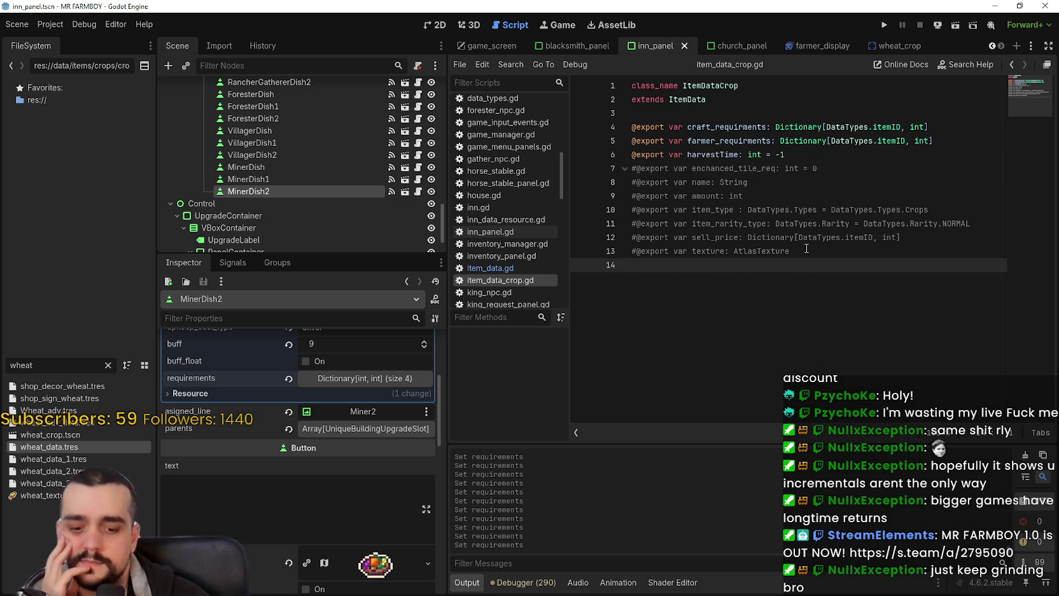
{"action": "key", "text": "BackSpace"}
{"action": "key", "text": "ctrl+s"}
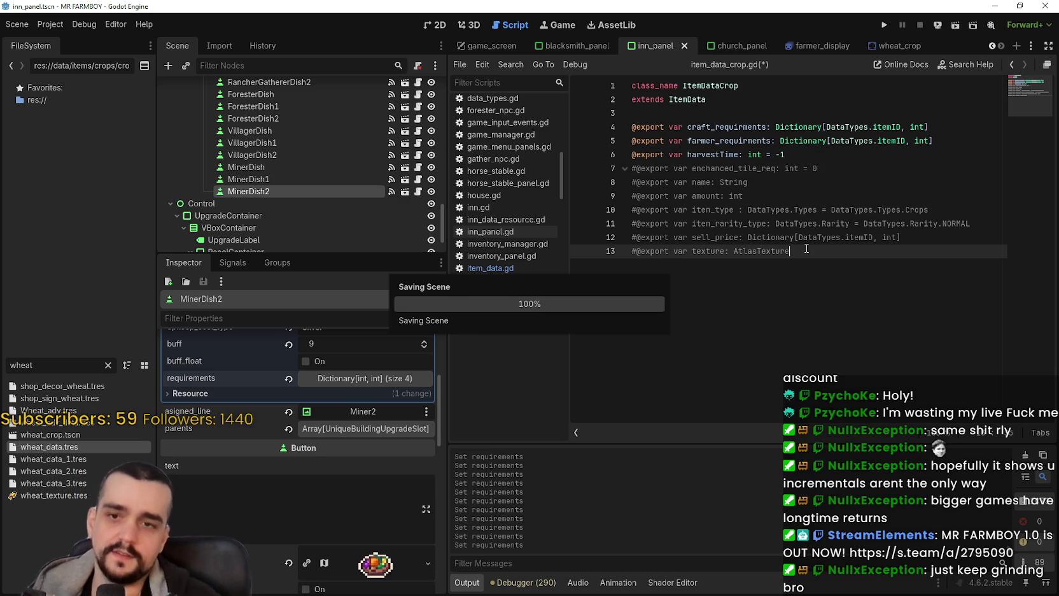
{"action": "left_click", "coordinate": [828, 194]}
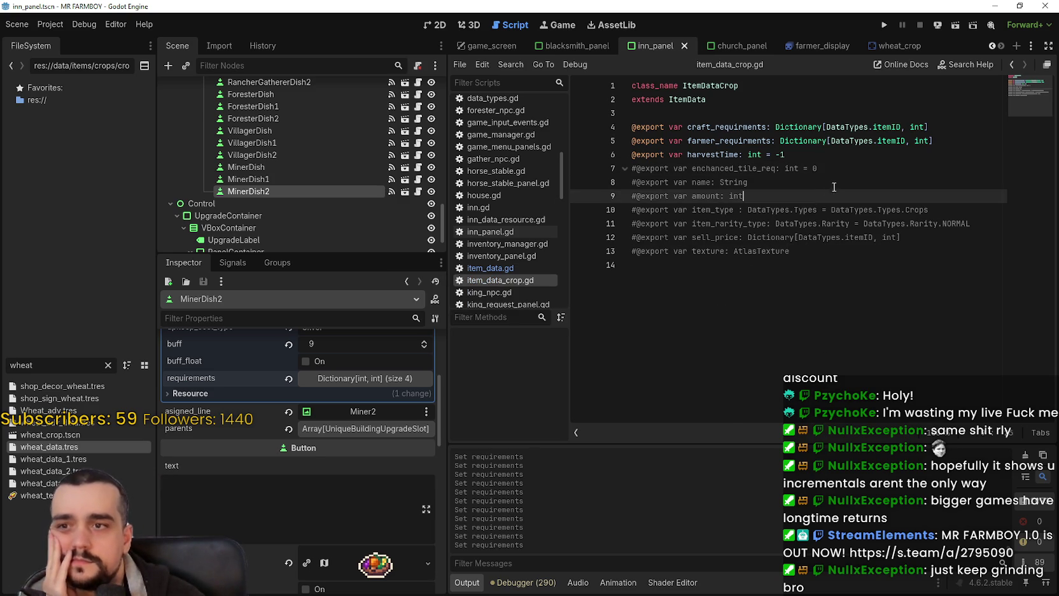
{"action": "left_click", "coordinate": [840, 181]}
{"action": "left_click", "coordinate": [852, 158]}
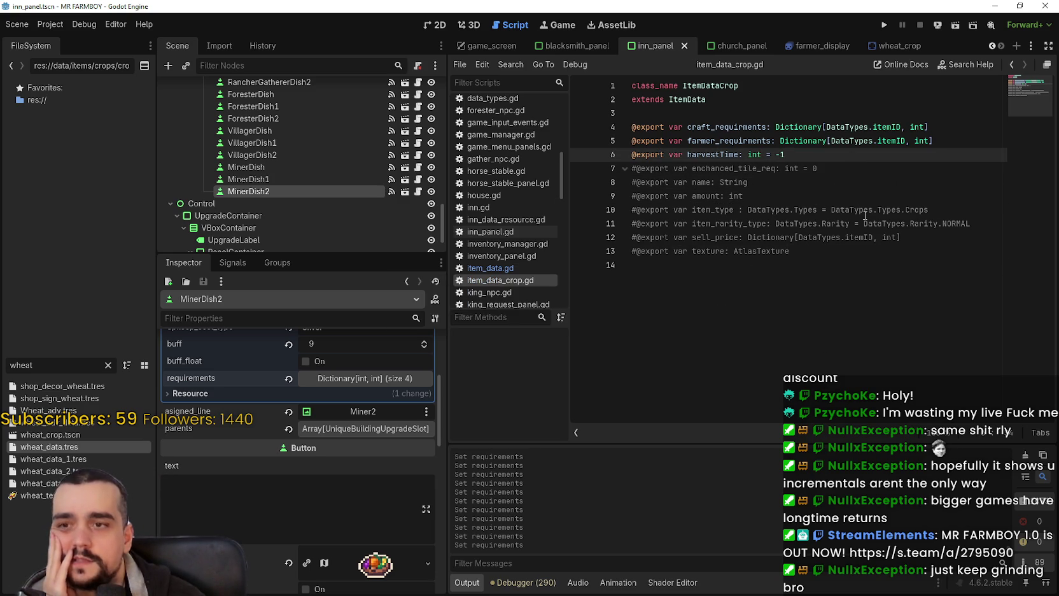
{"action": "left_click", "coordinate": [839, 291]}
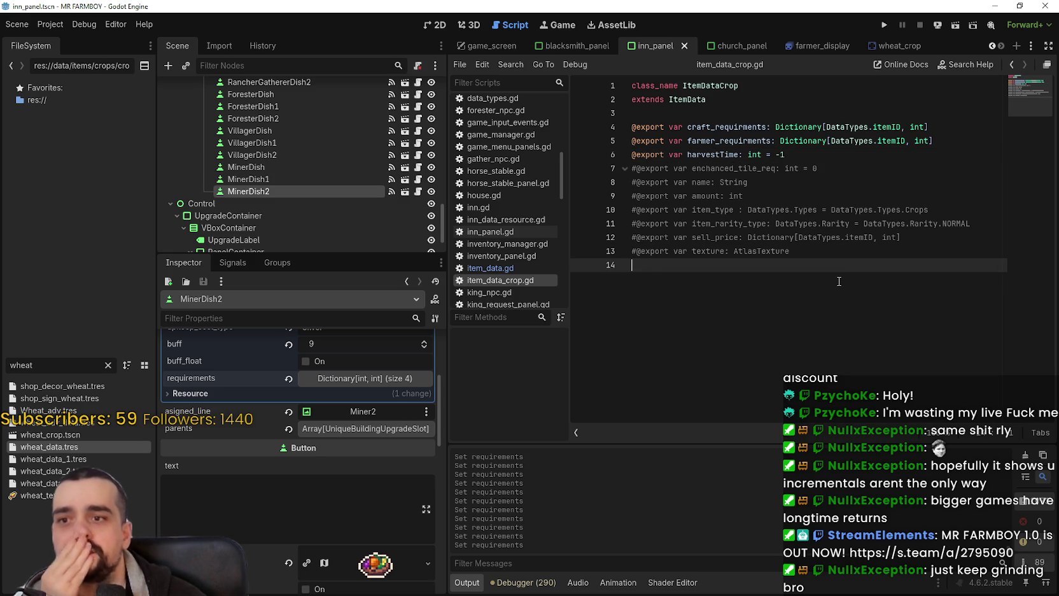
{"action": "key", "text": "BackSpace"}
{"action": "key", "text": "ctrl+s"}
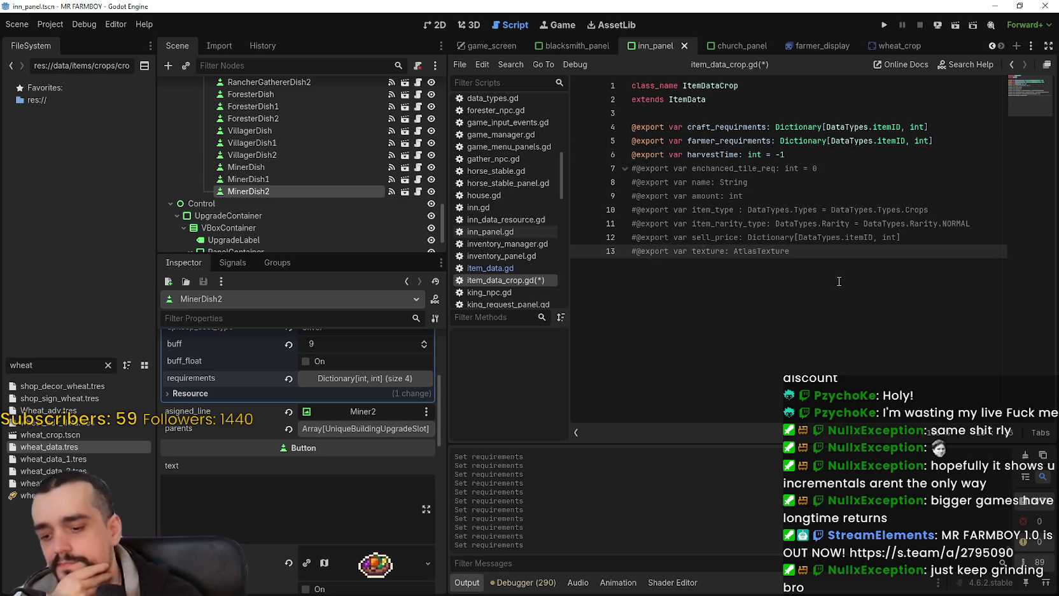
Collapse MinerDish2's and MinerDish1's skill data, peek at the parents array, and delete the script's empty last line.
{"action": "scroll", "coordinate": [328, 441], "scroll_direction": "up", "scroll_amount": 5}
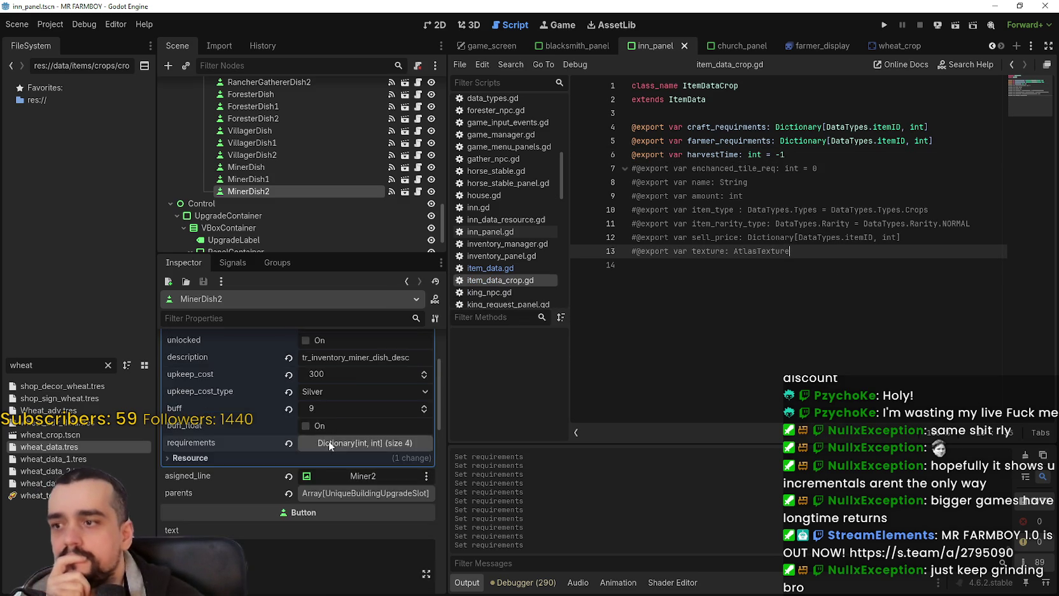
{"action": "left_click", "coordinate": [374, 360]}
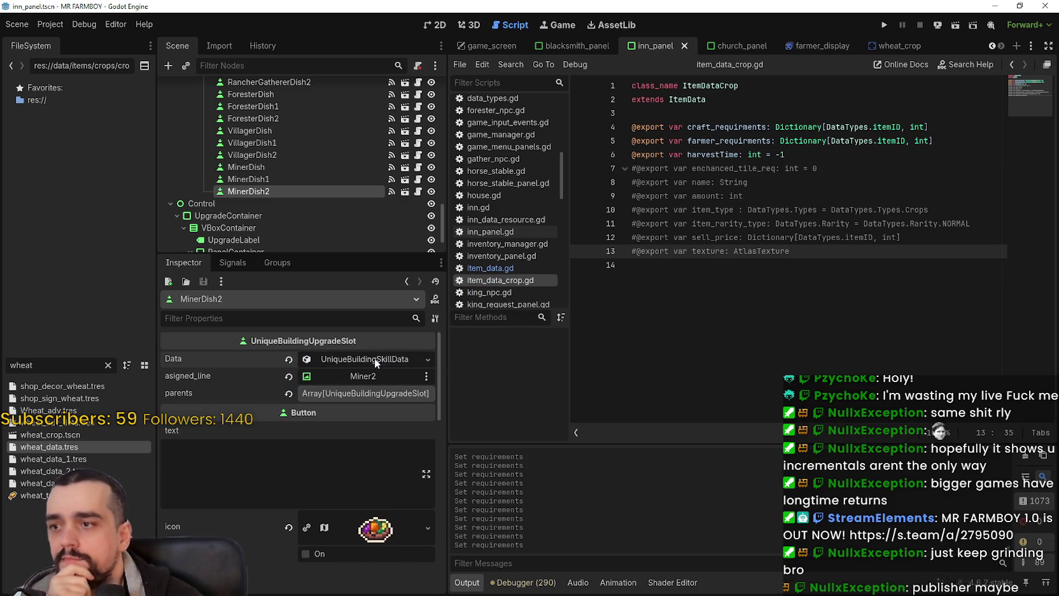
{"action": "left_click", "coordinate": [248, 179]}
{"action": "scroll", "coordinate": [308, 481], "scroll_direction": "up", "scroll_amount": 3}
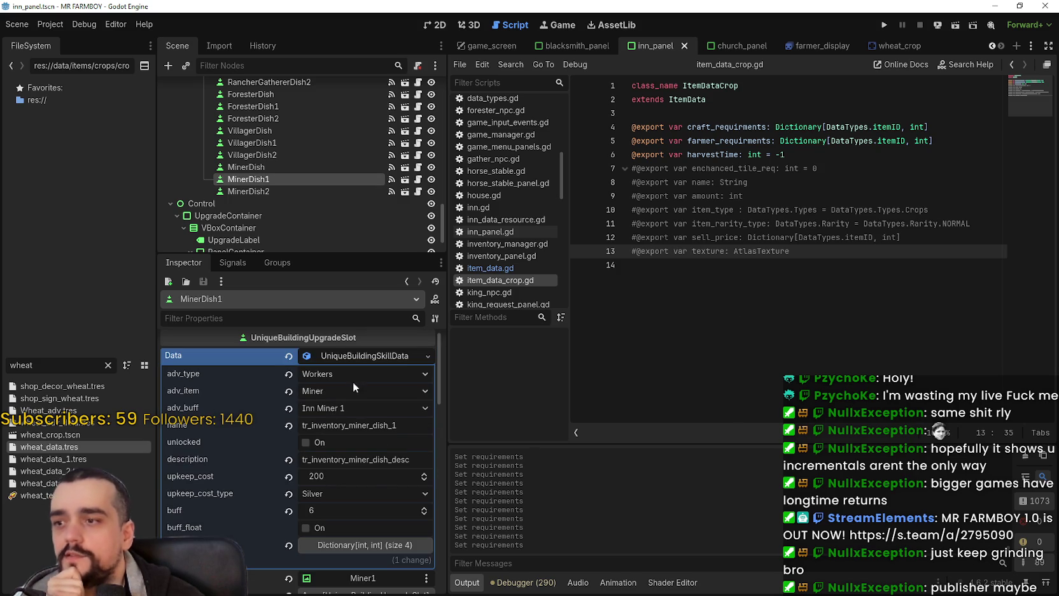
{"action": "left_click", "coordinate": [347, 351]}
{"action": "left_click", "coordinate": [349, 394]}
{"action": "left_click", "coordinate": [349, 394]}
{"action": "left_click", "coordinate": [796, 305]}
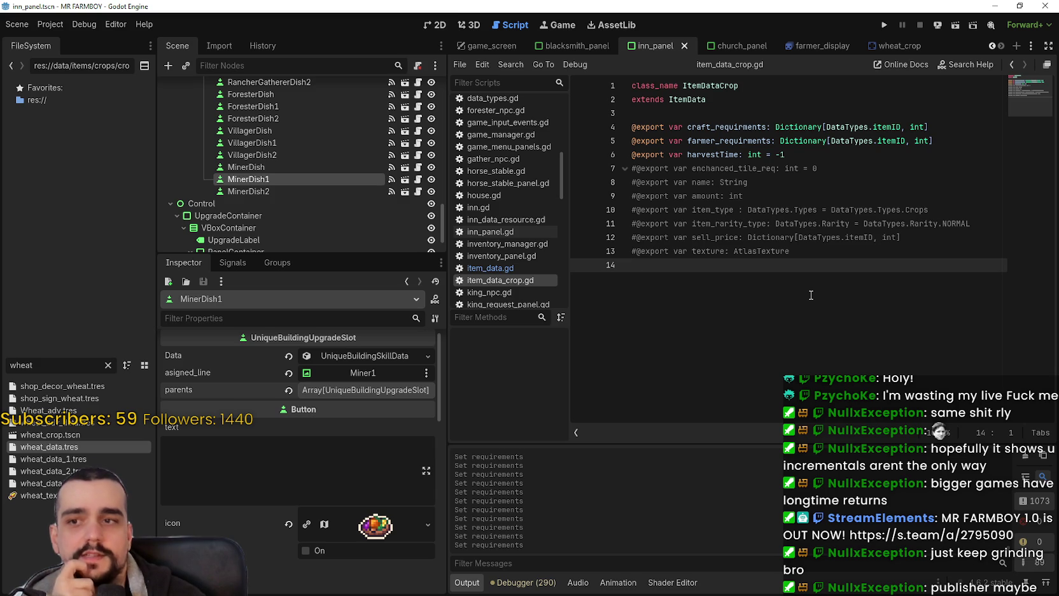
{"action": "key", "text": "BackSpace"}
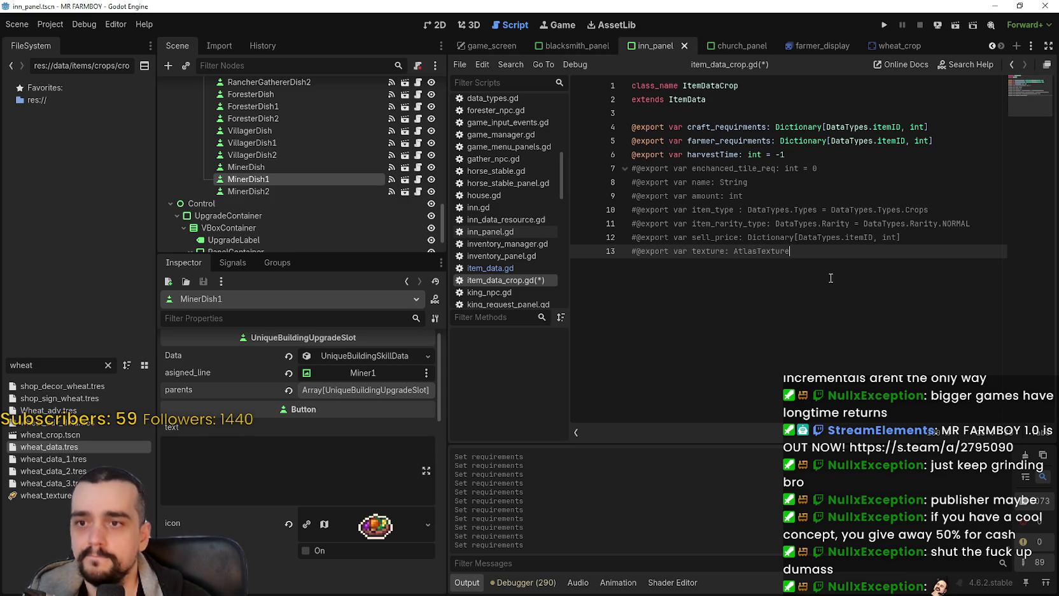
Expand MinerDish1's Data resource and requirements dictionary to view its entries, then collapse them.
{"action": "left_click", "coordinate": [799, 155]}
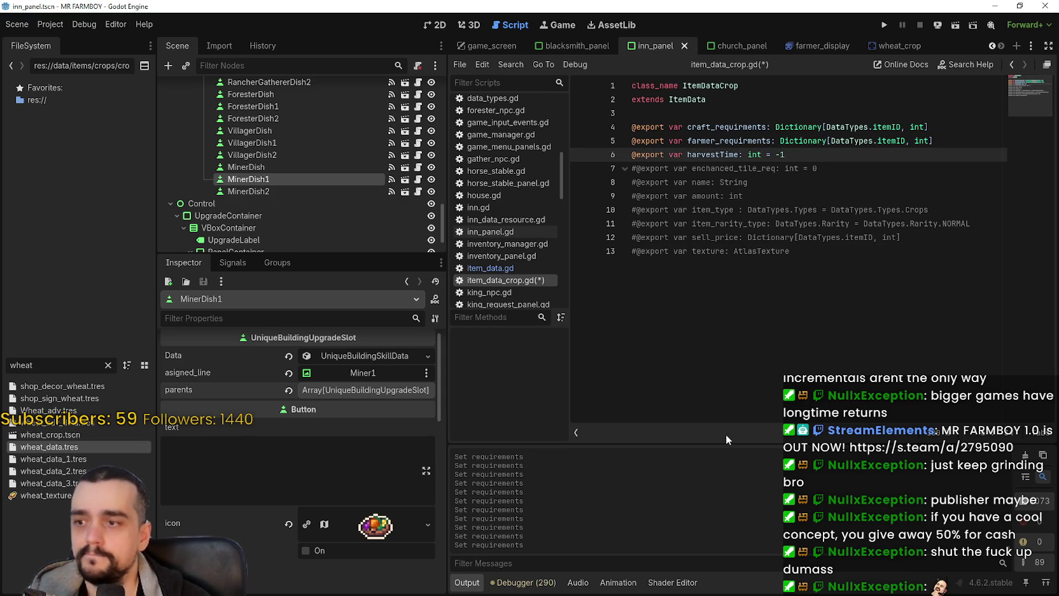
{"action": "left_click", "coordinate": [359, 356]}
{"action": "left_click", "coordinate": [360, 355]}
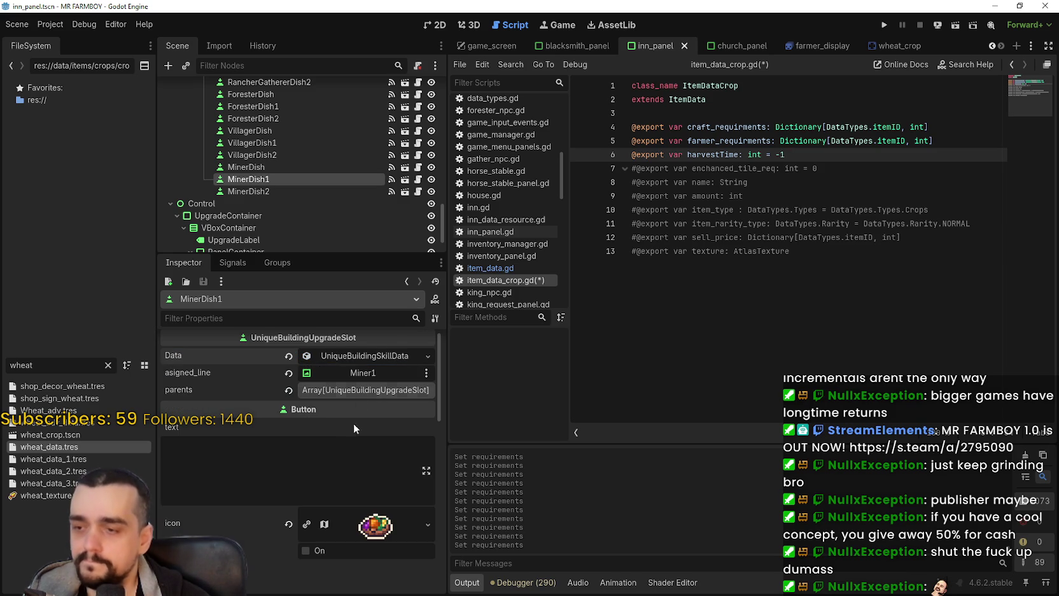
{"action": "left_click", "coordinate": [347, 355]}
{"action": "left_click", "coordinate": [348, 544]}
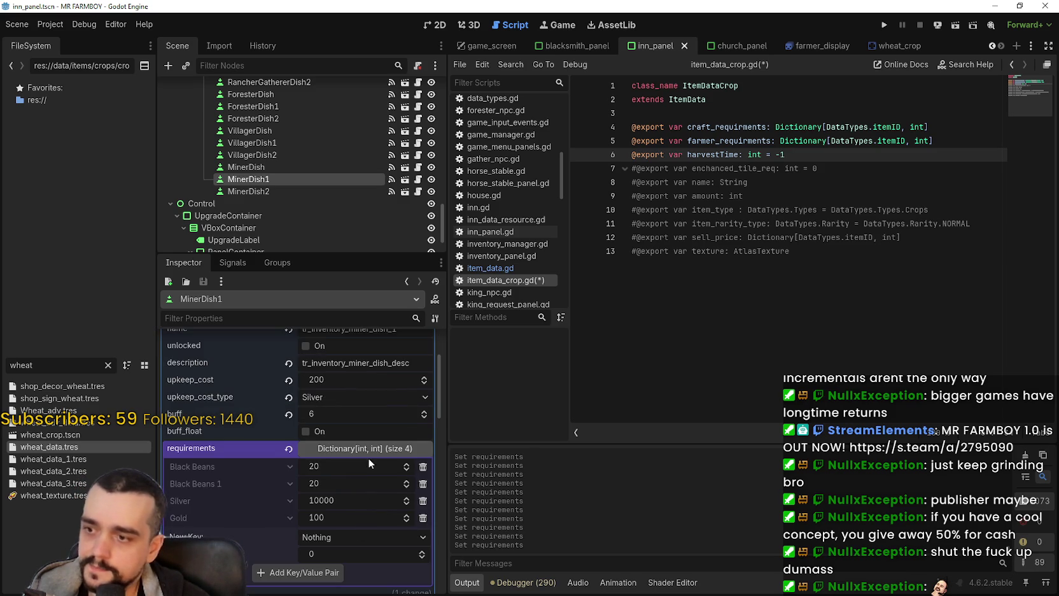
{"action": "left_click", "coordinate": [366, 450]}
Save the scene and item_data_crop.gd so no unsaved changes remain.
{"action": "left_click", "coordinate": [815, 300]}
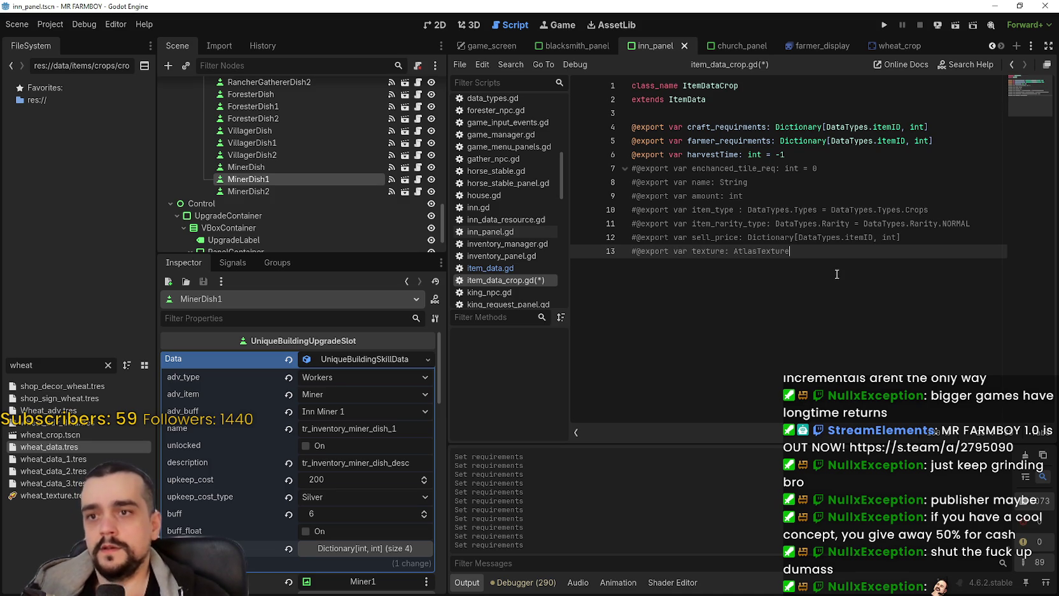
{"action": "key", "text": "ctrl+s"}
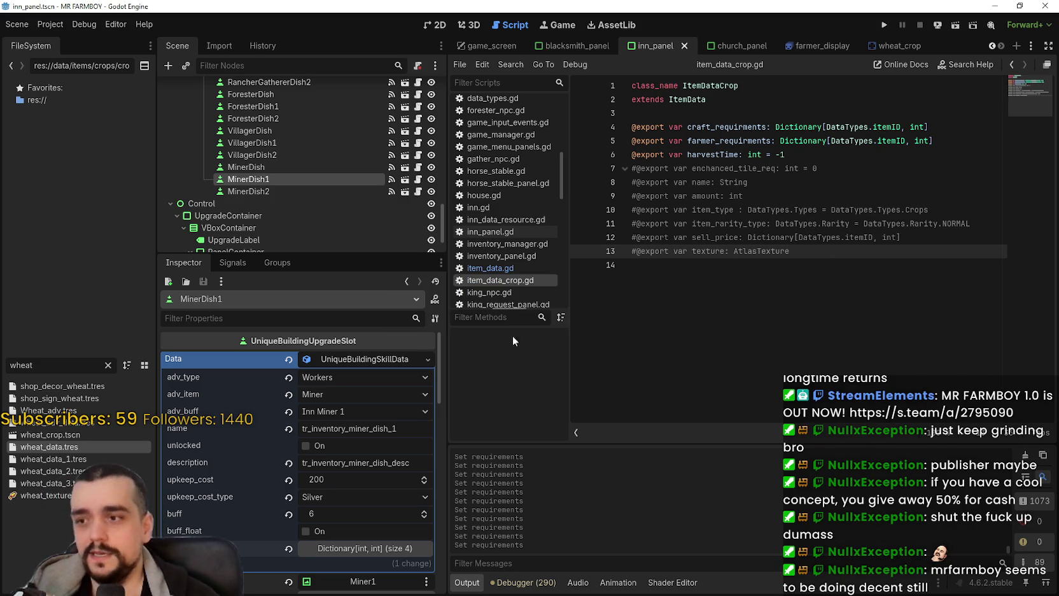
{"action": "scroll", "coordinate": [415, 394], "scroll_direction": "down", "scroll_amount": 4}
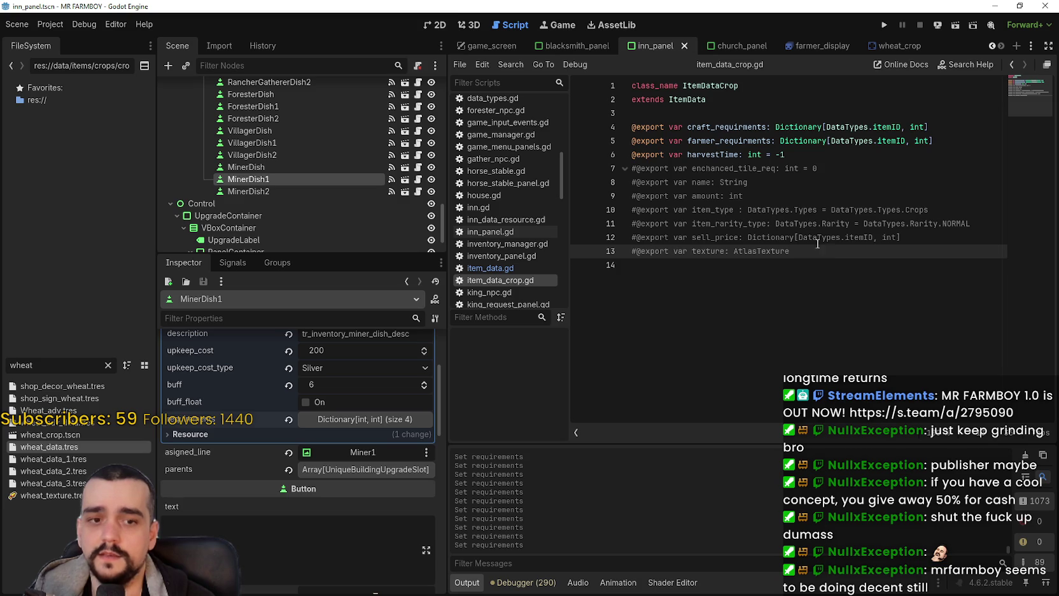
{"action": "left_click", "coordinate": [799, 155]}
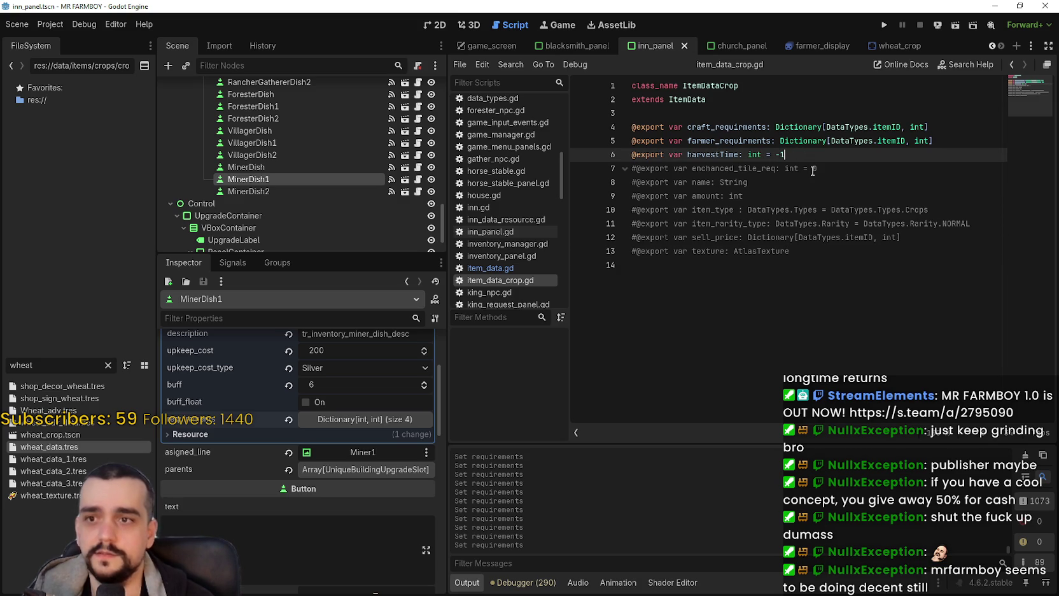
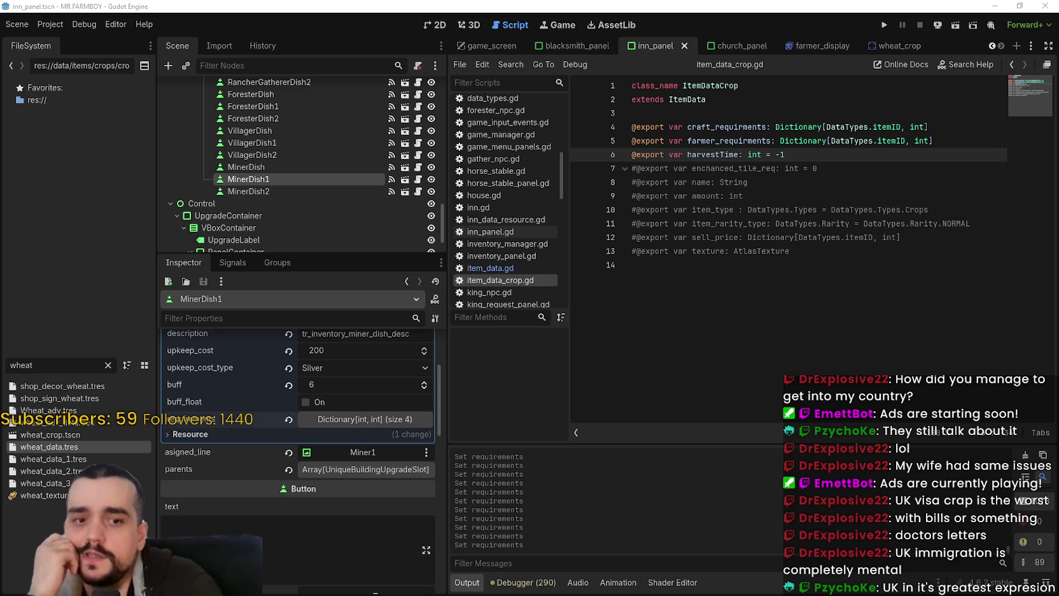
Place the cursor on script line 14, then select MinerDish2 to show its properties.
{"action": "left_click", "coordinate": [797, 267]}
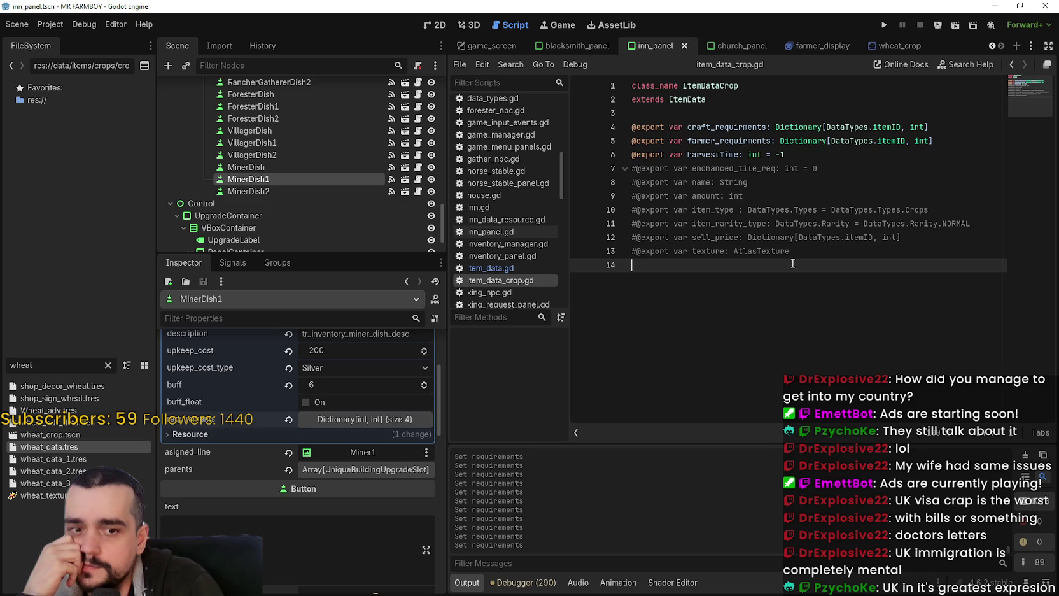
{"action": "mouse_move", "coordinate": [786, 253]}
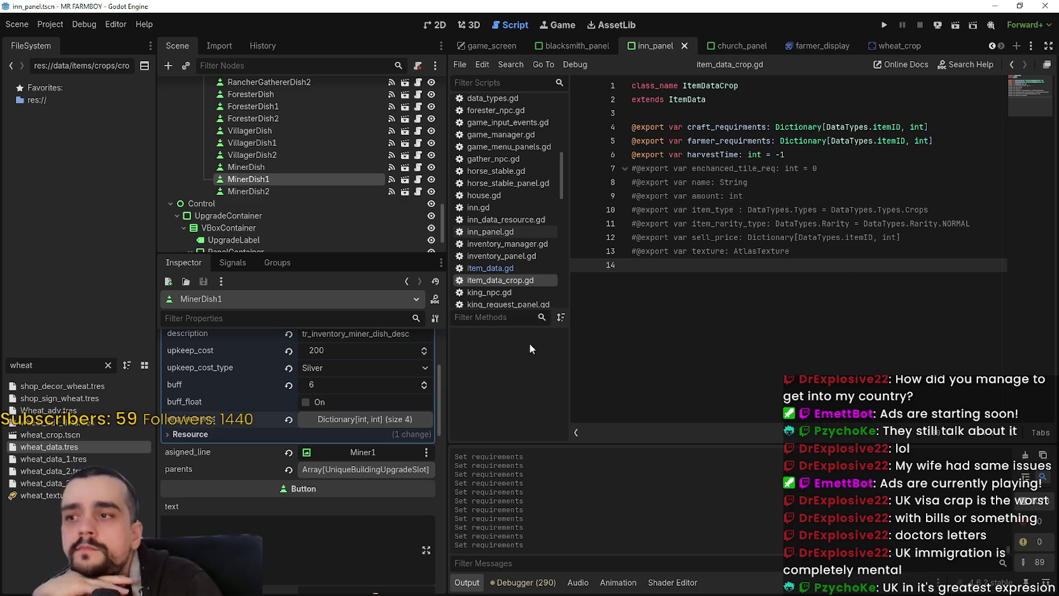
{"action": "left_click", "coordinate": [298, 188]}
{"action": "scroll", "coordinate": [367, 403], "scroll_direction": "down", "scroll_amount": 3}
{"action": "scroll", "coordinate": [364, 410], "scroll_direction": "down", "scroll_amount": 4}
{"action": "scroll", "coordinate": [375, 450], "scroll_direction": "up", "scroll_amount": 5}
{"action": "scroll", "coordinate": [369, 414], "scroll_direction": "up", "scroll_amount": 1}
Expand MinerDish2's parents list and requirements: Silver 50000, Gold 500, two Radish White 20.
{"action": "left_click", "coordinate": [378, 362]}
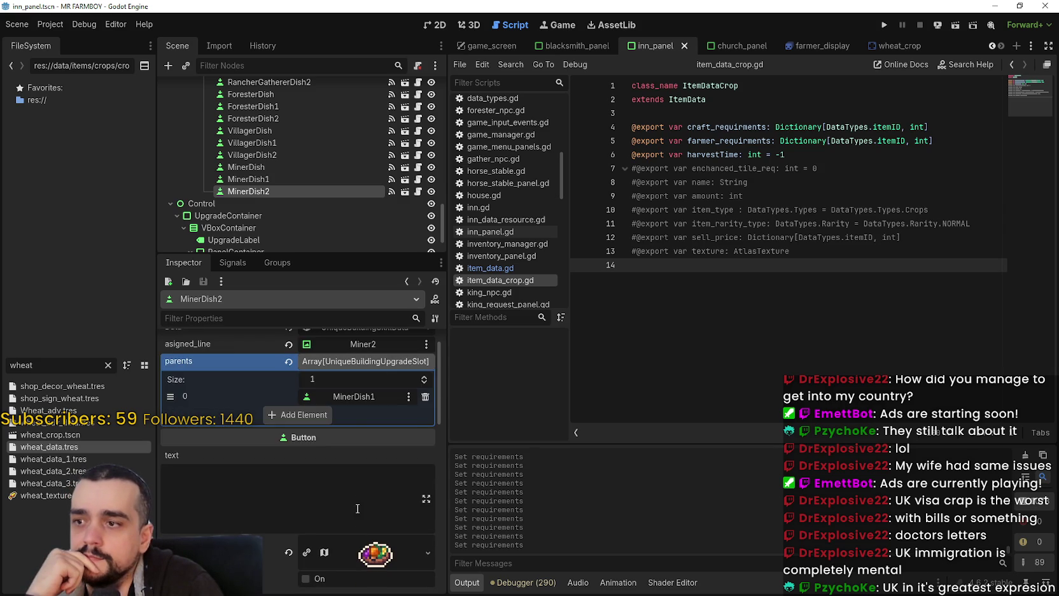
{"action": "scroll", "coordinate": [379, 362], "scroll_direction": "up", "scroll_amount": 5}
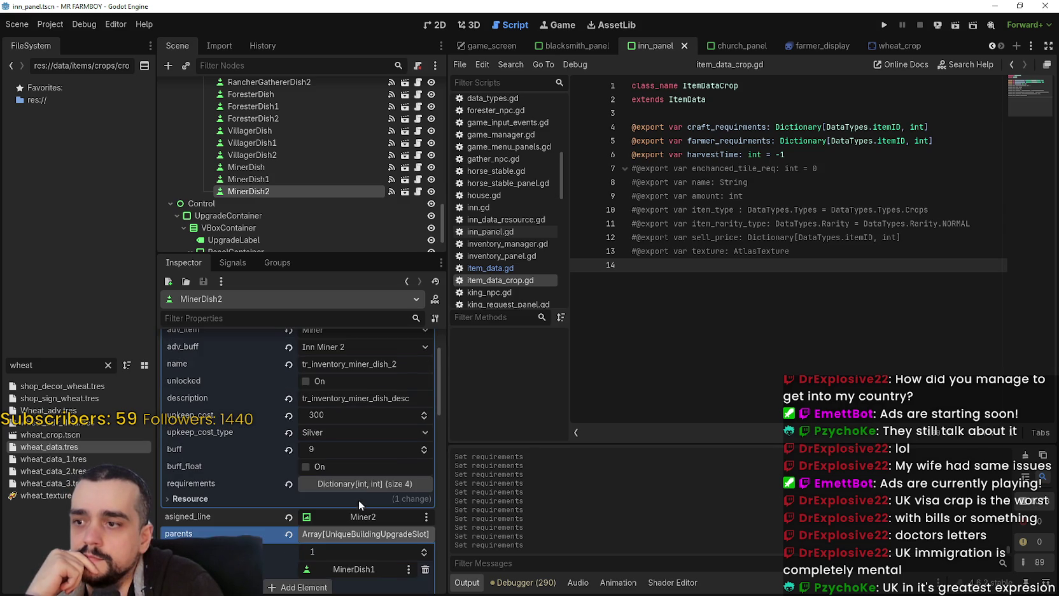
{"action": "left_click", "coordinate": [364, 479]}
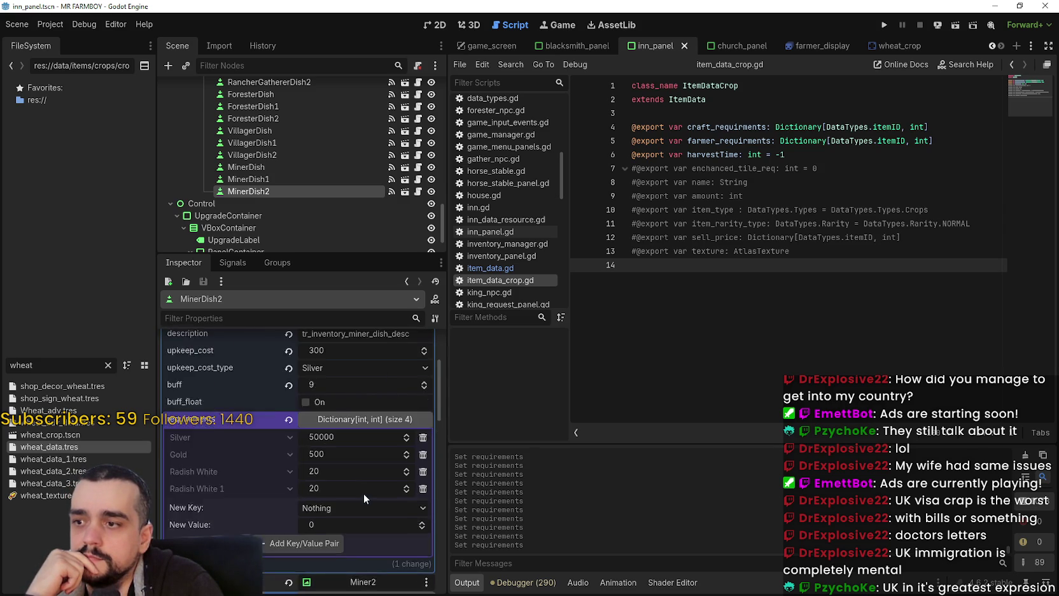
{"action": "left_click", "coordinate": [830, 272]}
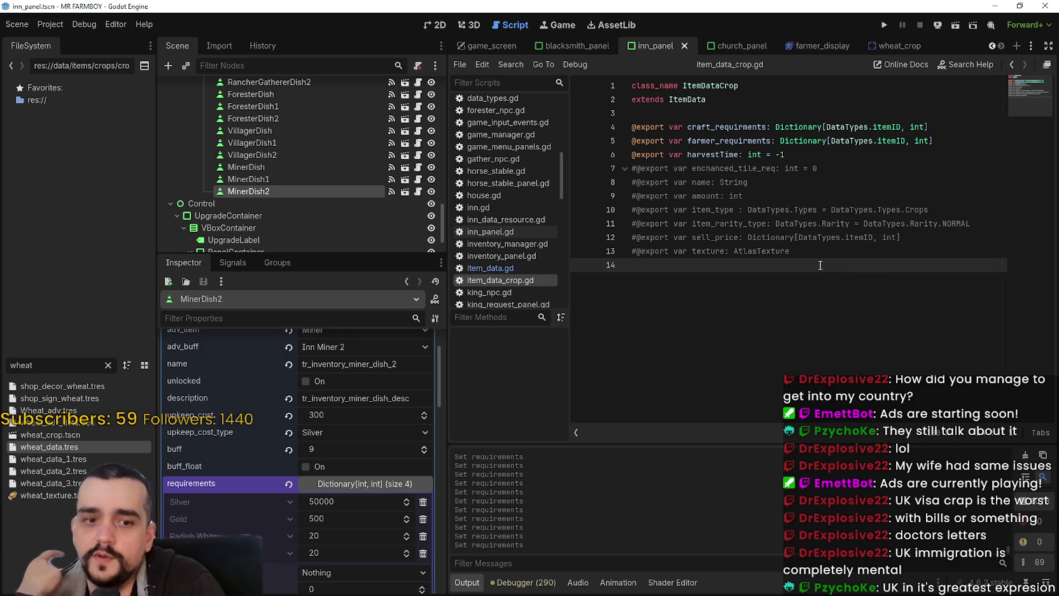
{"action": "left_click", "coordinate": [972, 224]}
{"action": "left_click", "coordinate": [954, 210]}
{"action": "left_click", "coordinate": [918, 199]}
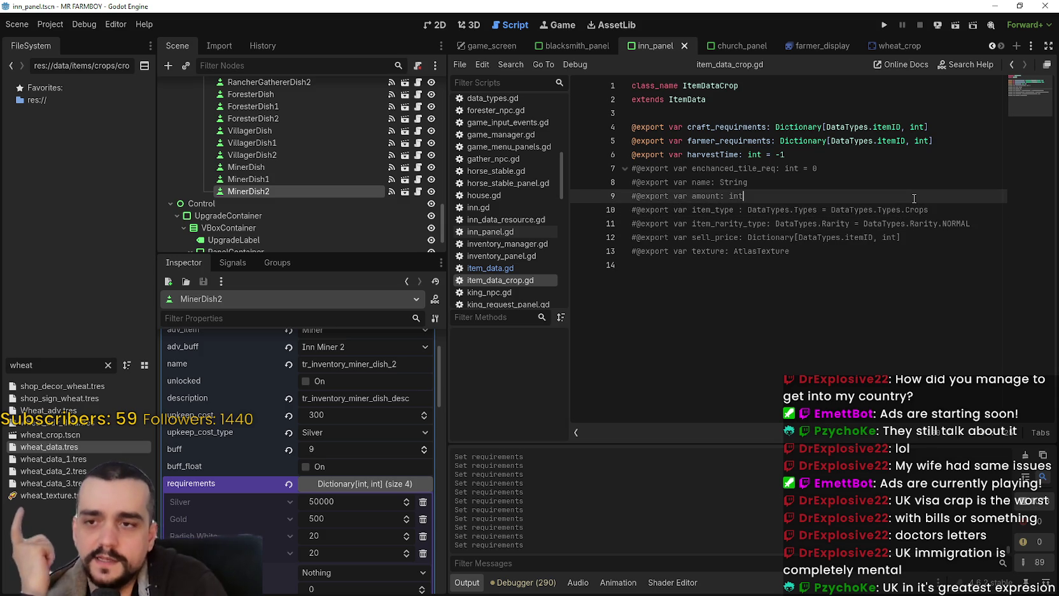
{"action": "left_click", "coordinate": [910, 183]}
{"action": "left_click", "coordinate": [913, 170]}
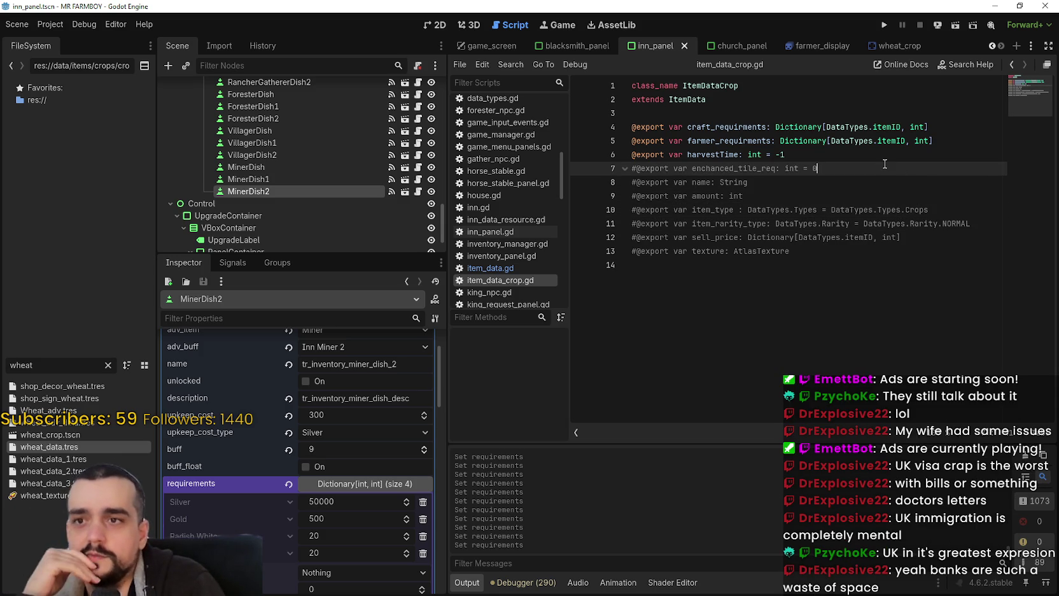
{"action": "left_click", "coordinate": [810, 297]}
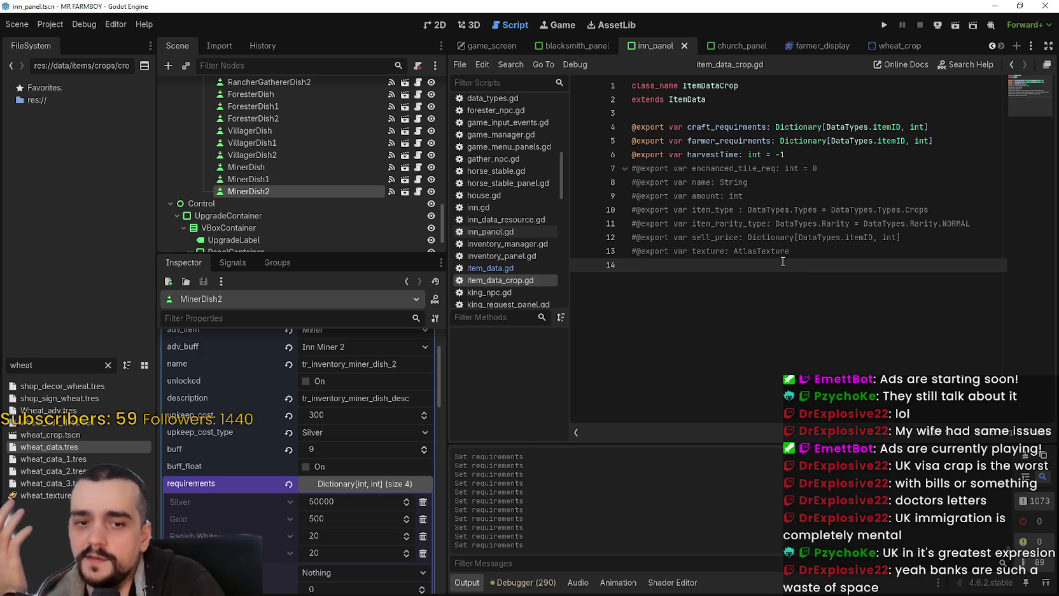
{"action": "mouse_move", "coordinate": [772, 246]}
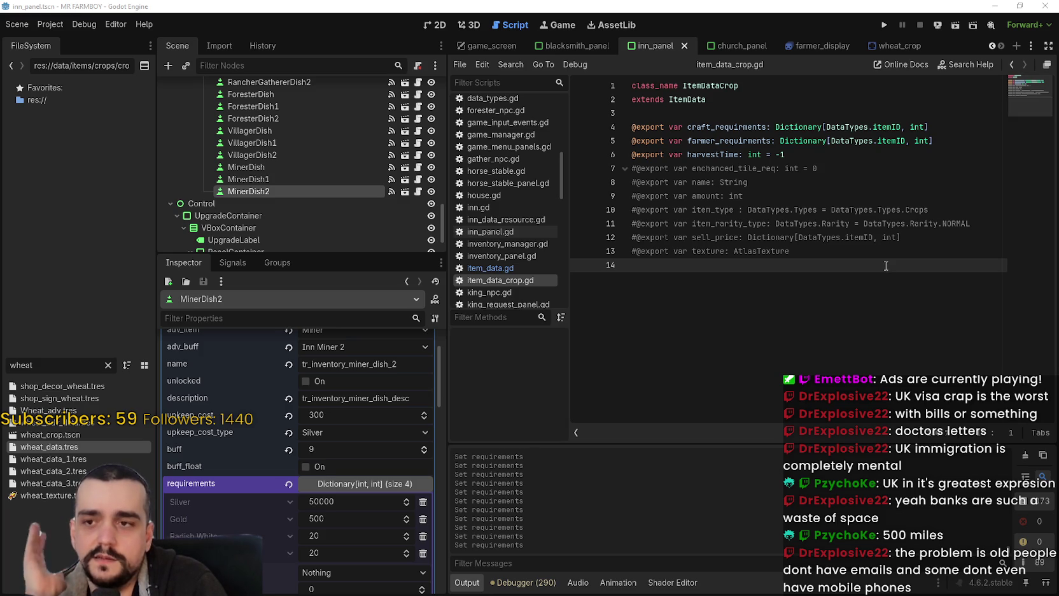
{"action": "left_click", "coordinate": [869, 249]}
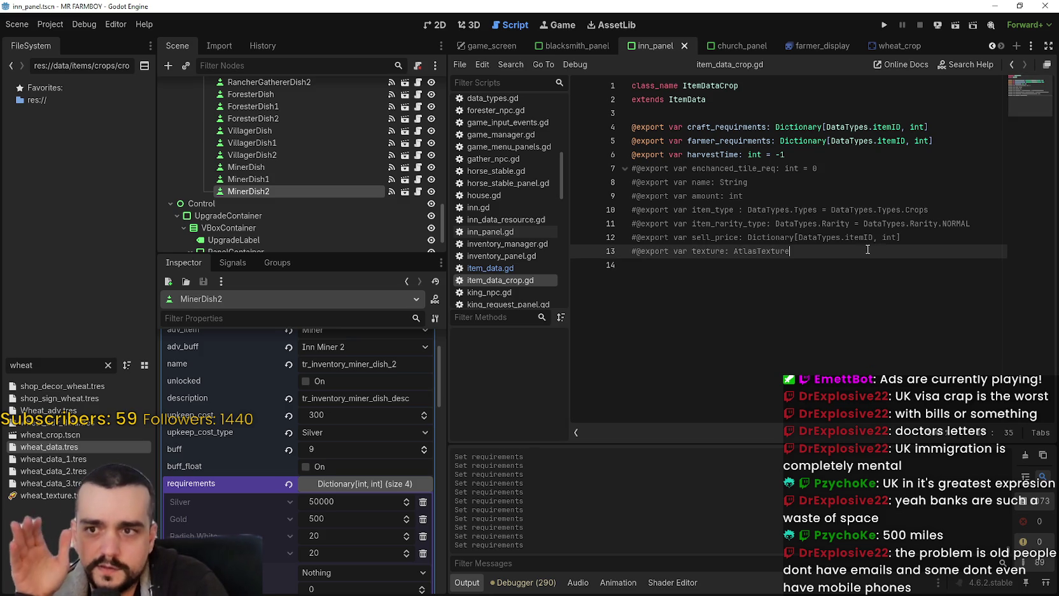
{"action": "left_click", "coordinate": [984, 233]}
{"action": "left_click", "coordinate": [965, 211]}
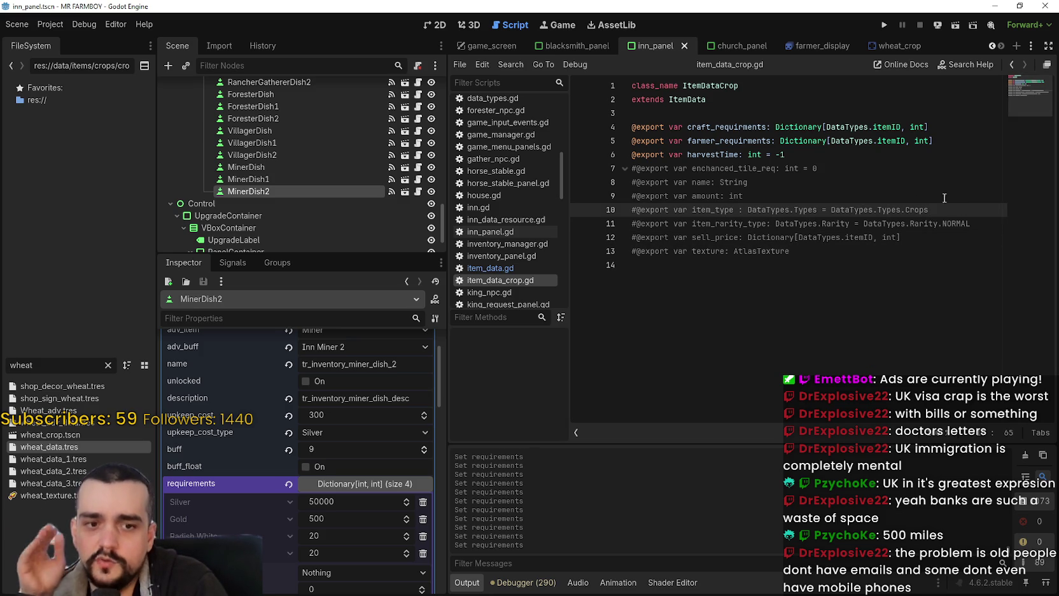
{"action": "left_click", "coordinate": [929, 183]}
{"action": "left_click", "coordinate": [905, 192]}
{"action": "left_click", "coordinate": [905, 182]}
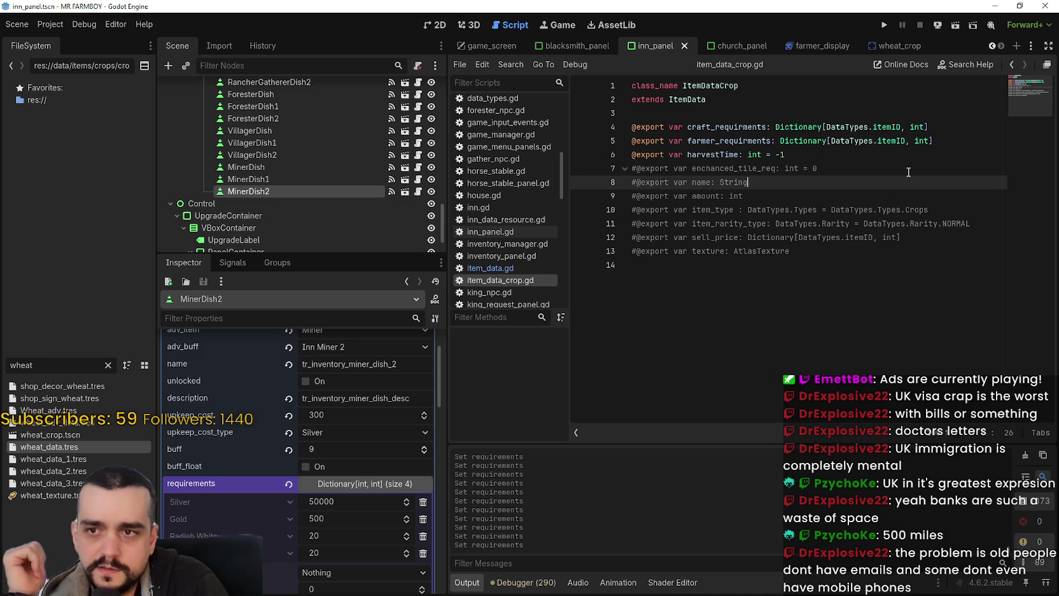
{"action": "left_click", "coordinate": [908, 168]}
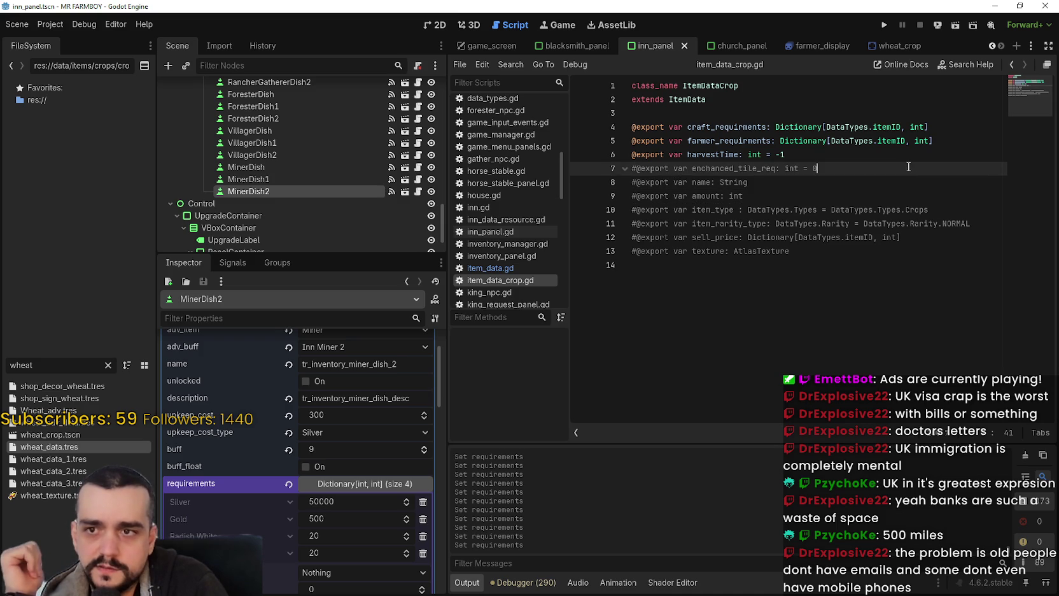
{"action": "left_click", "coordinate": [761, 192]}
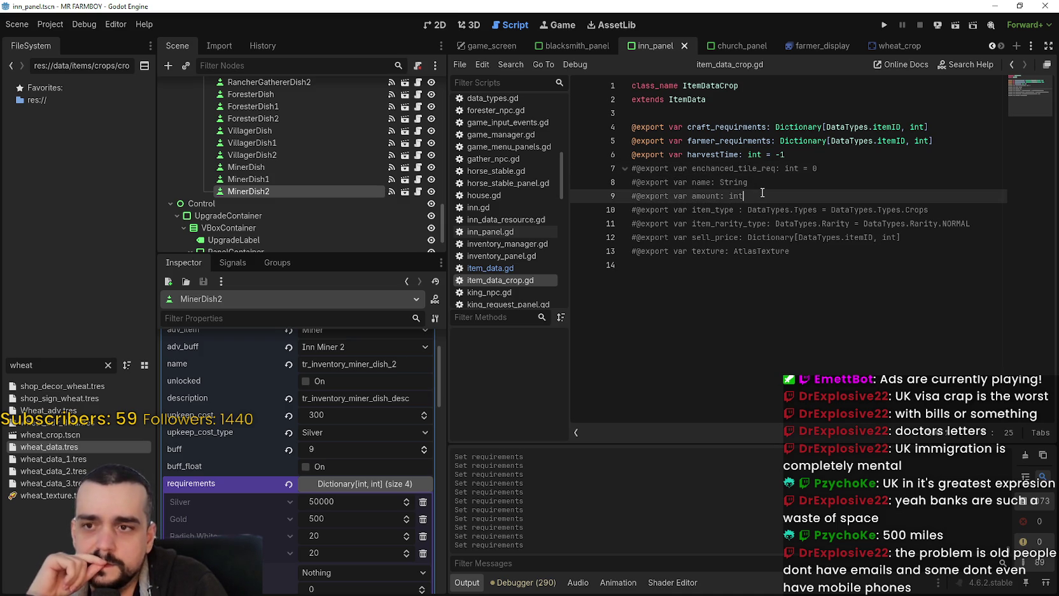
{"action": "left_click", "coordinate": [762, 185]}
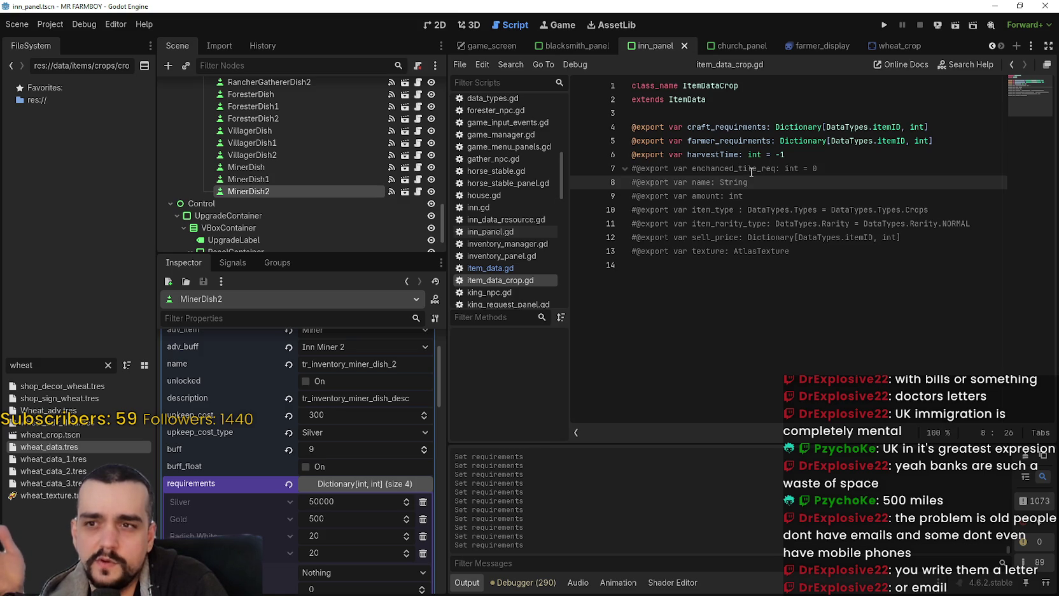
{"action": "double_click", "coordinate": [751, 169]}
{"action": "left_click", "coordinate": [858, 306]}
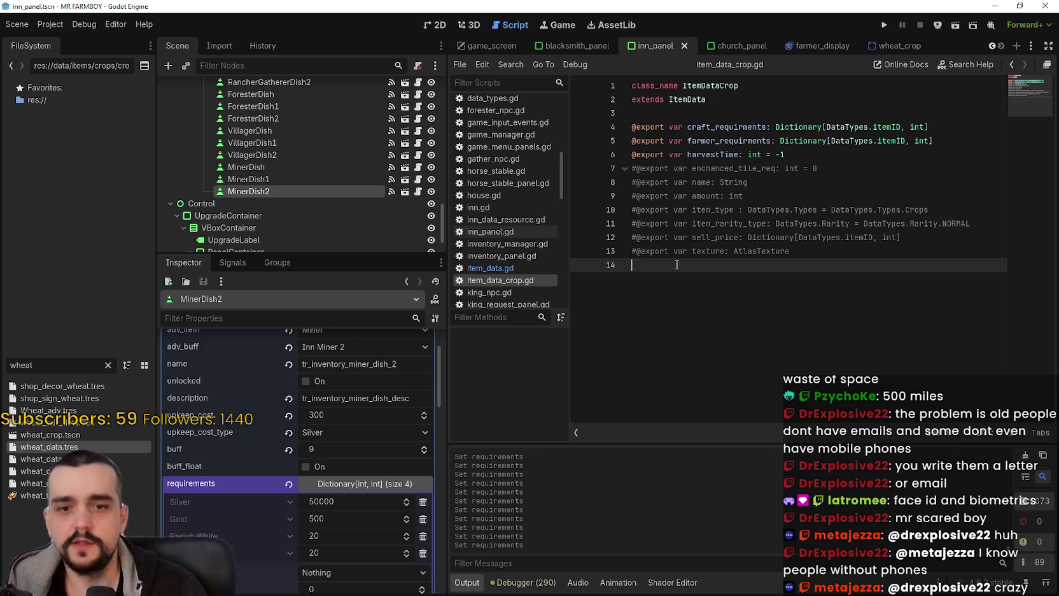
{"action": "key", "text": "BackSpace"}
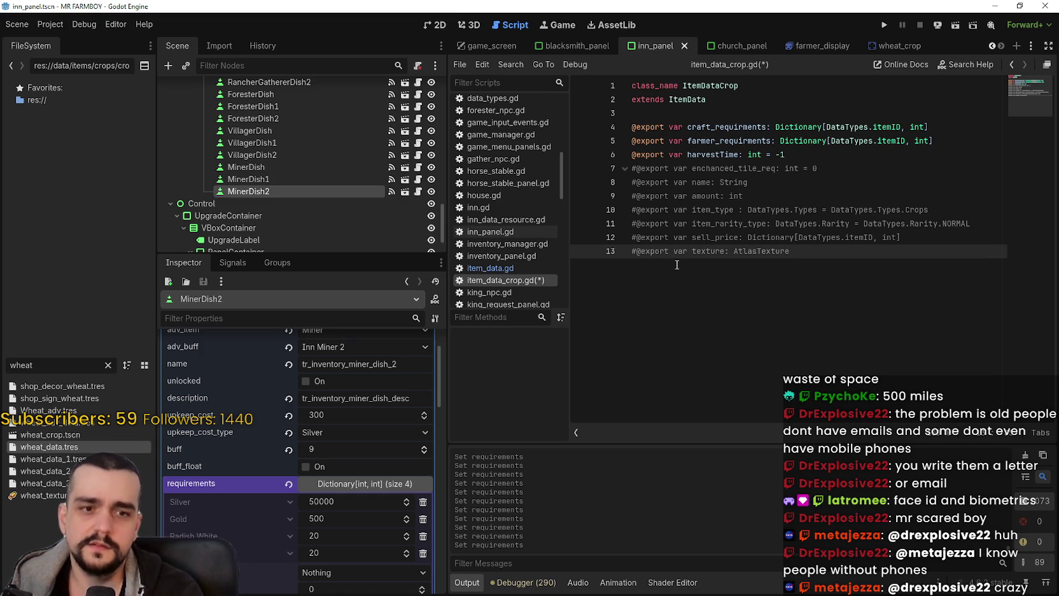
{"action": "key", "text": "ctrl+s"}
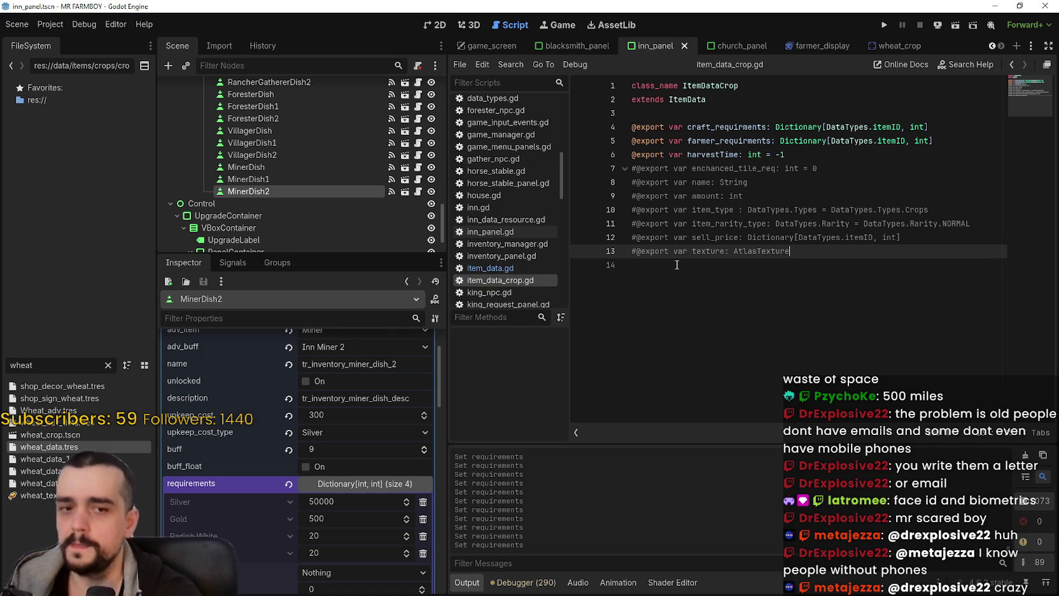
{"action": "left_click", "coordinate": [823, 261]}
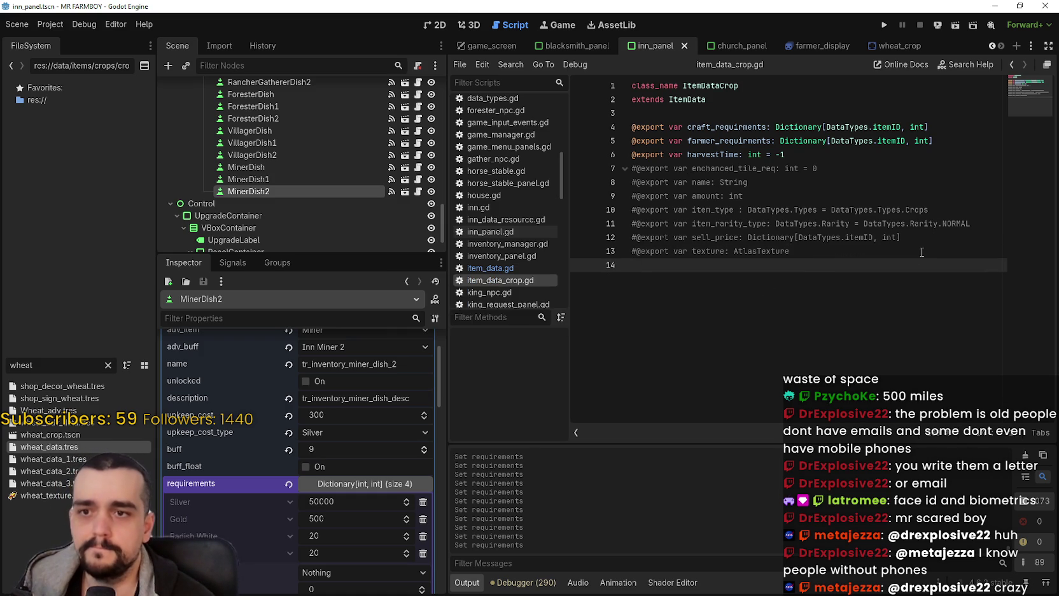
{"action": "scroll", "coordinate": [367, 524], "scroll_direction": "down", "scroll_amount": 2}
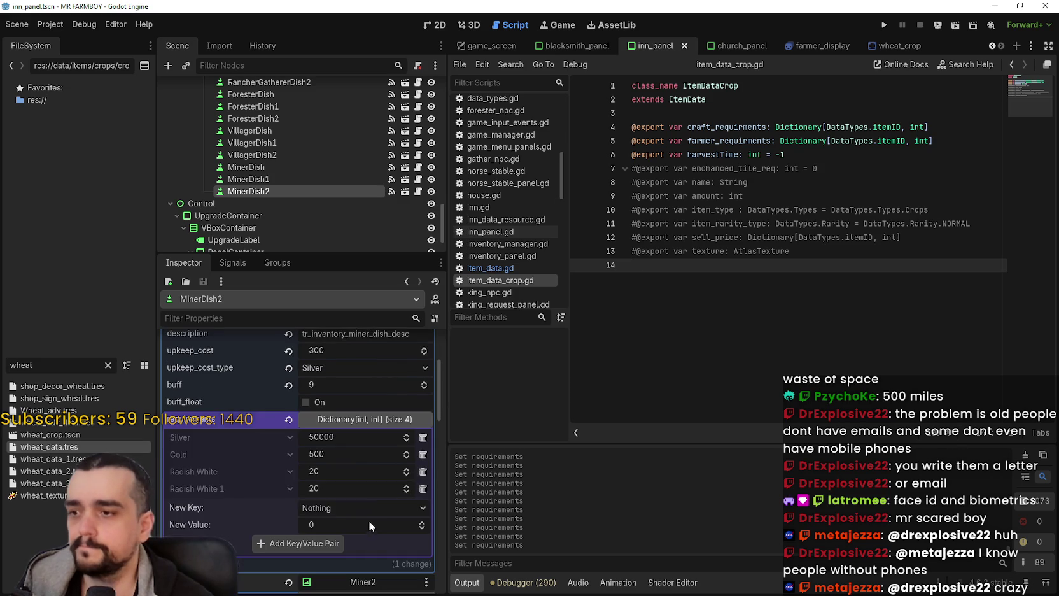
{"action": "scroll", "coordinate": [347, 417], "scroll_direction": "down", "scroll_amount": 3}
{"action": "scroll", "coordinate": [363, 432], "scroll_direction": "up", "scroll_amount": 2}
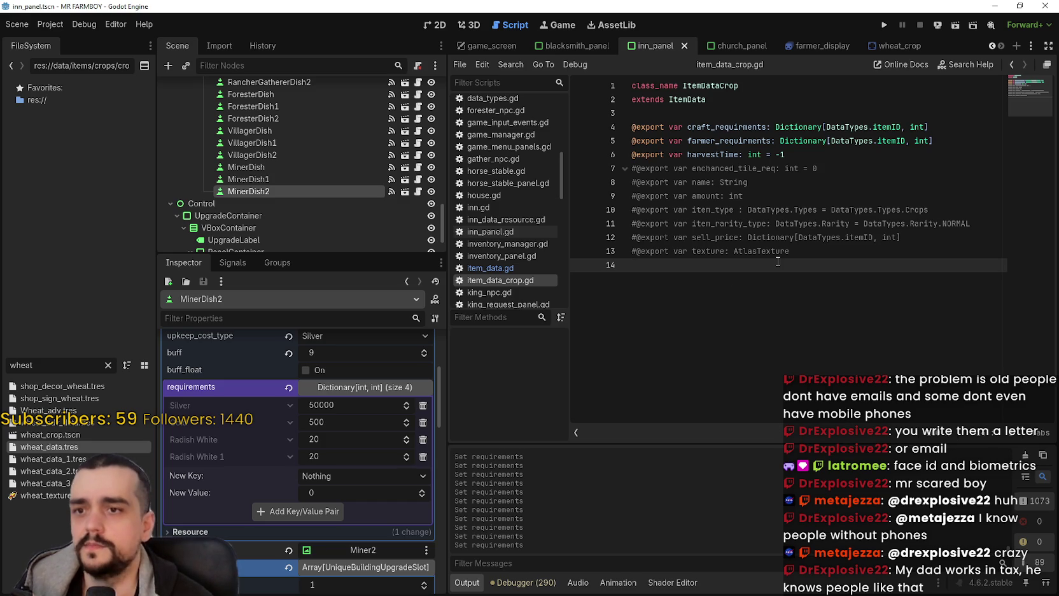
{"action": "key", "text": "BackSpace"}
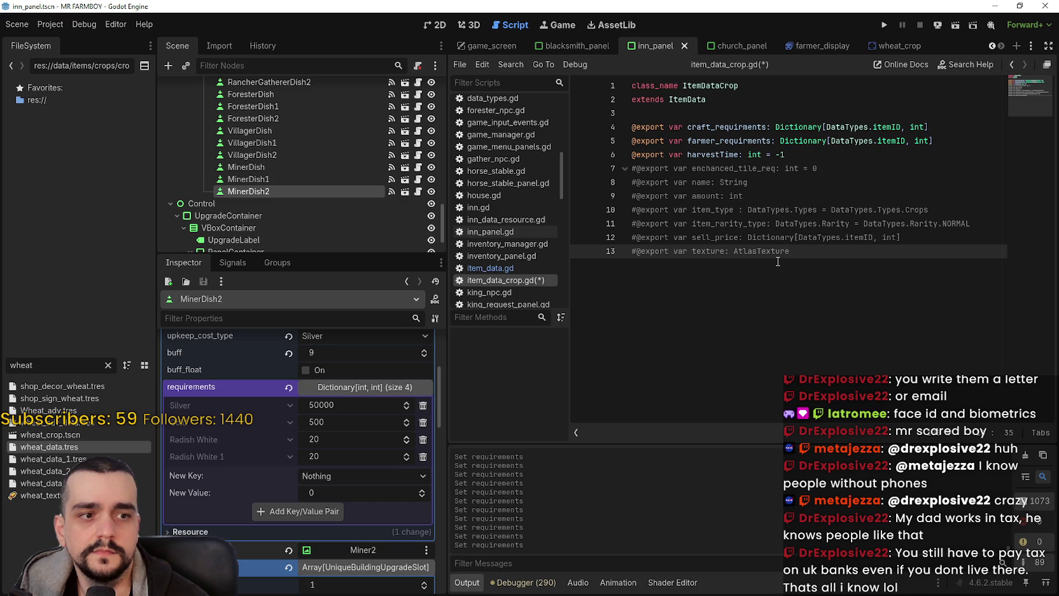
{"action": "key", "text": "ctrl+s"}
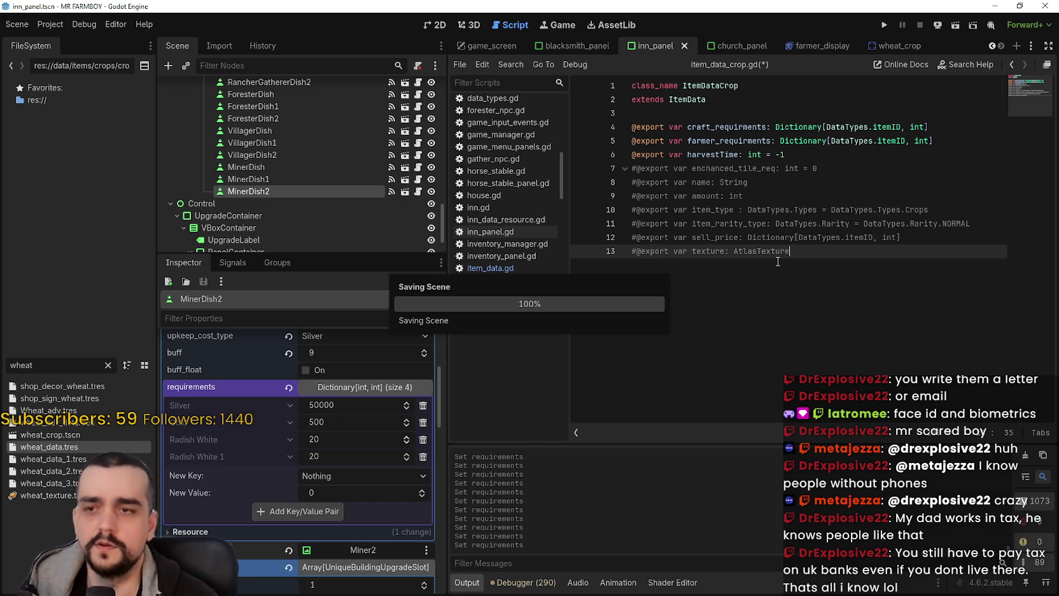
{"action": "left_click", "coordinate": [805, 283]}
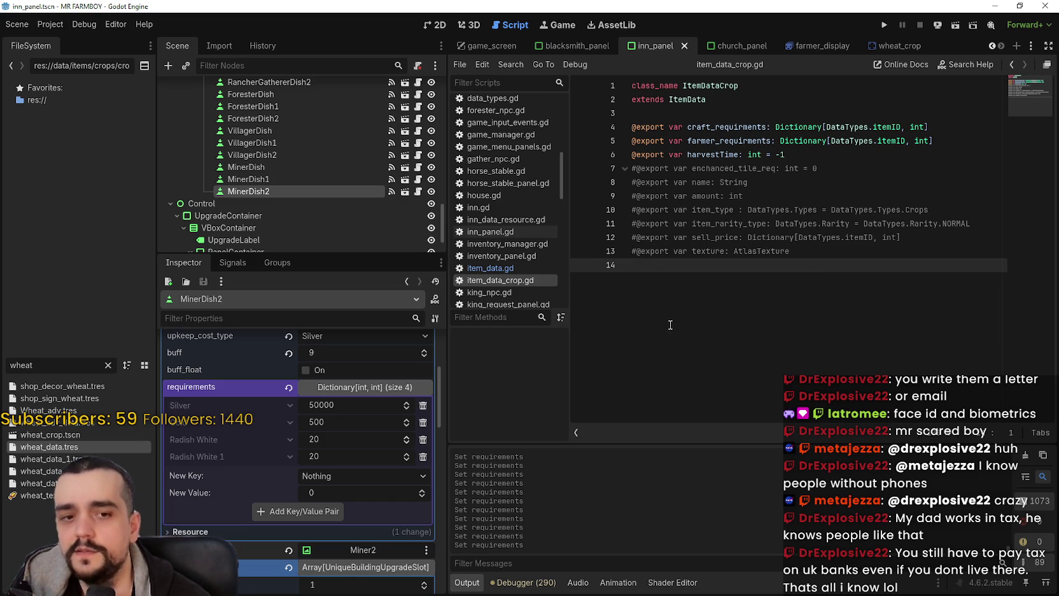
{"action": "key", "text": "Up"}
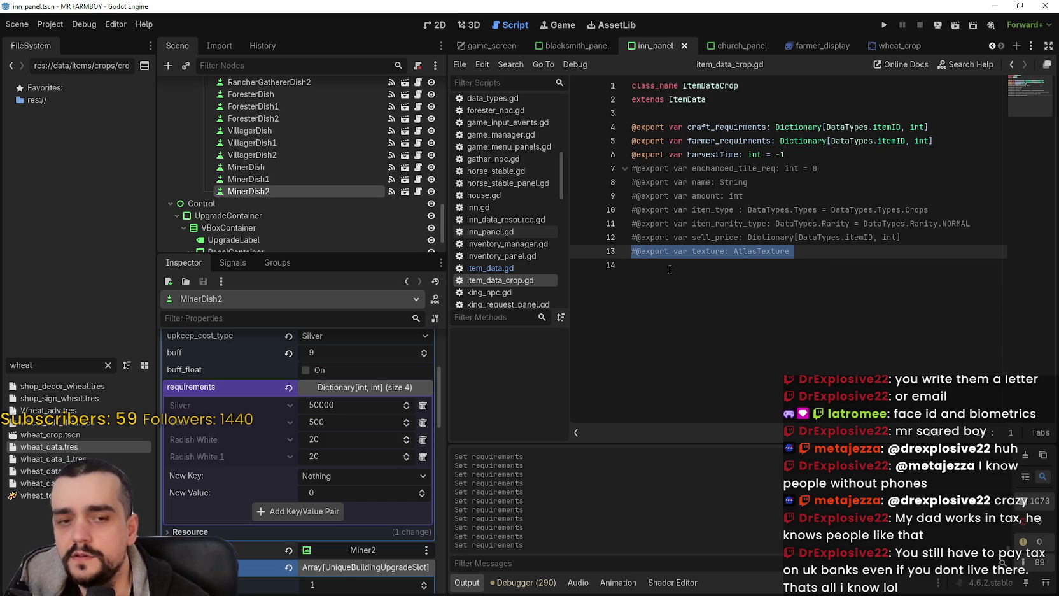
{"action": "key", "text": "Down"}
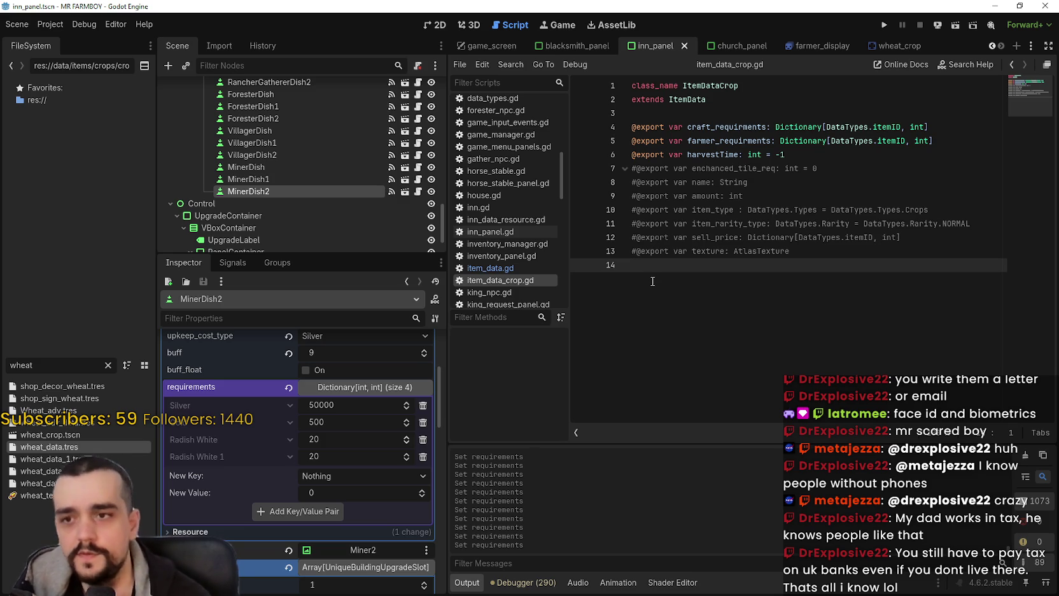
{"action": "key", "text": "BackSpace"}
{"action": "key", "text": "ctrl+s"}
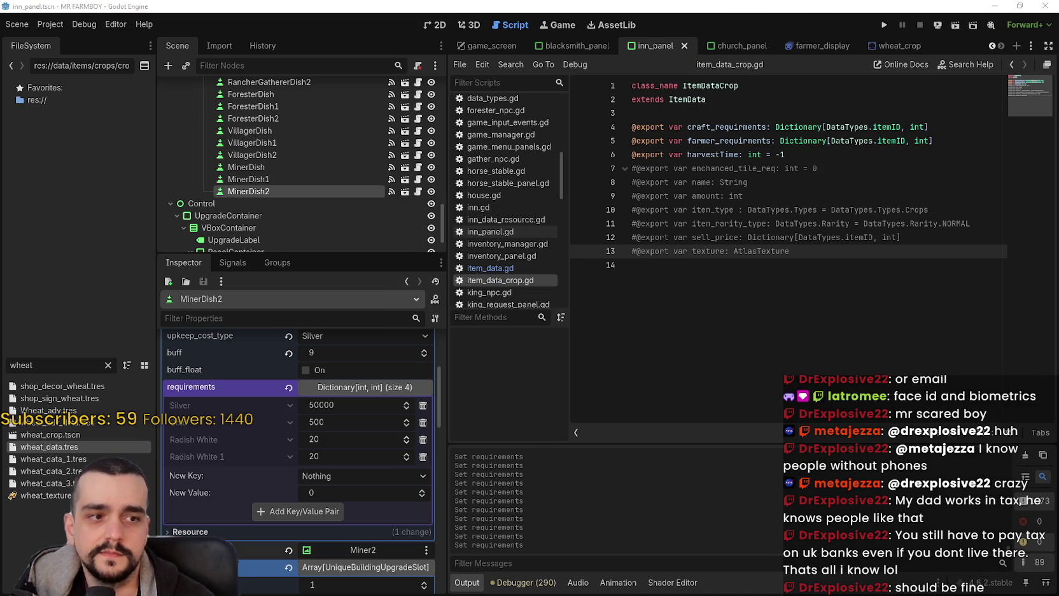
{"action": "left_click", "coordinate": [811, 291]}
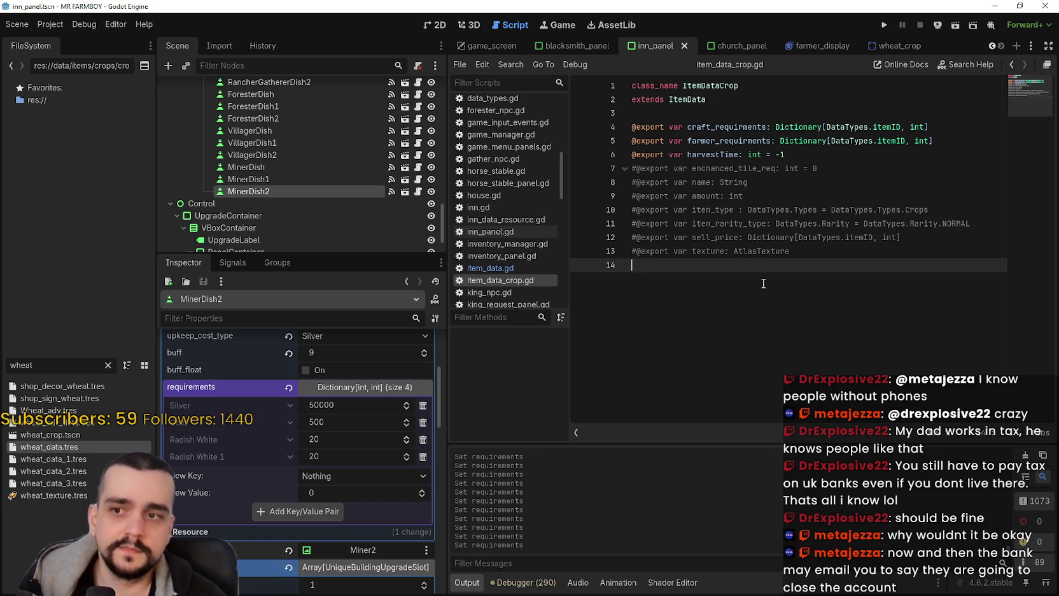
Delete the script's empty last line, save item_data_crop.gd, and select the MinerDish node.
{"action": "key", "text": "BackSpace"}
{"action": "key", "text": "ctrl+s"}
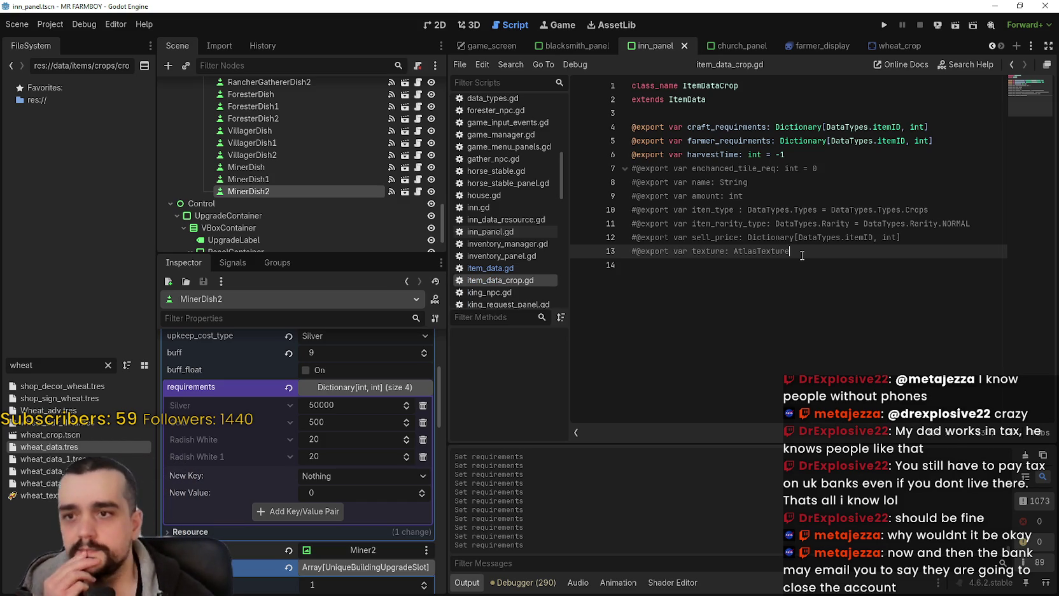
{"action": "left_click", "coordinate": [791, 266]}
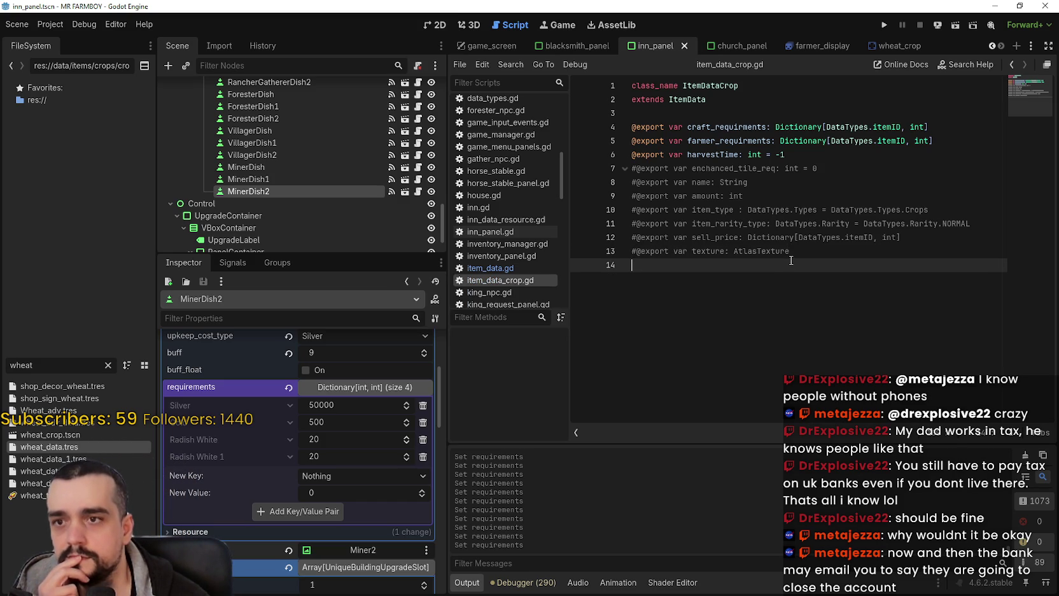
{"action": "left_click", "coordinate": [304, 169]}
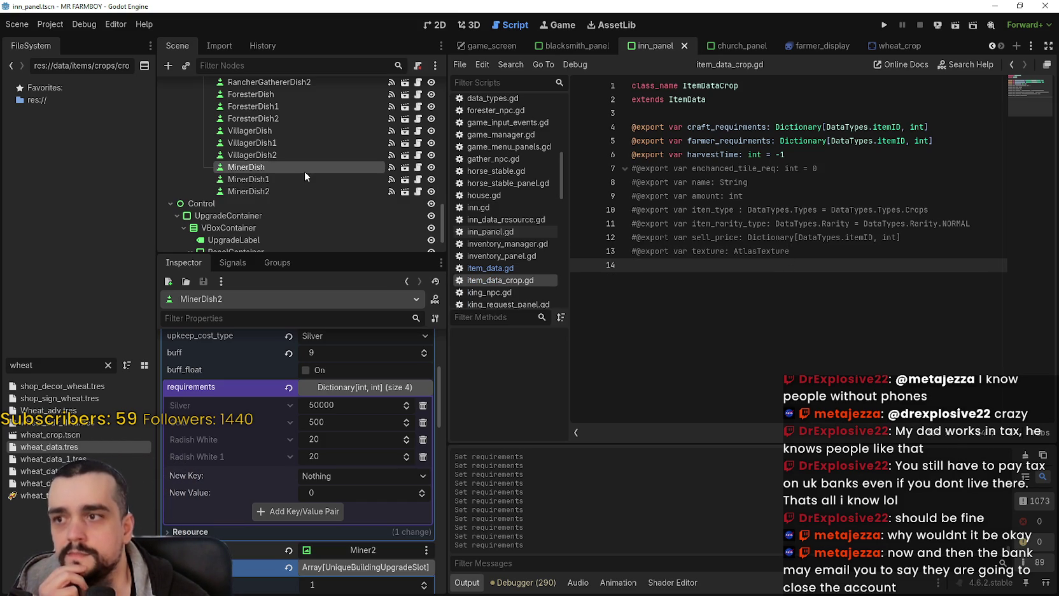
Select MinerDish1 (buff 6, upkeep 200 Silver) and expand, then collapse, its four-entry requirements.
{"action": "left_click", "coordinate": [267, 178]}
{"action": "scroll", "coordinate": [259, 498], "scroll_direction": "up", "scroll_amount": 2}
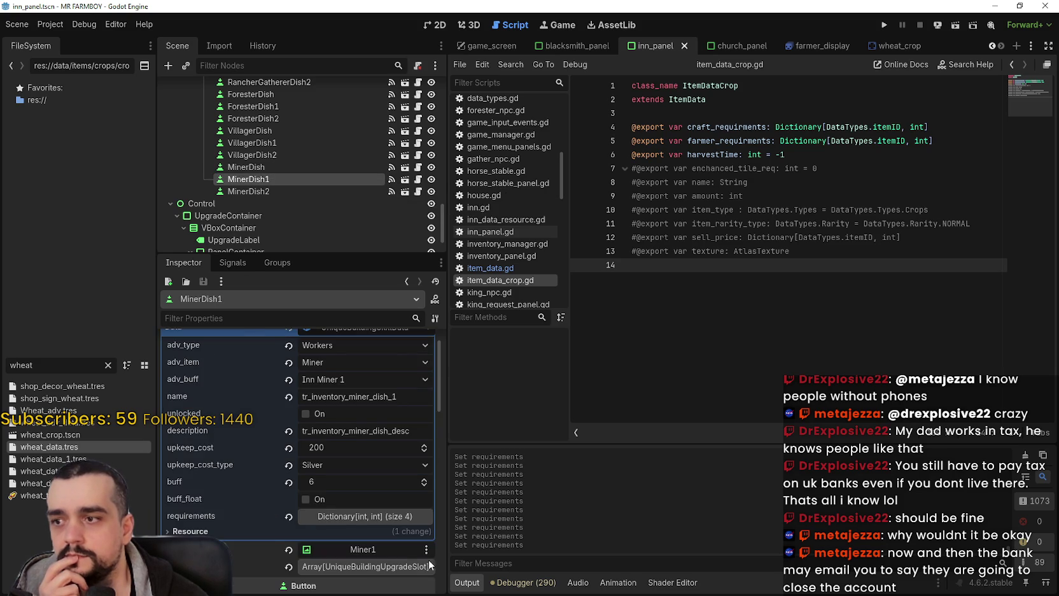
{"action": "scroll", "coordinate": [370, 516], "scroll_direction": "down", "scroll_amount": 2}
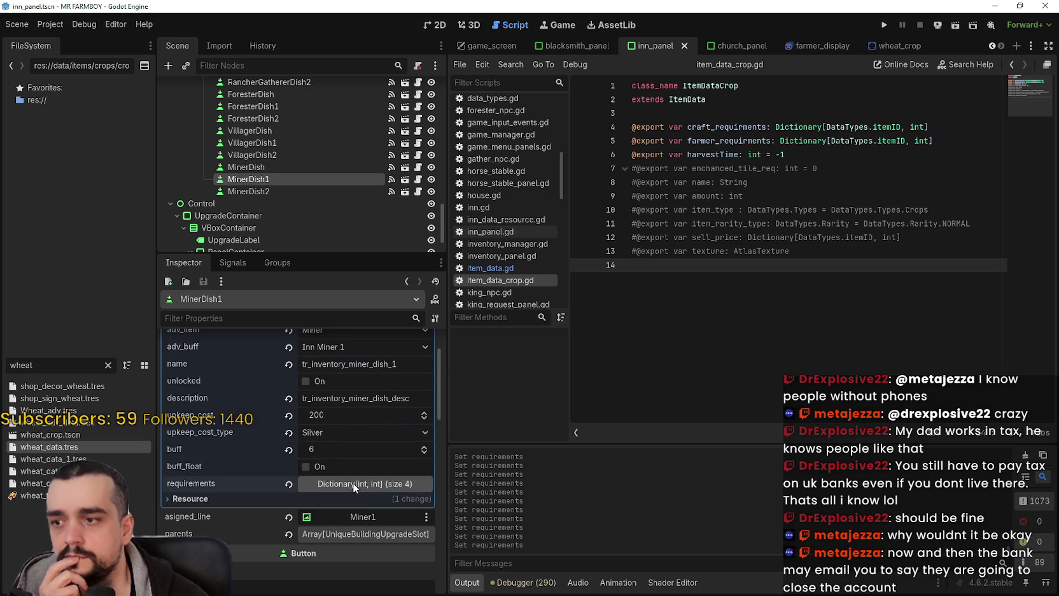
{"action": "left_click", "coordinate": [356, 482]}
{"action": "scroll", "coordinate": [356, 484], "scroll_direction": "down", "scroll_amount": 2}
{"action": "left_click", "coordinate": [352, 417]}
{"action": "scroll", "coordinate": [365, 477], "scroll_direction": "up", "scroll_amount": 4}
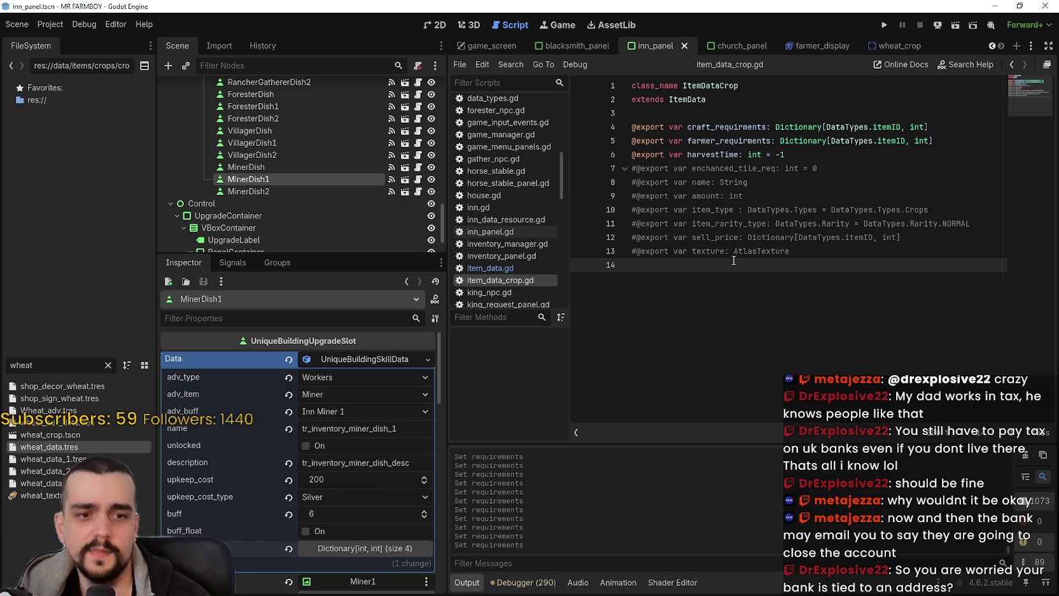
{"action": "key", "text": "BackSpace"}
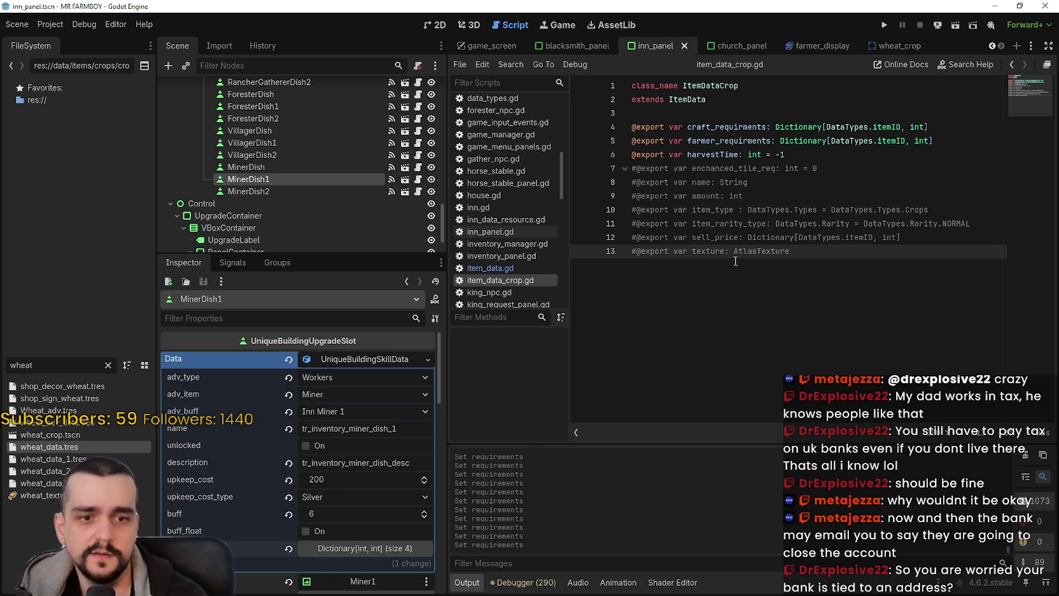
{"action": "key", "text": "ctrl+s"}
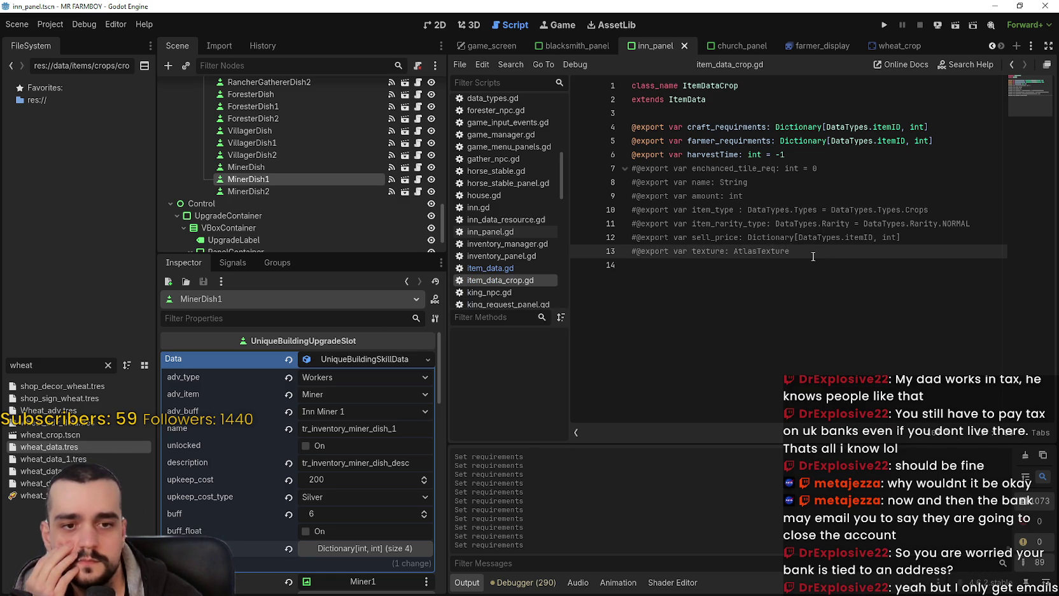
{"action": "left_click", "coordinate": [836, 276]}
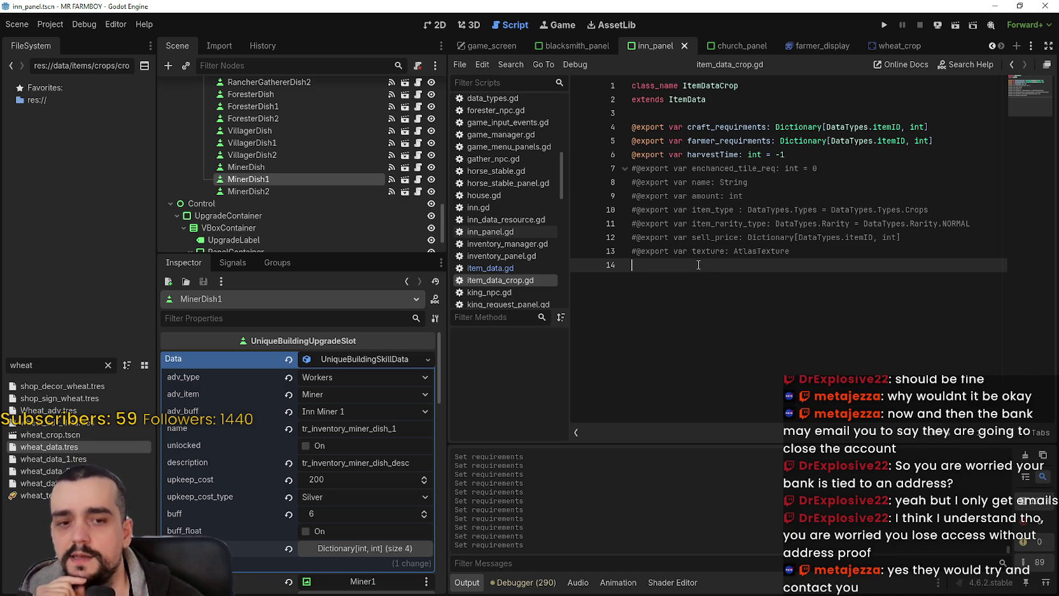
{"action": "left_click", "coordinate": [360, 361]}
{"action": "left_click", "coordinate": [360, 360]}
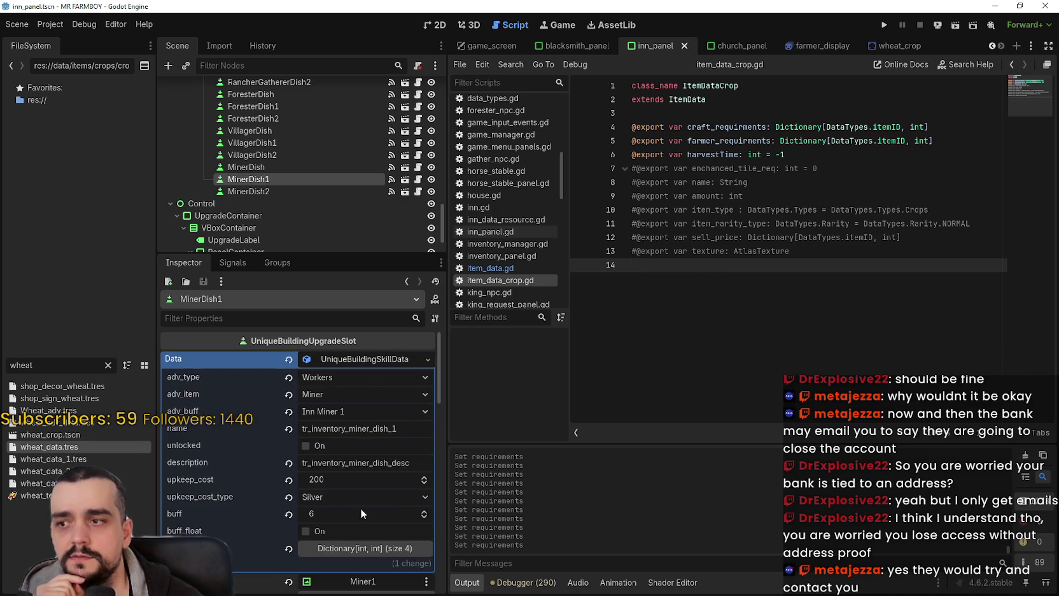
{"action": "scroll", "coordinate": [366, 526], "scroll_direction": "down", "scroll_amount": 2}
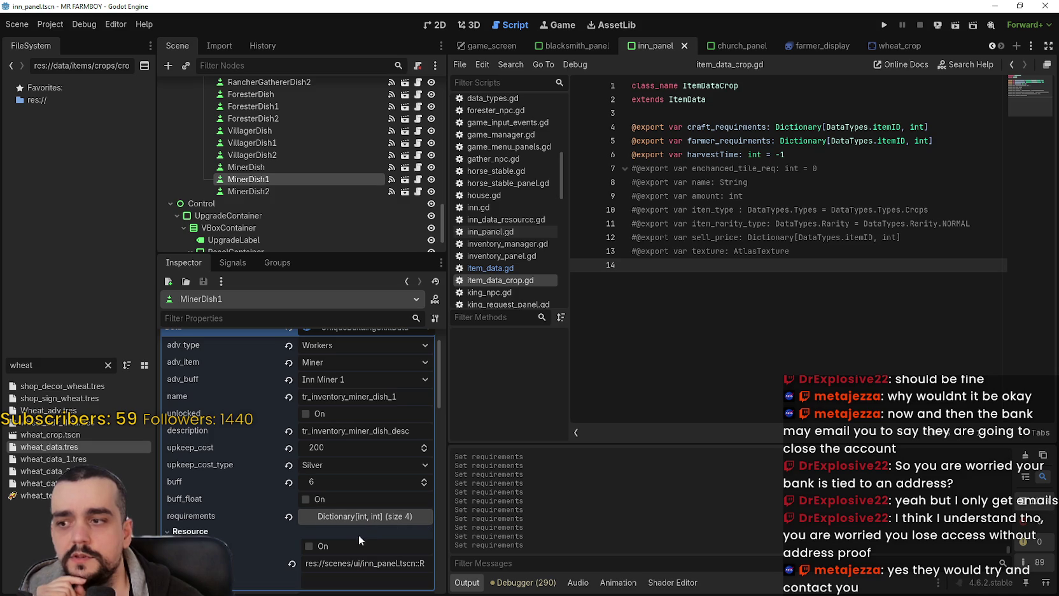
{"action": "left_click", "coordinate": [354, 516]}
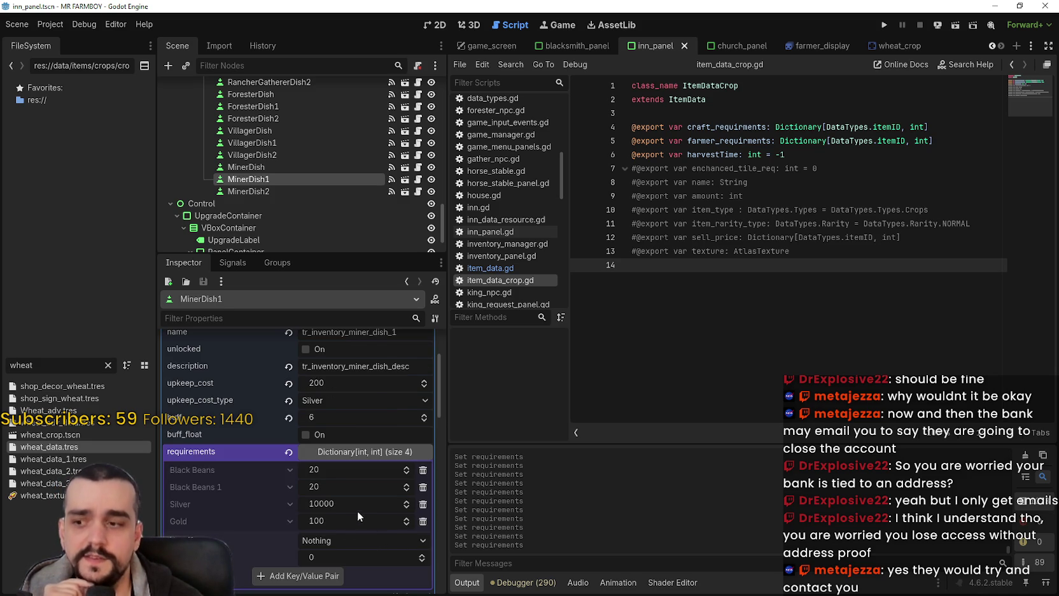
{"action": "left_click", "coordinate": [357, 517]}
{"action": "scroll", "coordinate": [359, 513], "scroll_direction": "up", "scroll_amount": 3}
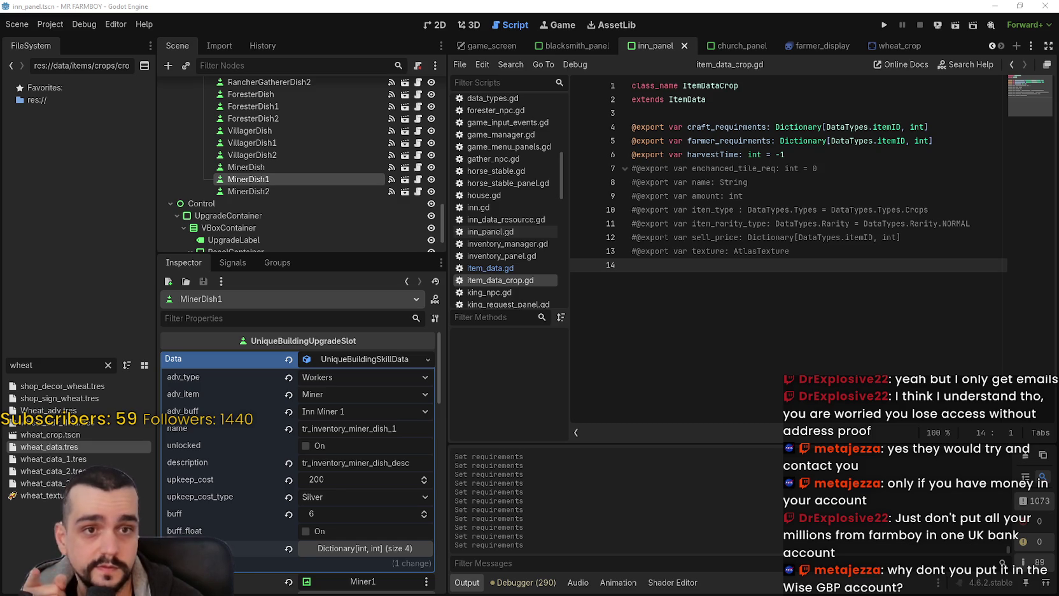
{"action": "left_click", "coordinate": [829, 274]}
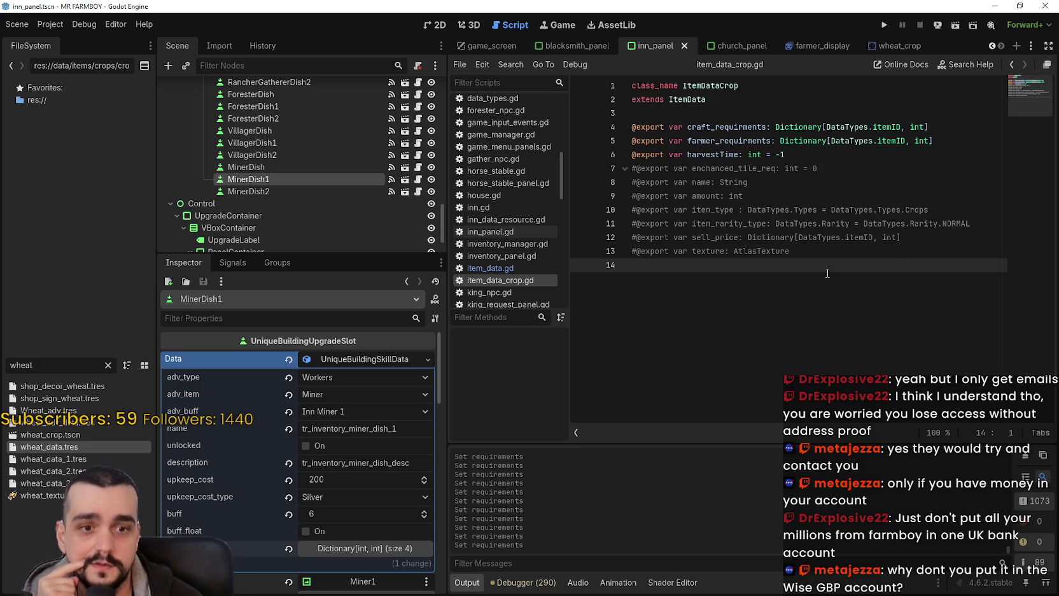